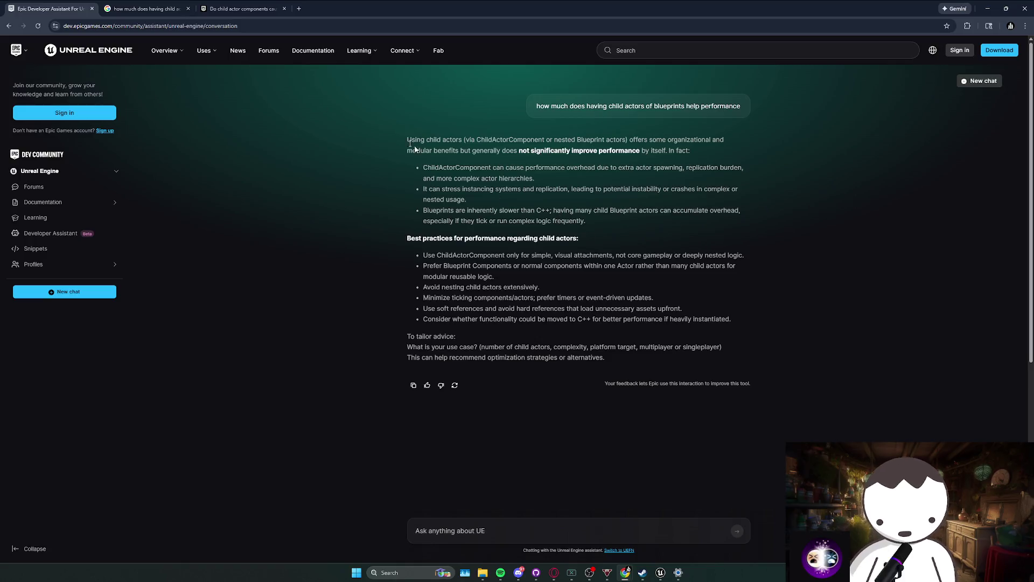
Review the Google results and the Epic assistant answer, then minimise Chrome to return to Unreal.
left_click(147, 9)
scroll(333, 215, "down", 2)
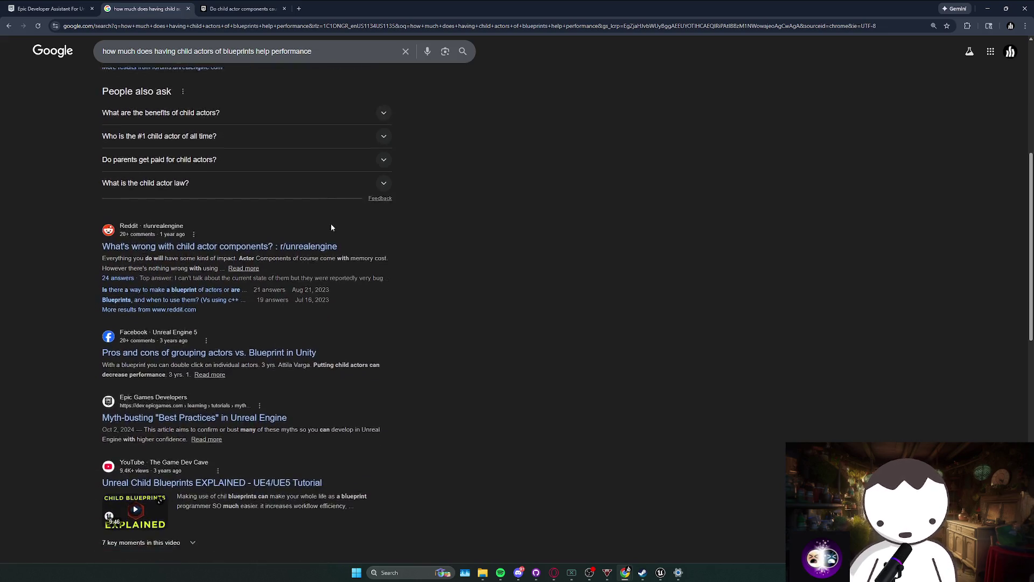
scroll(333, 229, "up", 5)
scroll(328, 269, "down", 6)
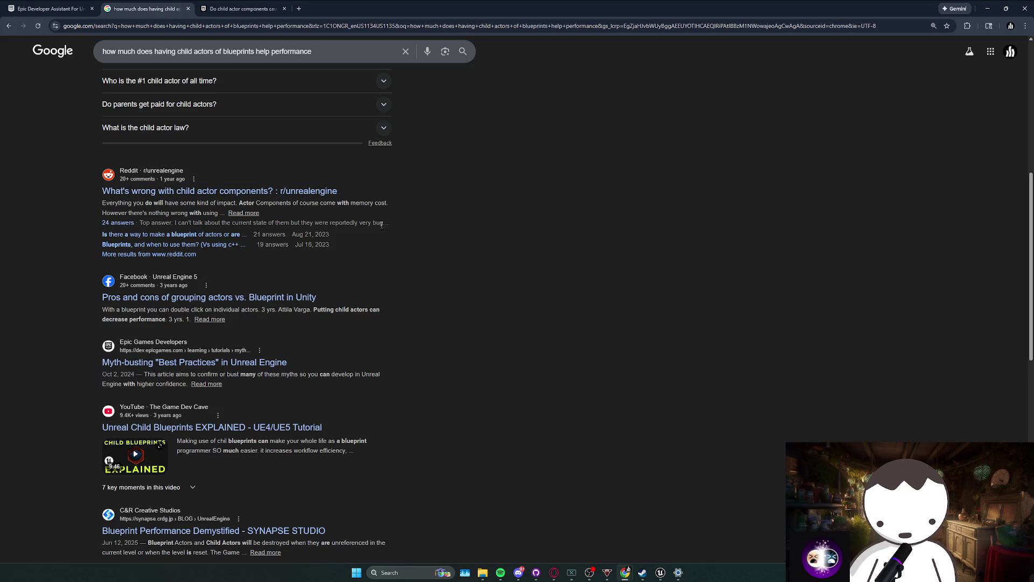
scroll(379, 224, "up", 3)
left_click(51, 9)
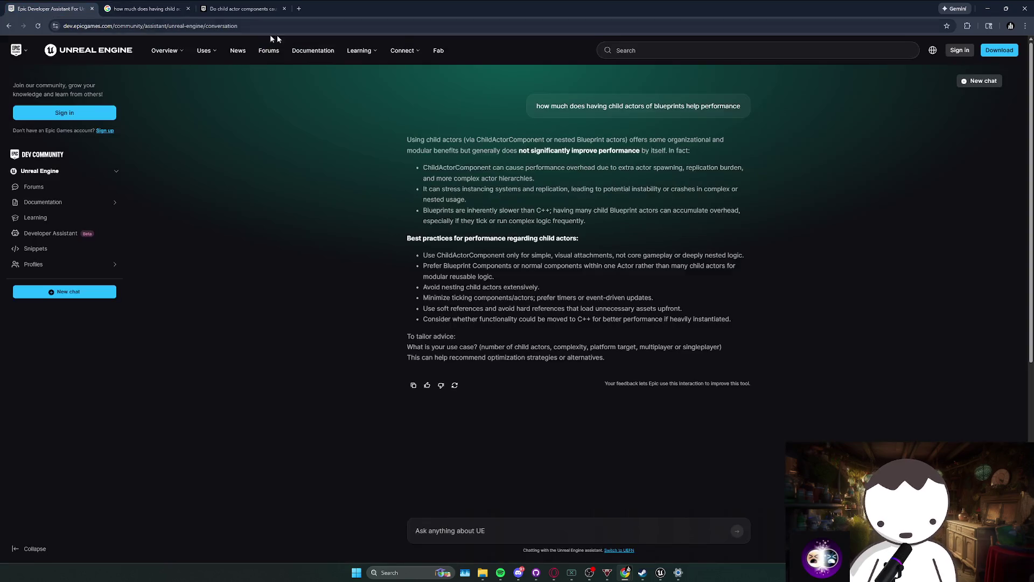
left_click(987, 9)
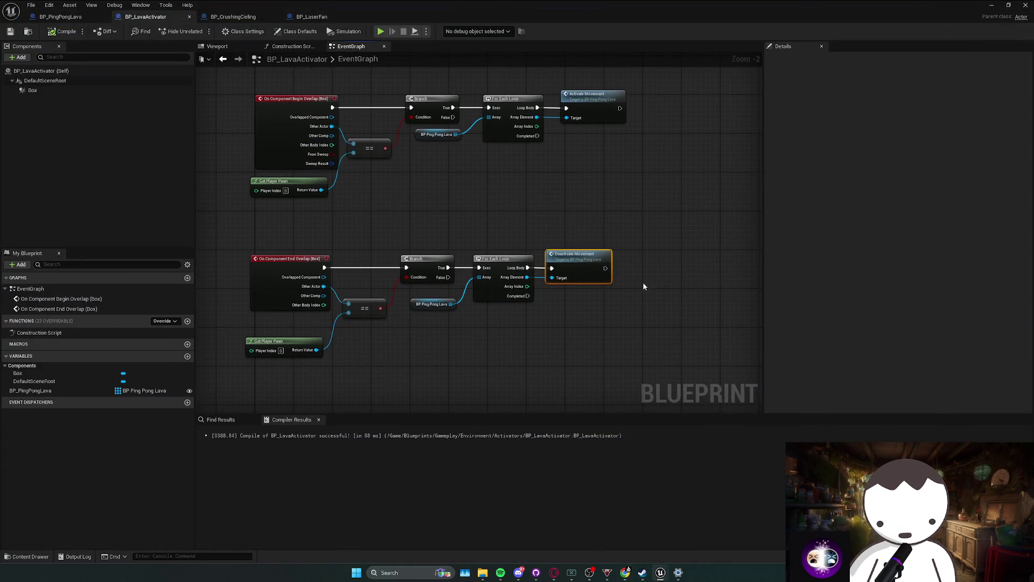
Duplicate BP_LavaActivator in the Content Browser as BP_LaserFanActivator and maximise the Blueprint editor.
key("super+Down")
right_click(92, 414)
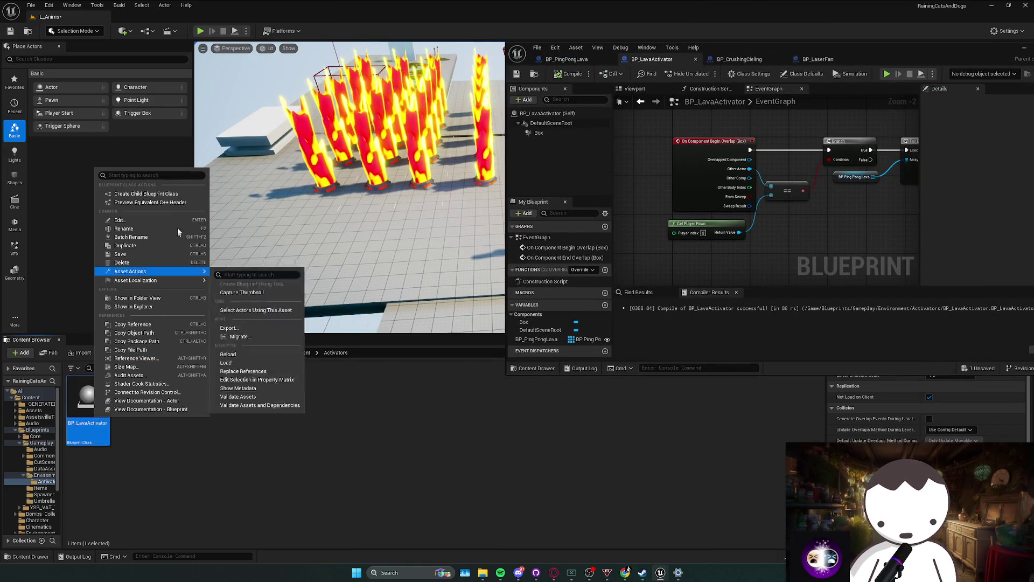
left_click(206, 264)
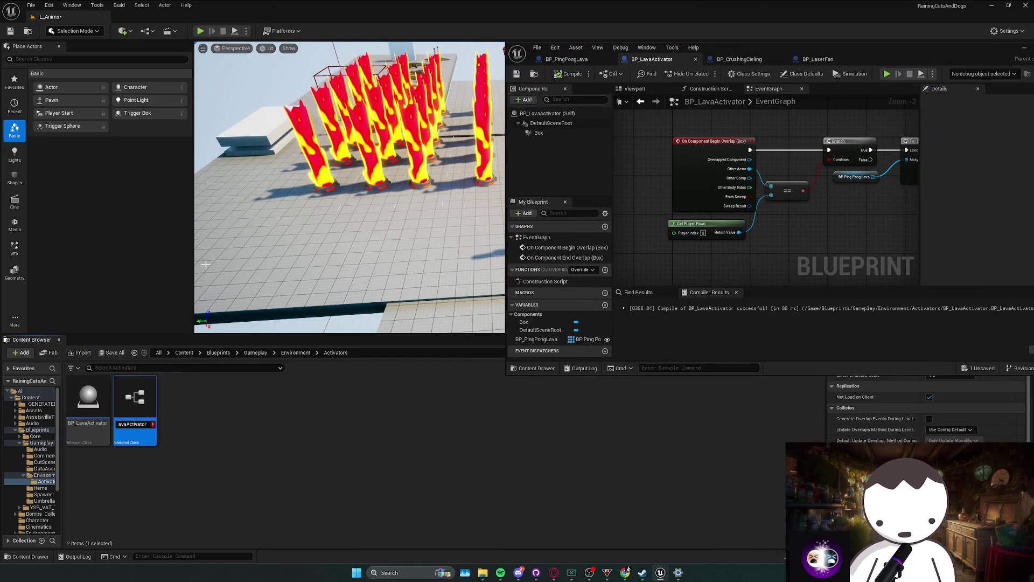
type("BP_Lav")
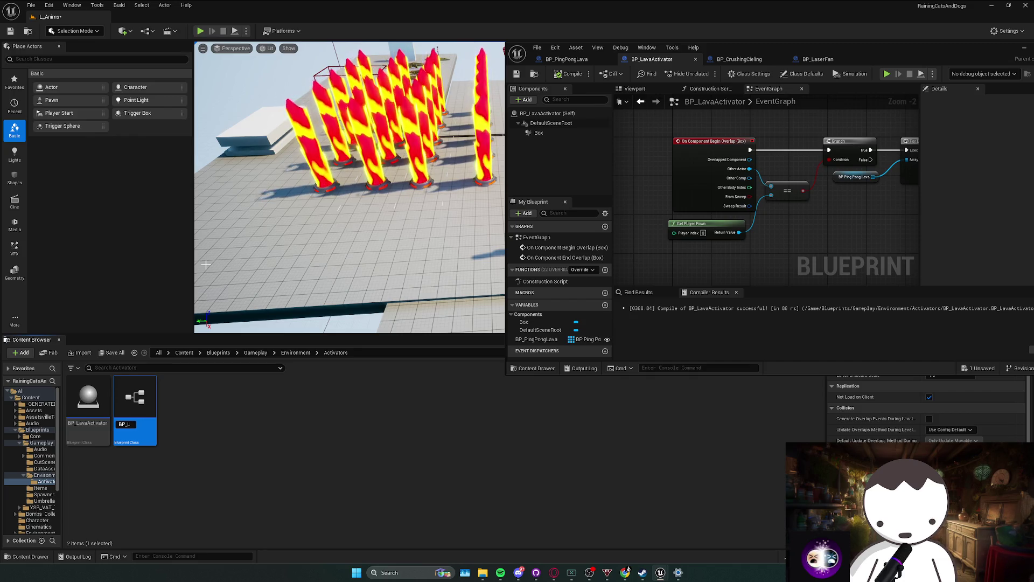
key("BackSpace")
type("serFa")
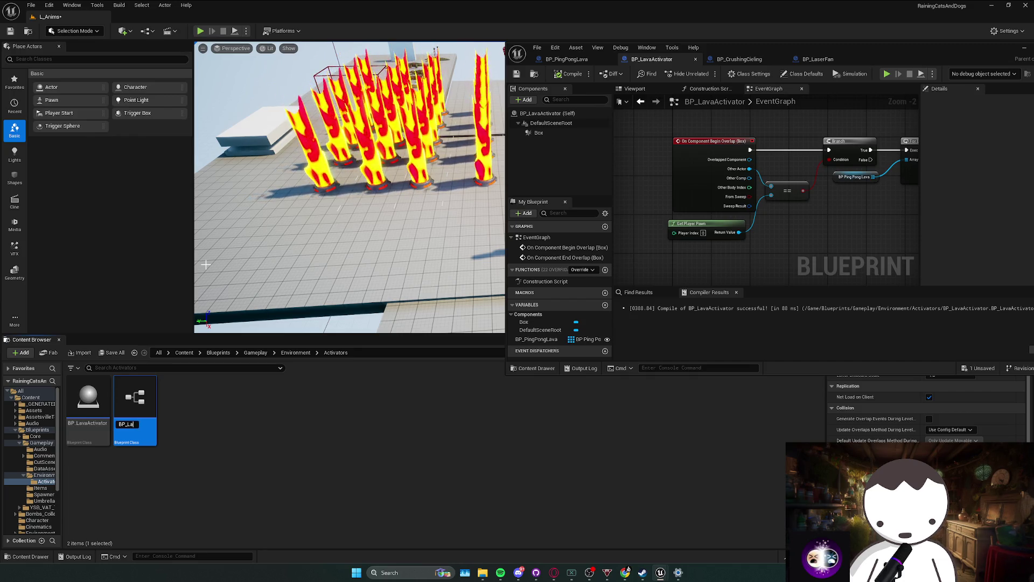
type("n")
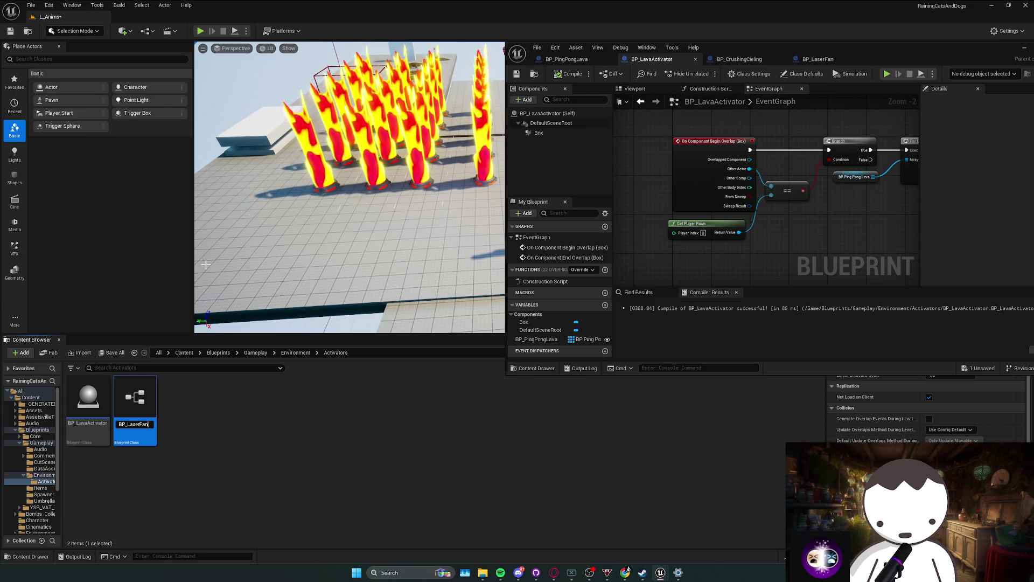
type("Activator")
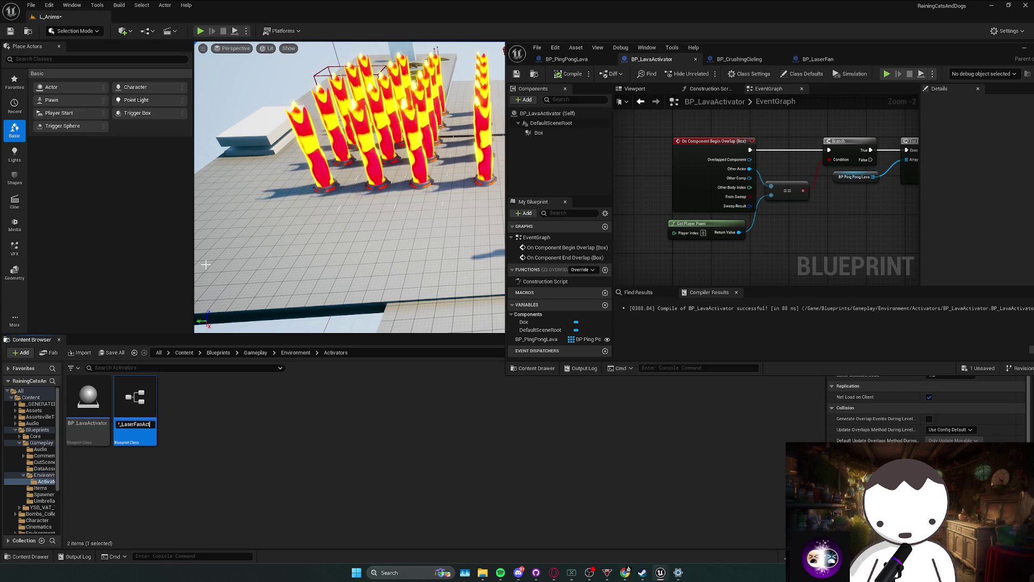
key("Return")
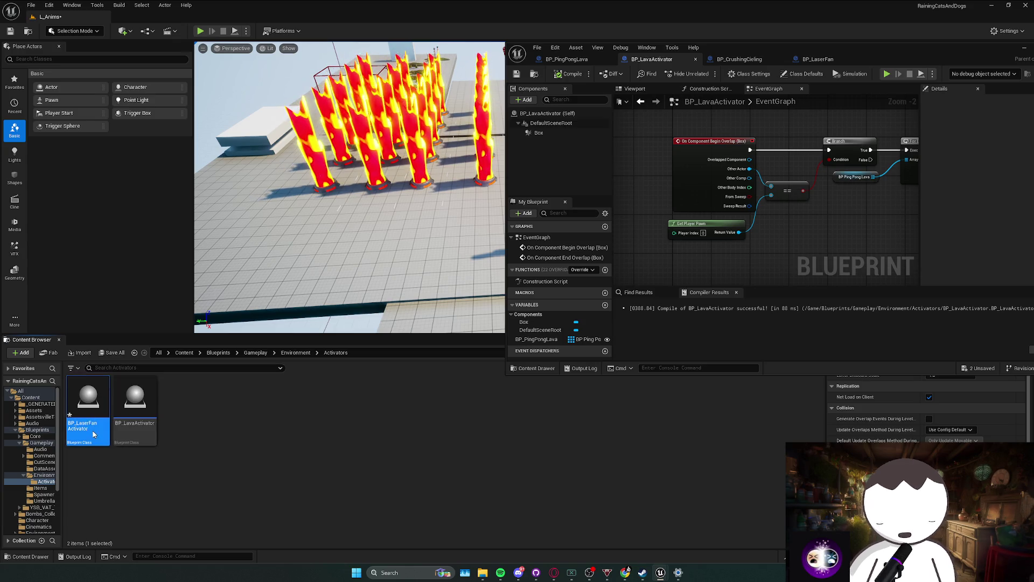
double_click(852, 53)
scroll(564, 240, "up", 1)
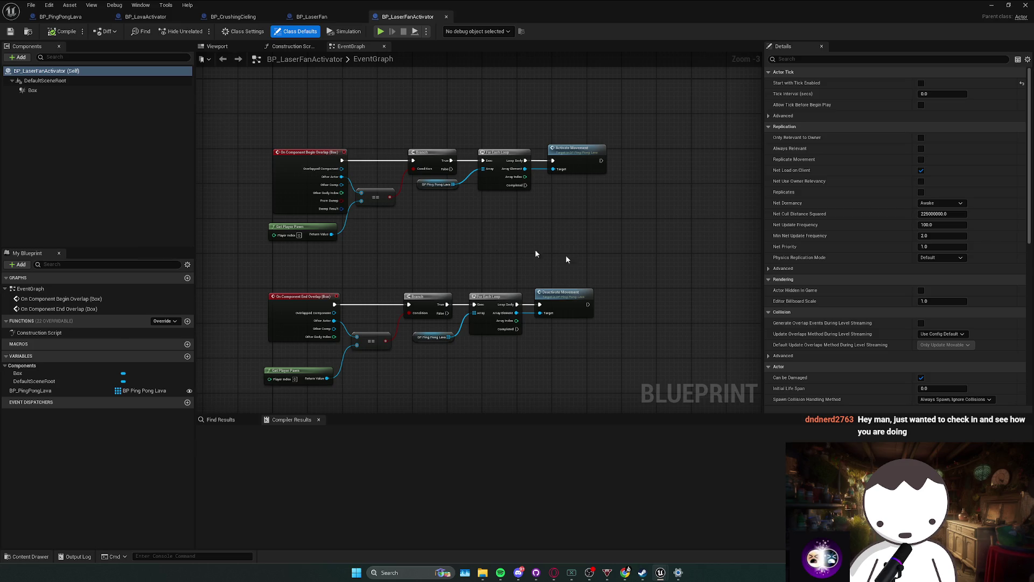
mouse_move(708, 277)
left_mouse_down()
mouse_move(702, 261)
mouse_move(527, 304)
left_mouse_up()
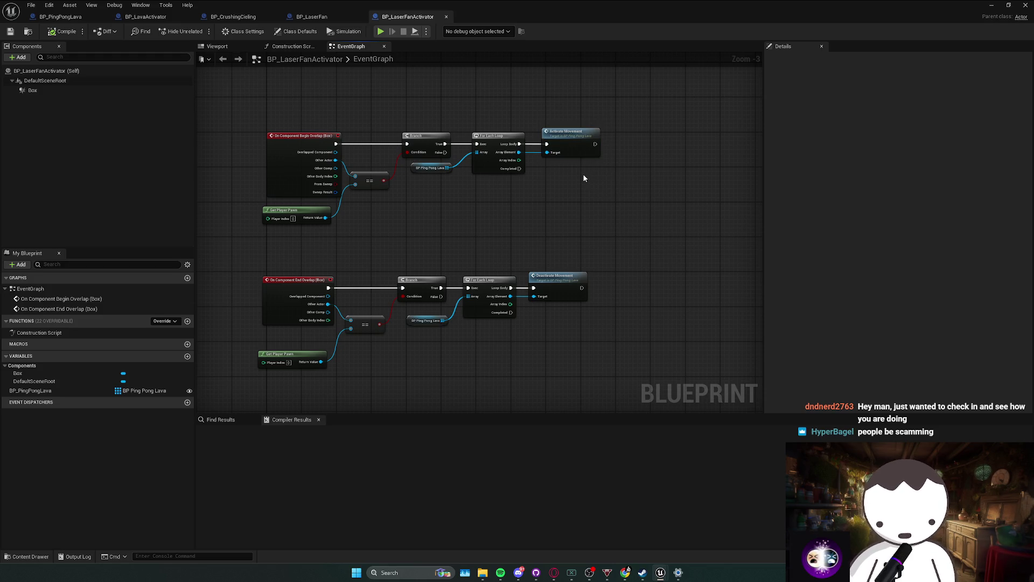
left_click_drag(628, 182, 572, 142)
left_click_drag(641, 129, 422, 199)
left_click(426, 198)
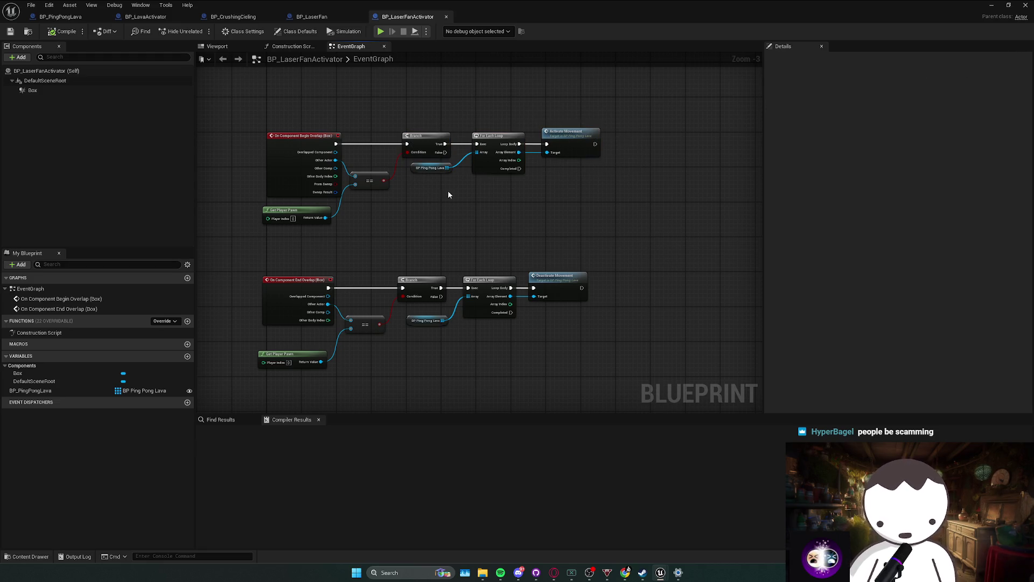
left_click(30, 390)
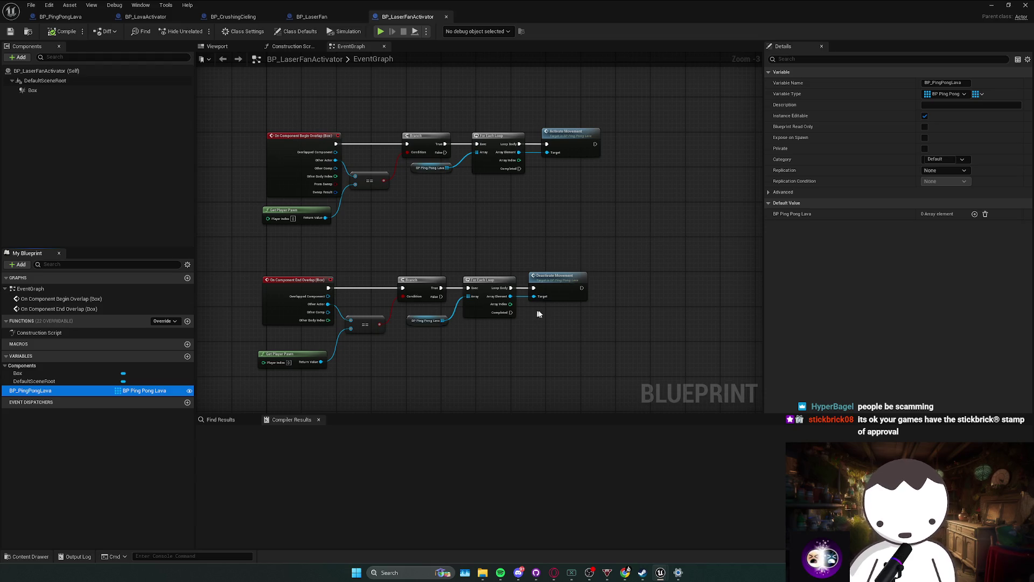
left_click(543, 295)
Delete the loop and Activate/Deactivate Movement nodes from both overlap rows and compile.
left_click(576, 191)
left_click_drag(582, 235, 595, 258)
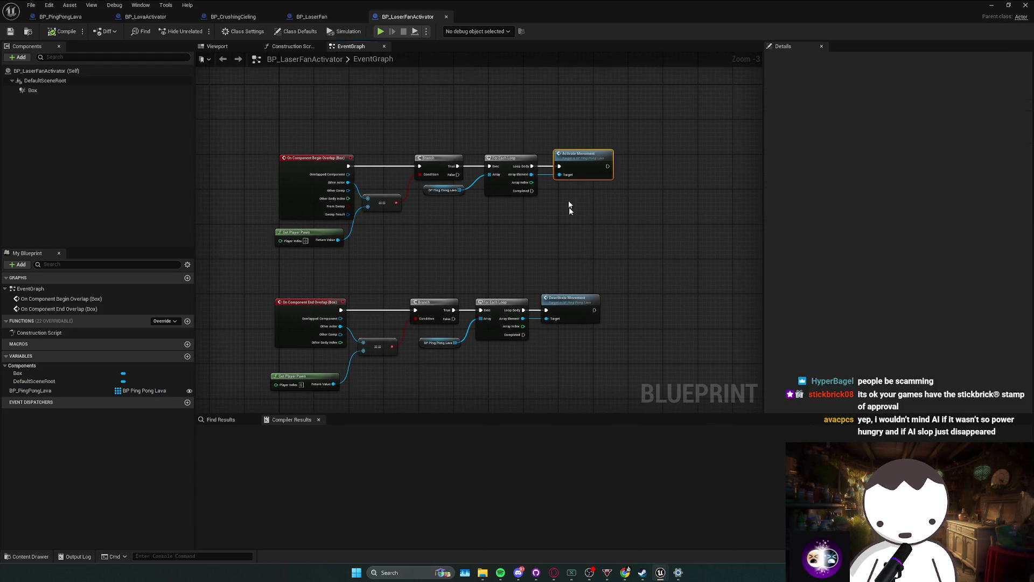
left_click_drag(508, 295, 539, 315)
key("Delete")
left_click_drag(510, 217, 538, 177)
key("Delete")
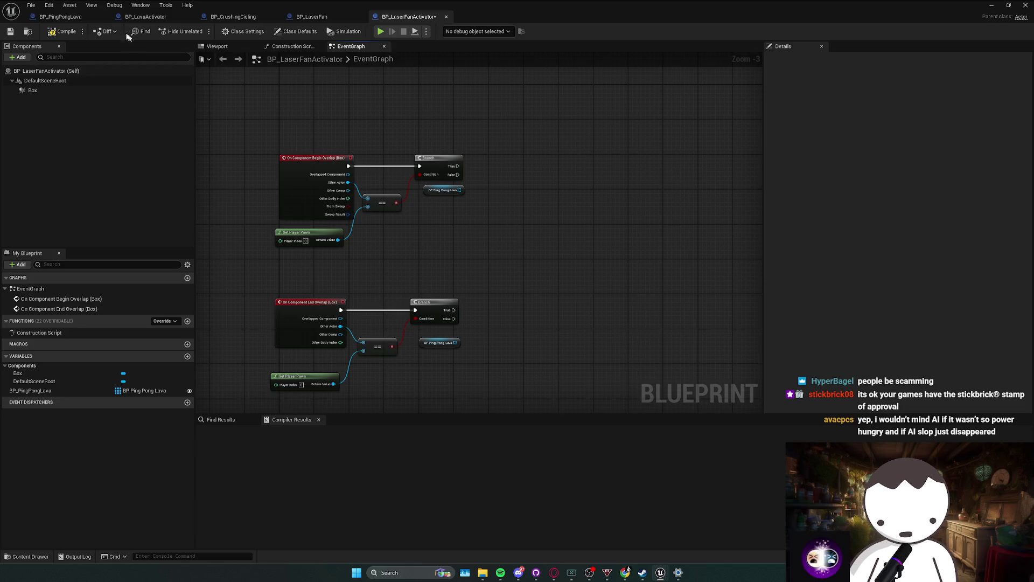
left_click(63, 31)
Inspect BP_LaserFan's rotating movement component Details, searching properties for 'om'.
left_click(311, 17)
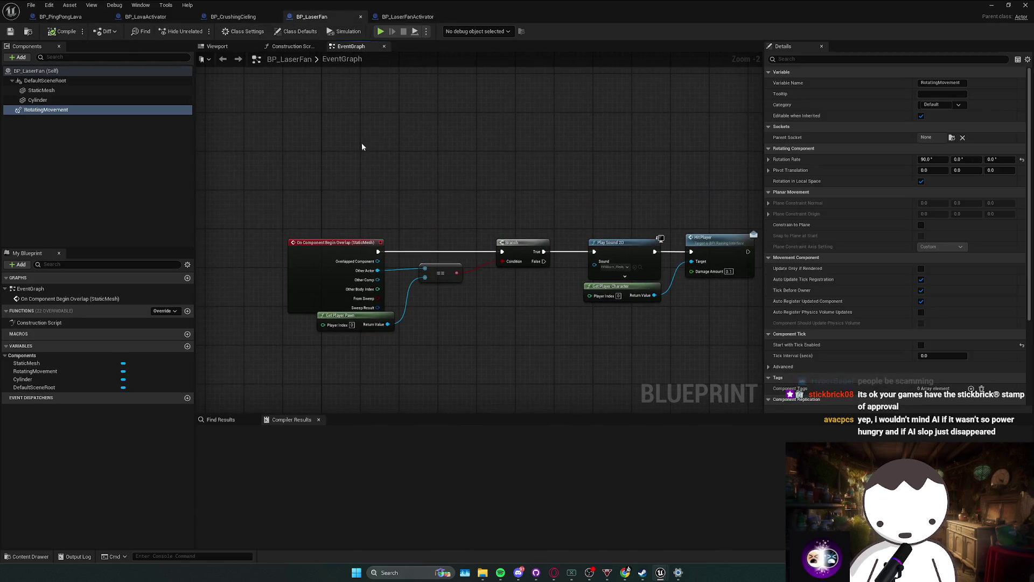
right_click(362, 146)
left_click(820, 58)
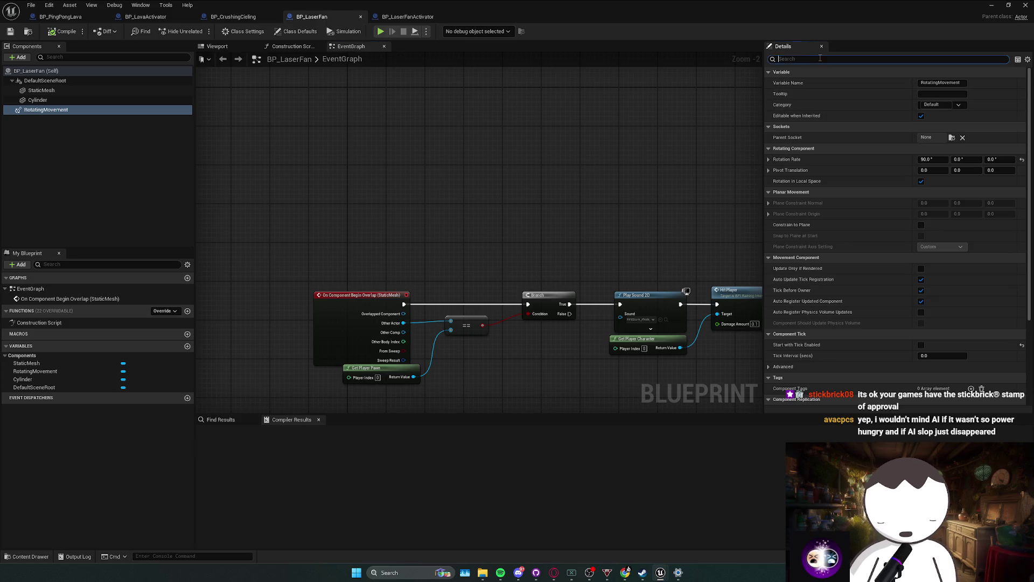
type("custom")
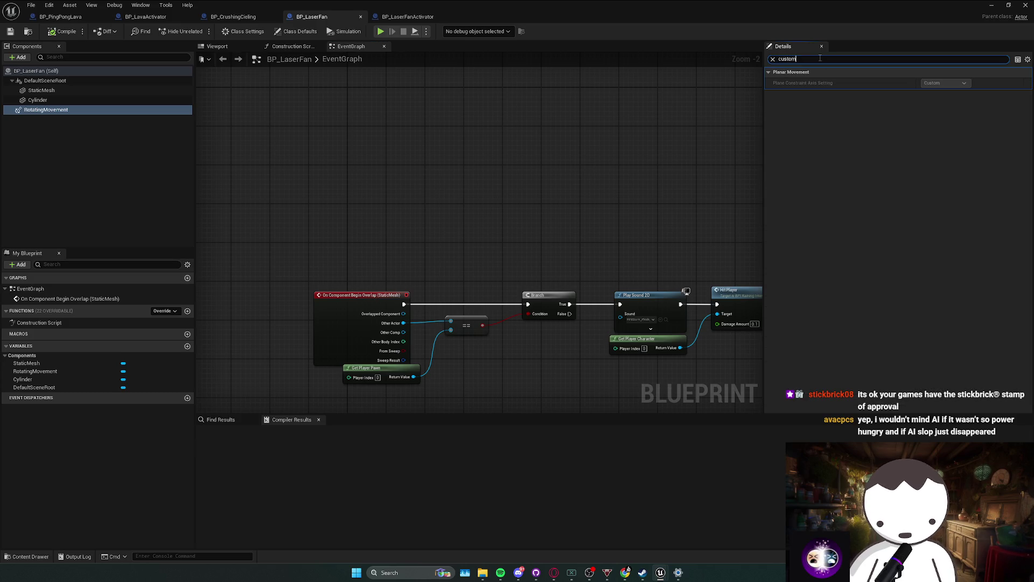
left_click(408, 17)
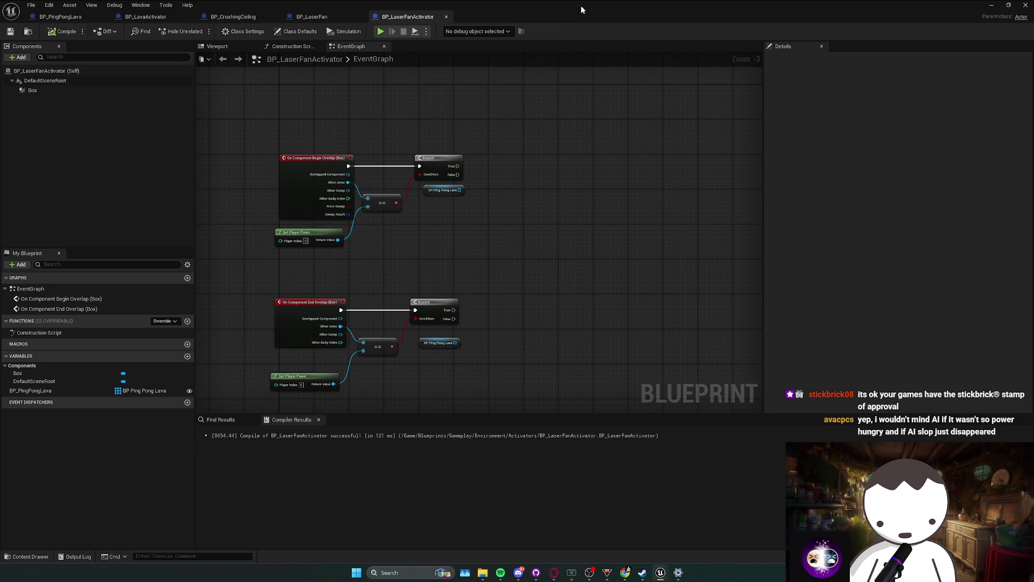
left_click(326, 17)
Select BP_PingPongLava, re-dock the BP_LaserFanActivator tab, and show BP_PingPongLava's graph full screen.
double_click(547, 8)
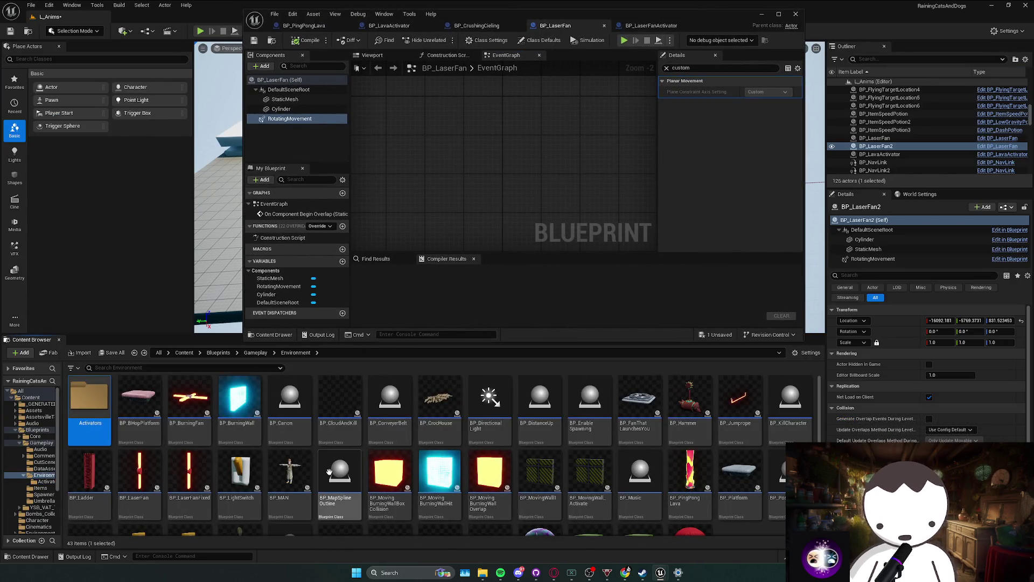
scroll(728, 489, "down", 2)
left_click(690, 425)
left_click(651, 25)
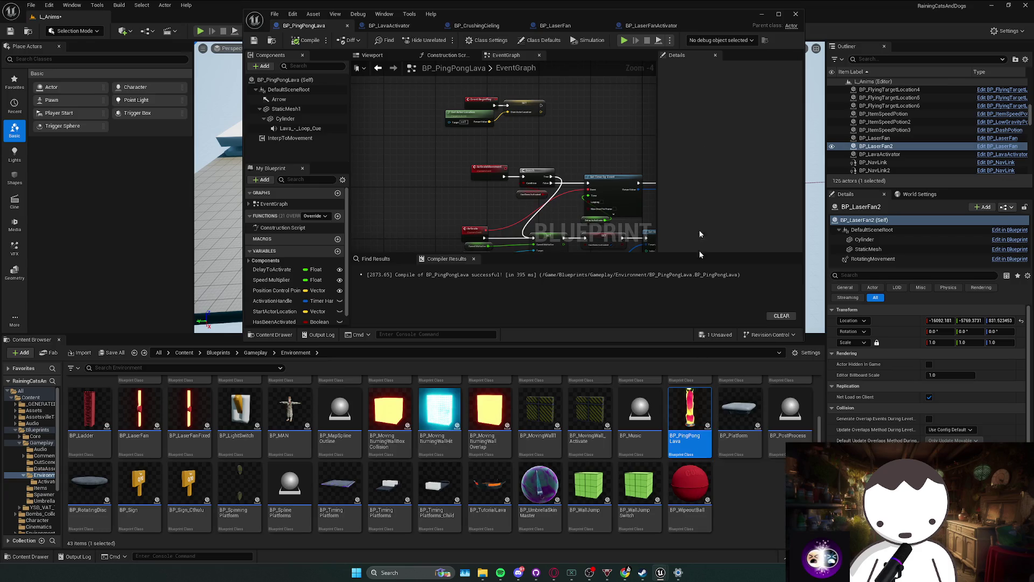
left_click_drag(652, 25, 420, 195)
left_click_drag(646, 42, 653, 26)
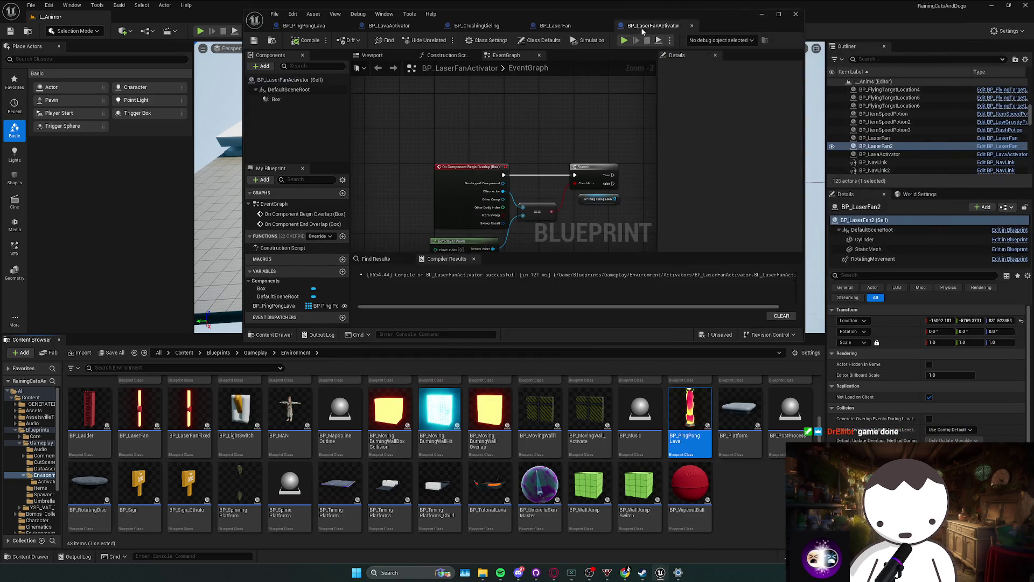
double_click(713, 21)
left_click(61, 17)
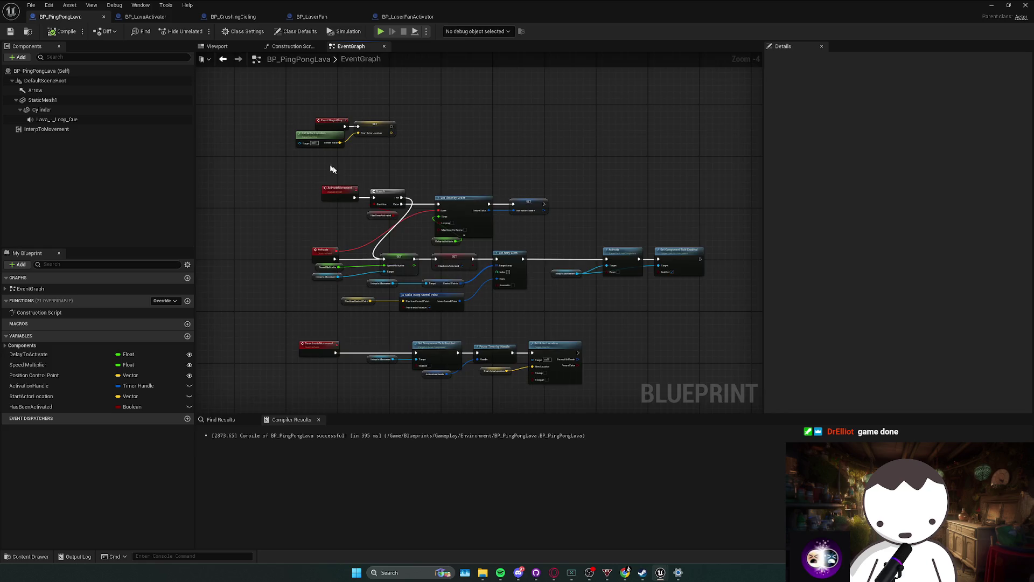
Line up Get Actor Location and the SET node with Event BeginPlay, then save.
left_click_drag(322, 177, 278, 163)
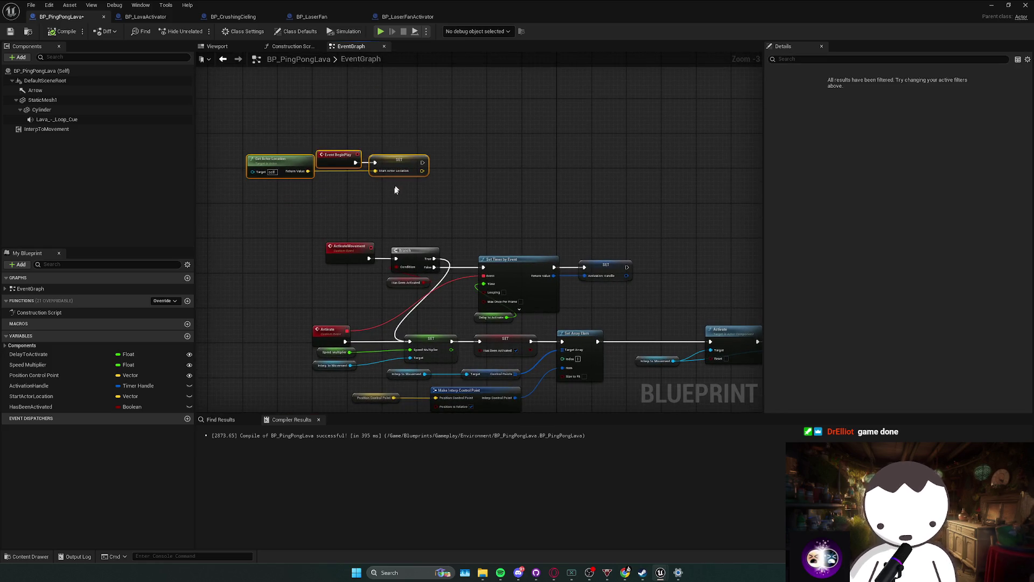
left_click_drag(403, 177, 433, 177)
left_click(389, 246)
key("ctrl+s")
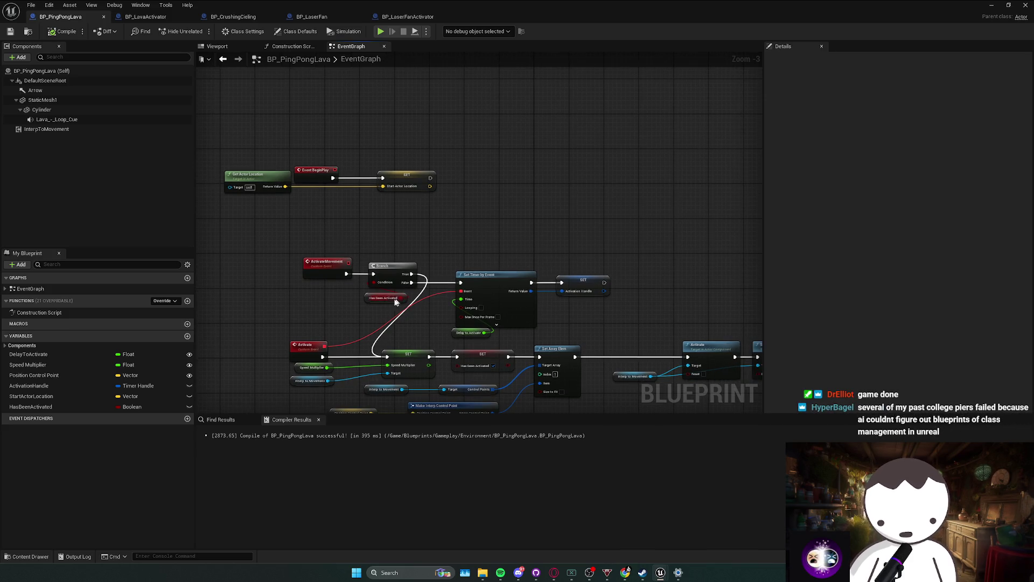
Move Has Been Activated left and shift the whole Activate row up and right.
mouse_move(383, 297)
left_mouse_down()
mouse_move(264, 282)
mouse_move(407, 286)
mouse_move(415, 276)
left_mouse_up()
left_click(415, 277)
scroll(415, 277, "down", 1)
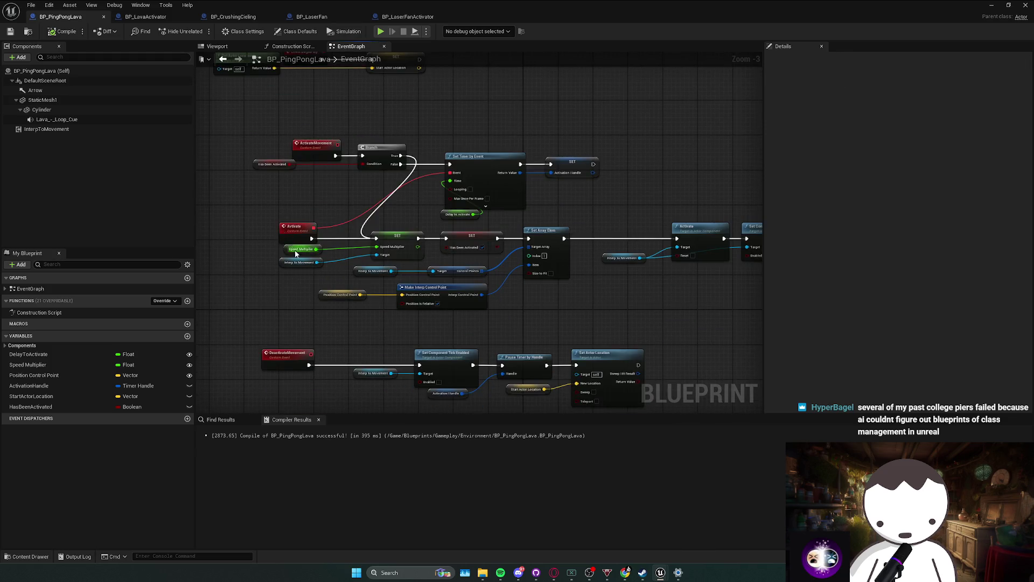
mouse_move(272, 224)
left_mouse_down()
mouse_move(463, 275)
mouse_move(681, 298)
left_mouse_up()
mouse_move(479, 246)
left_mouse_down()
mouse_move(525, 235)
mouse_move(587, 127)
mouse_move(612, 126)
mouse_move(554, 254)
mouse_move(538, 248)
left_mouse_up()
Reposition the Has Been Activated, ActivateMovement and Branch nodes in the Activate row.
left_click(562, 230)
scroll(314, 199, "up", 4)
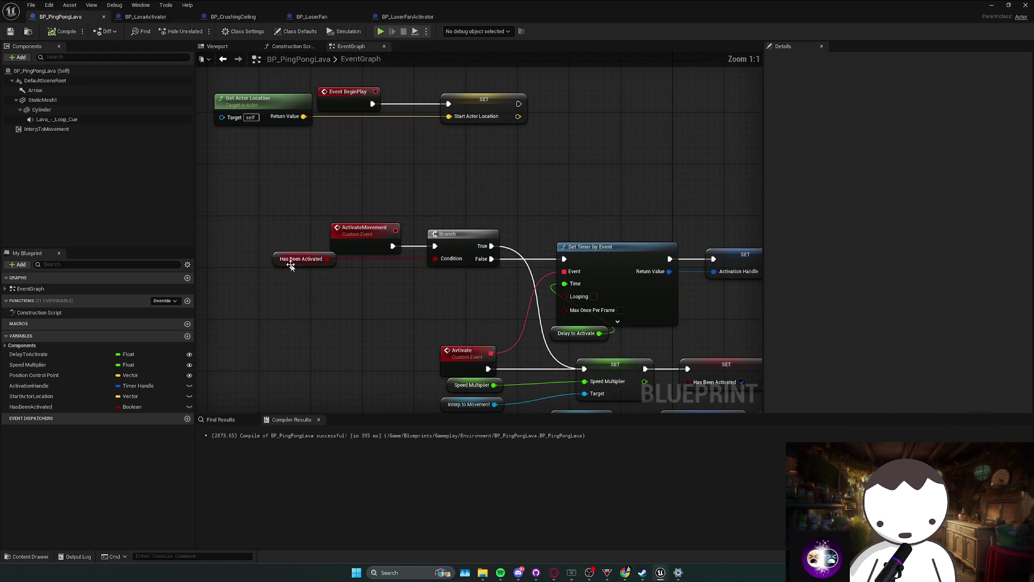
mouse_move(286, 260)
left_mouse_down()
mouse_move(511, 212)
mouse_move(472, 236)
left_mouse_up()
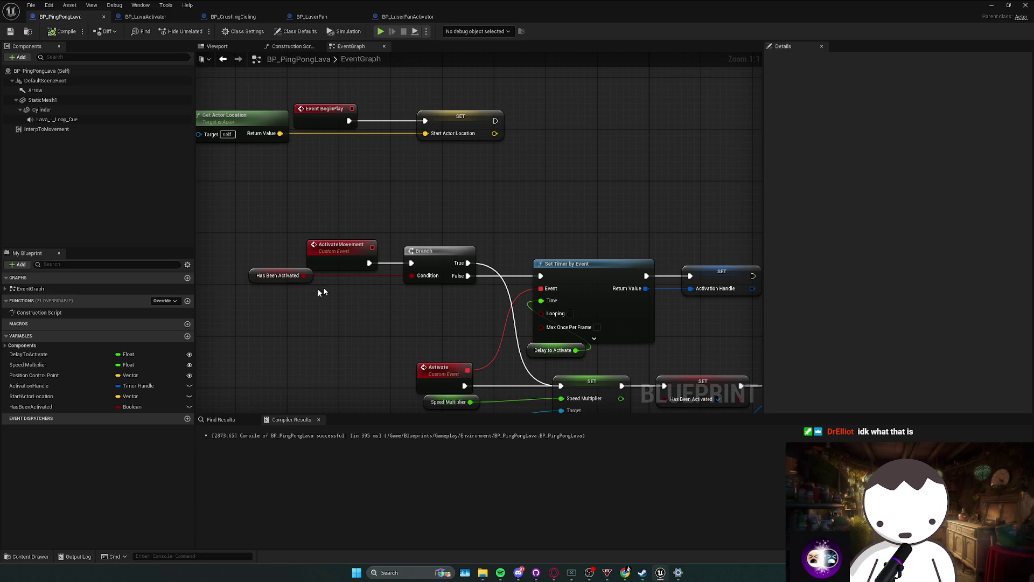
left_click_drag(285, 294, 489, 226)
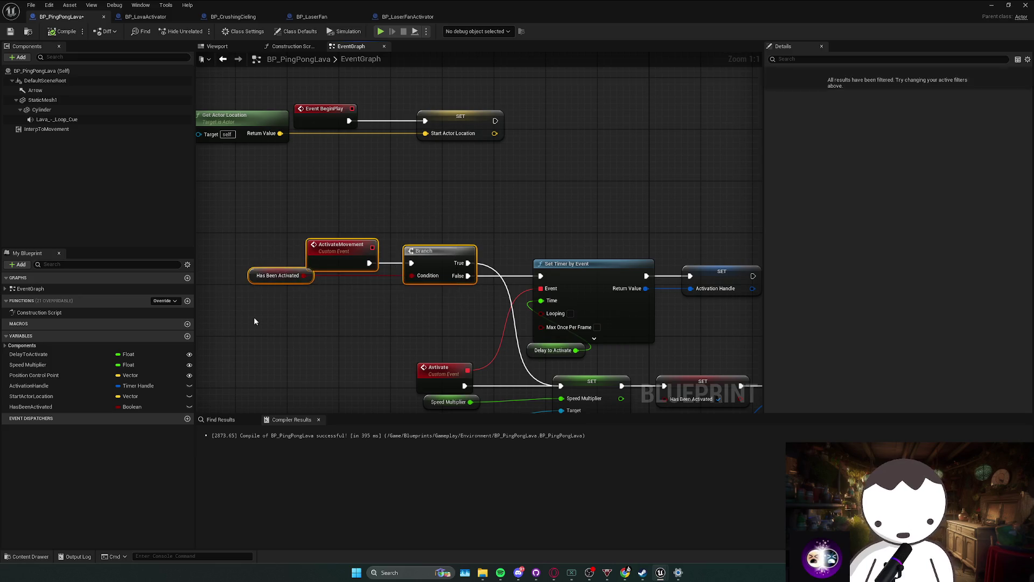
mouse_move(253, 323)
left_mouse_down()
mouse_move(474, 221)
mouse_move(406, 280)
mouse_move(415, 258)
left_mouse_up()
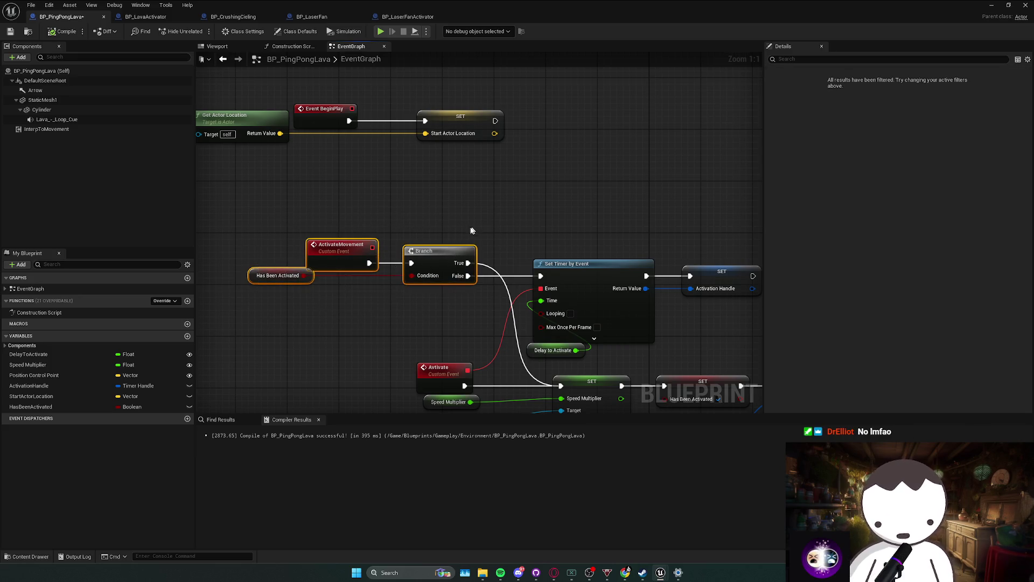
left_click(455, 236)
left_click_drag(492, 218, 232, 316)
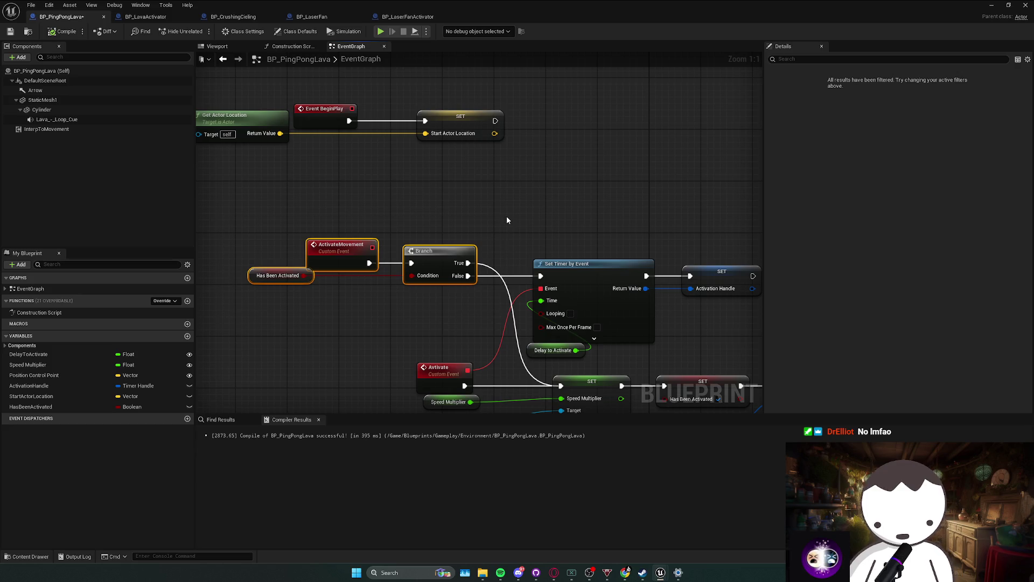
left_click(476, 229)
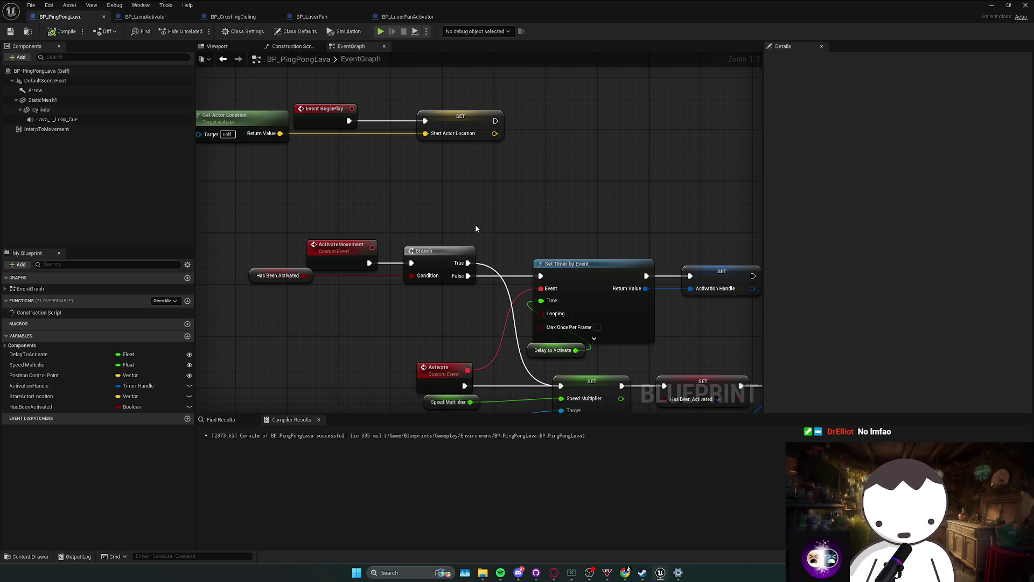
left_click_drag(475, 224, 461, 231)
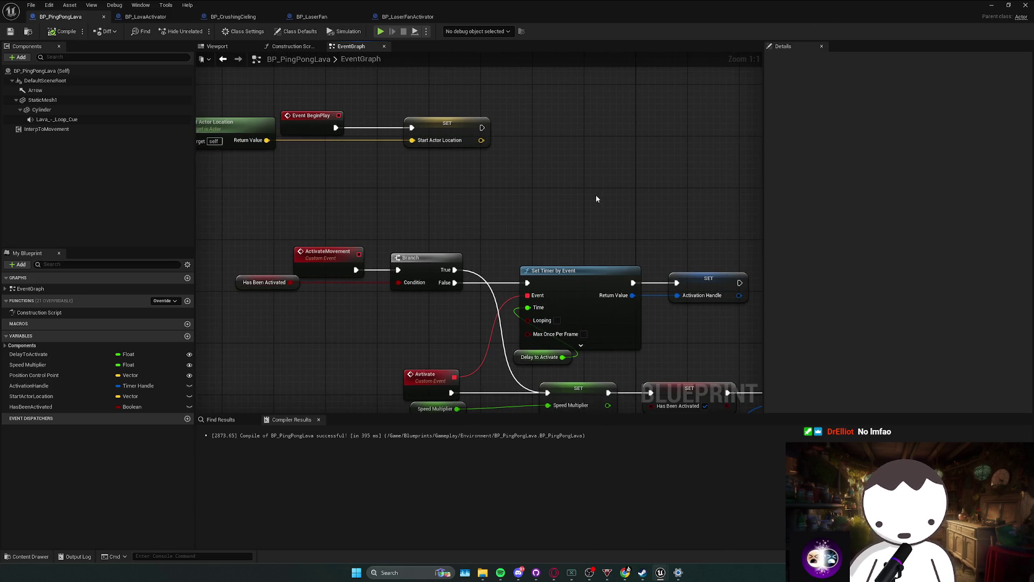
mouse_move(596, 199)
left_mouse_down()
mouse_move(561, 210)
mouse_move(547, 232)
left_mouse_up()
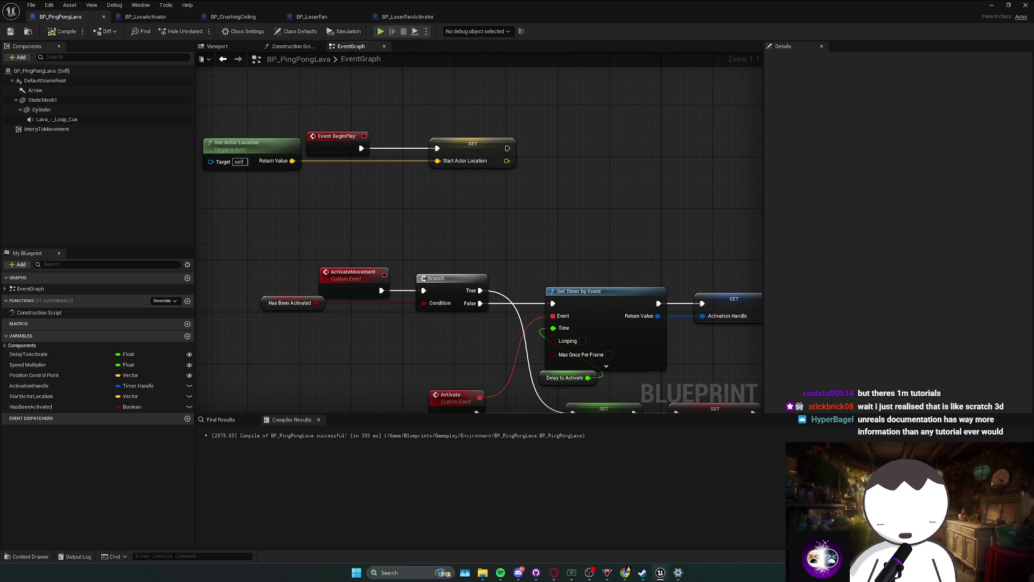
Move Event BeginPlay right toward SET, then switch to the Twitch Stream Manager.
mouse_move(203, 111)
left_mouse_down()
mouse_move(517, 178)
mouse_move(477, 216)
left_mouse_up()
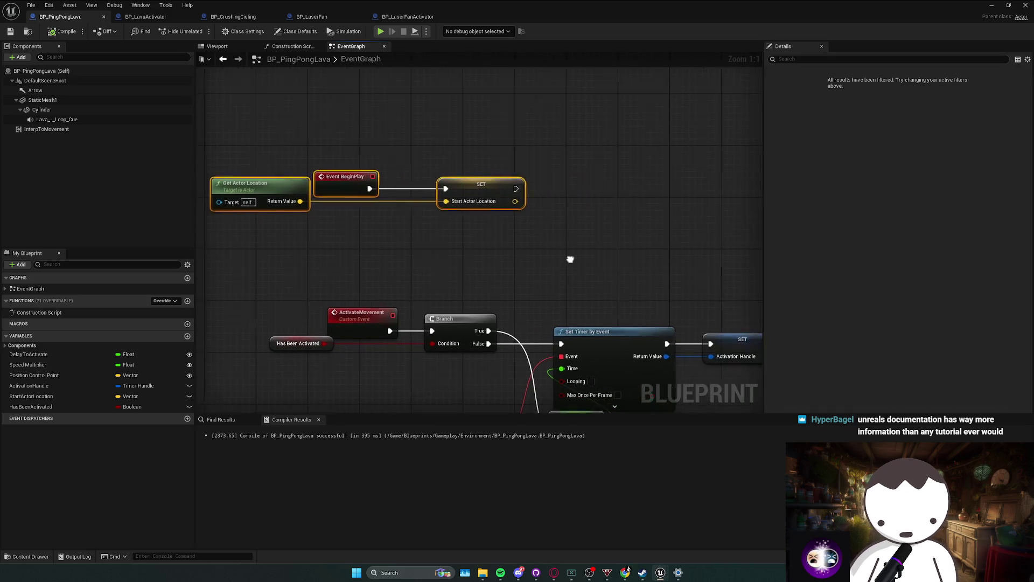
mouse_move(570, 259)
left_mouse_down()
mouse_move(143, 157)
mouse_move(243, 155)
mouse_move(341, 173)
mouse_move(583, 259)
left_mouse_up()
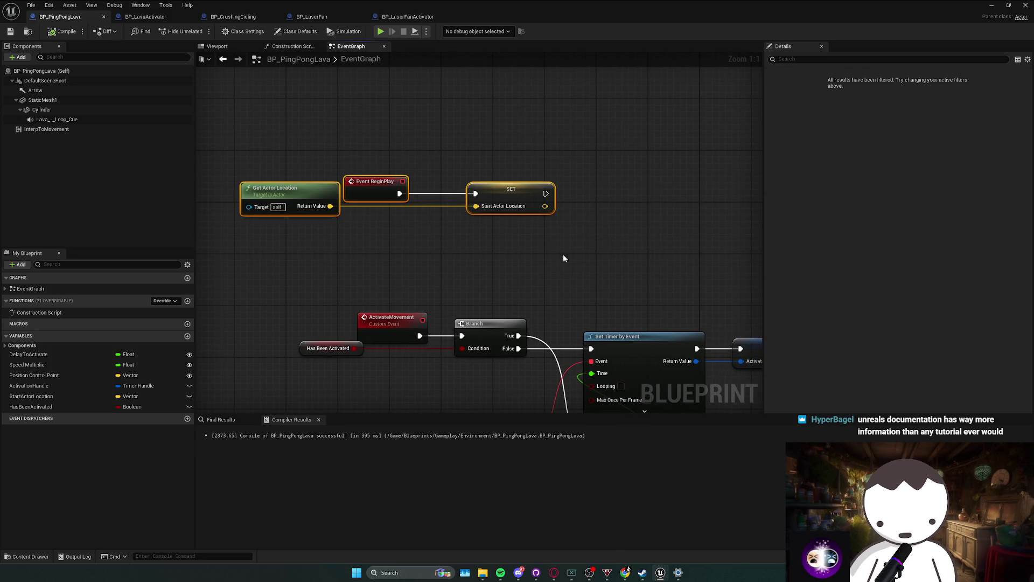
left_click(564, 259)
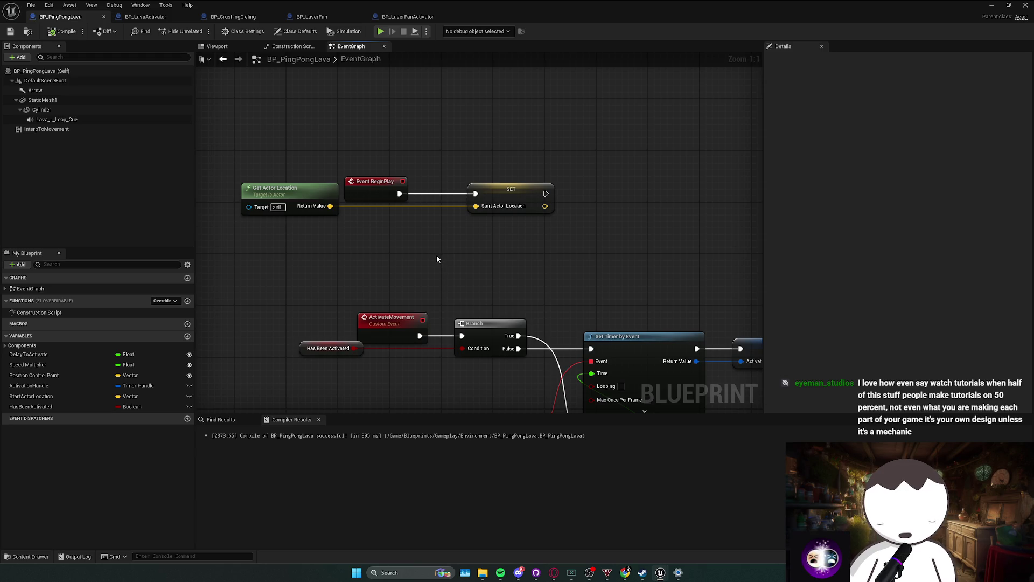
mouse_move(438, 259)
left_mouse_down()
mouse_move(402, 259)
mouse_move(420, 253)
mouse_move(413, 226)
left_mouse_up()
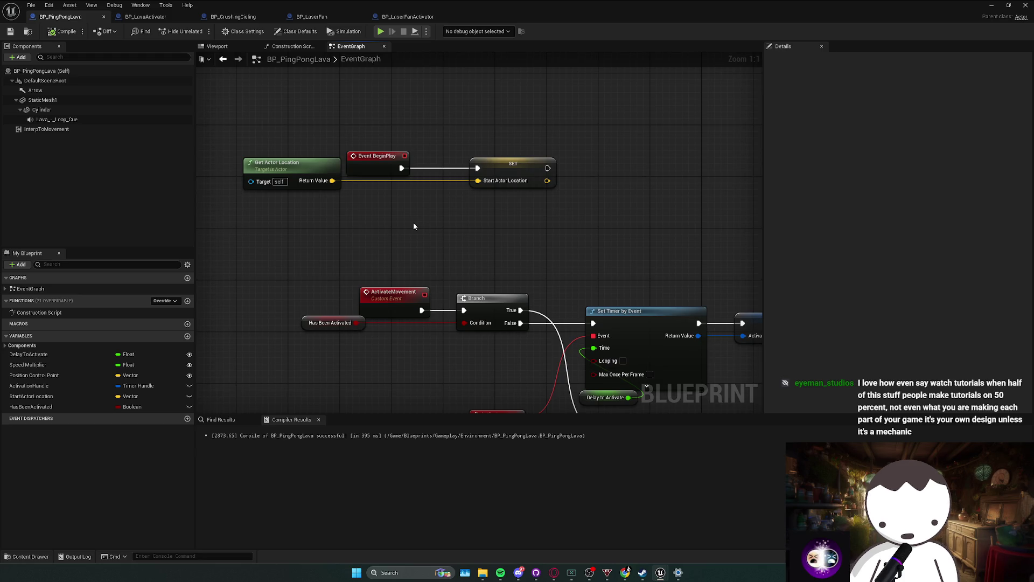
mouse_move(242, 213)
left_mouse_down()
mouse_move(596, 157)
mouse_move(600, 145)
mouse_move(545, 132)
left_mouse_up()
mouse_move(214, 233)
left_mouse_down()
mouse_move(595, 121)
mouse_move(307, 221)
mouse_move(596, 131)
mouse_move(291, 224)
mouse_move(409, 196)
left_mouse_up()
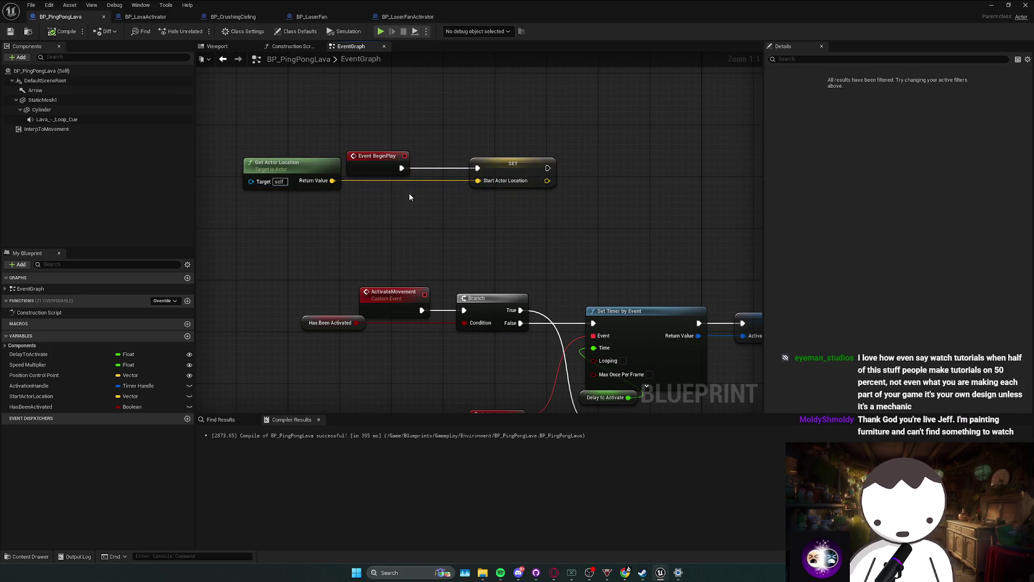
left_click_drag(371, 156, 409, 157)
mouse_move(606, 218)
left_mouse_down()
mouse_move(242, 143)
mouse_move(619, 234)
mouse_move(593, 242)
left_mouse_up()
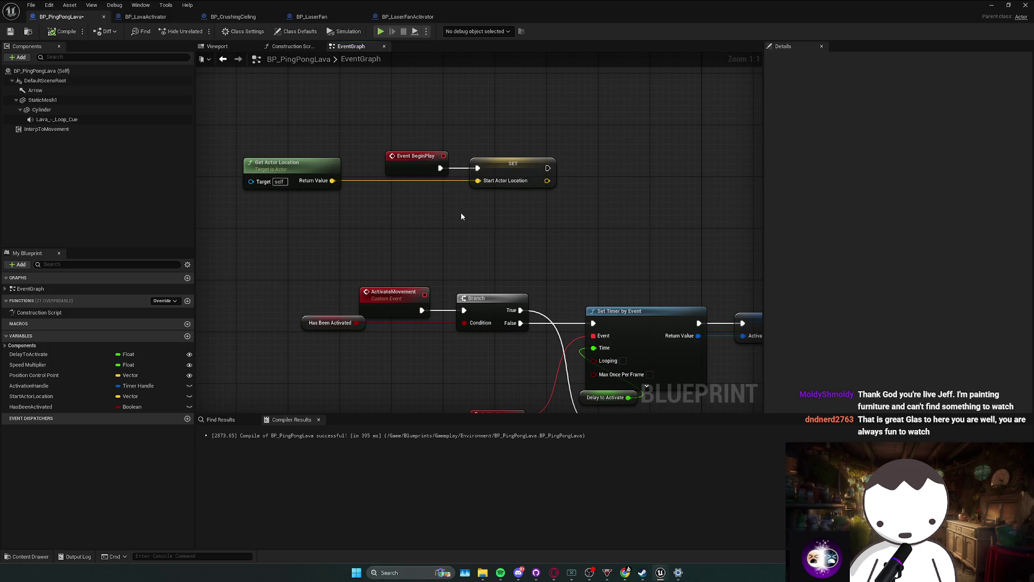
key("alt+Tab")
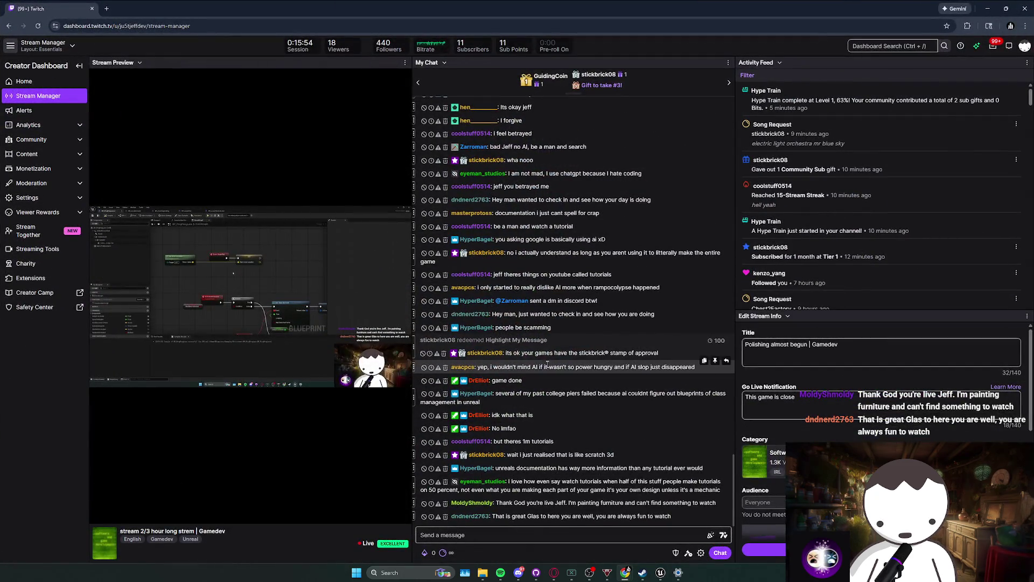
Read the latest chat messages, including one about class blueprints.
left_click_drag(531, 369, 674, 369)
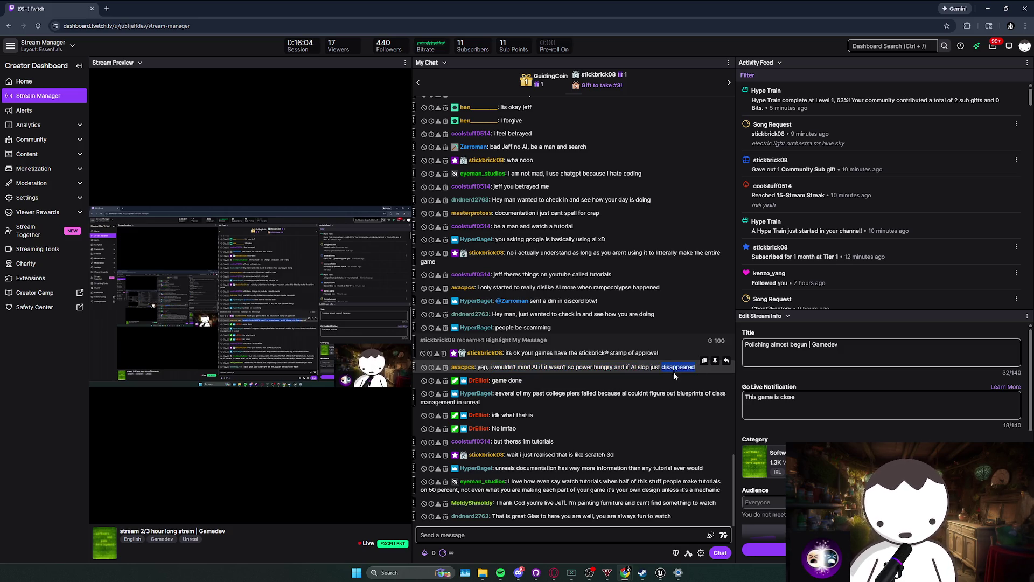
left_click(651, 381)
mouse_move(650, 379)
left_mouse_down()
mouse_move(620, 358)
mouse_move(592, 377)
mouse_move(488, 385)
mouse_move(511, 393)
left_mouse_up()
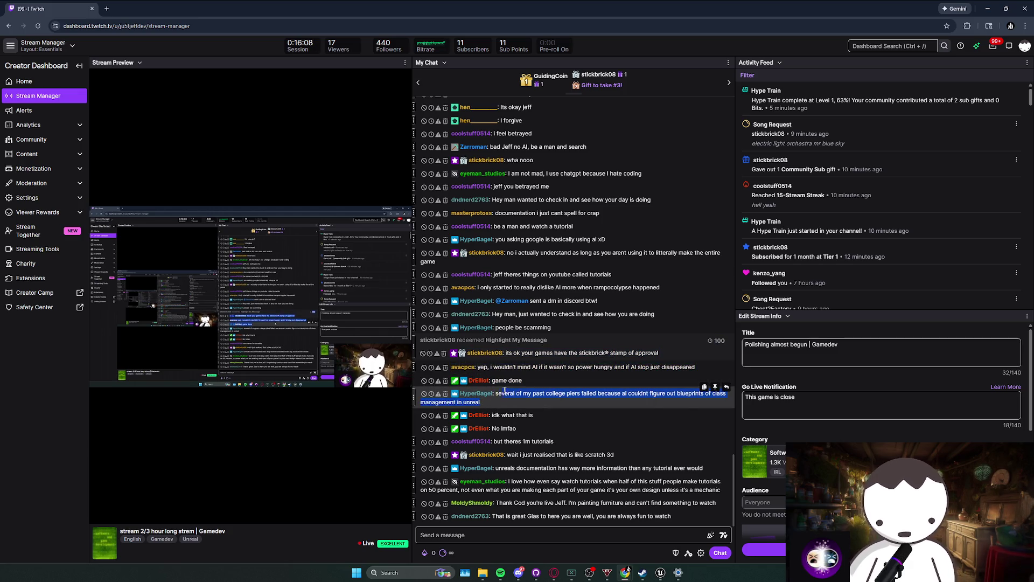
left_click(519, 401)
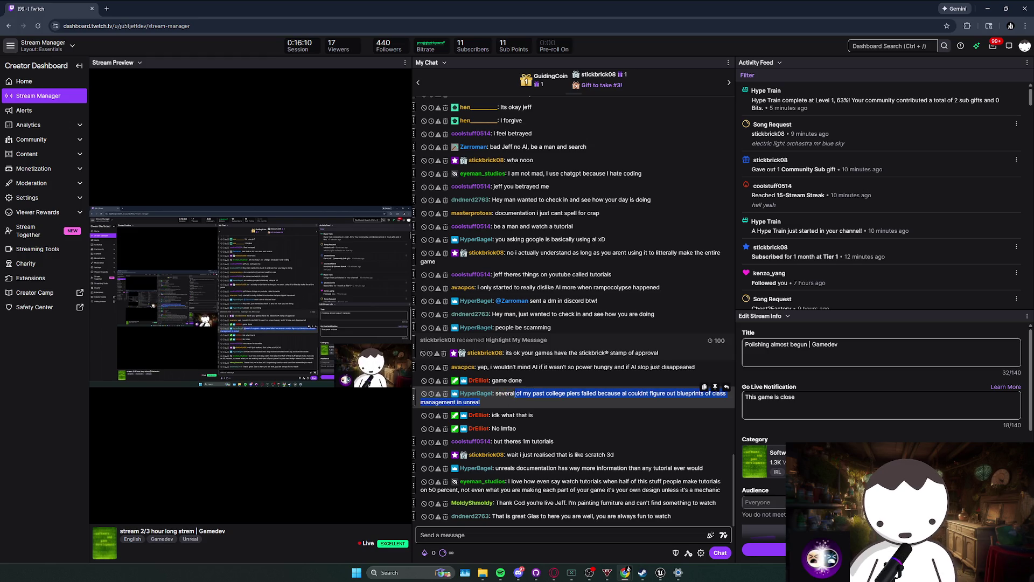
left_click_drag(490, 398, 525, 396)
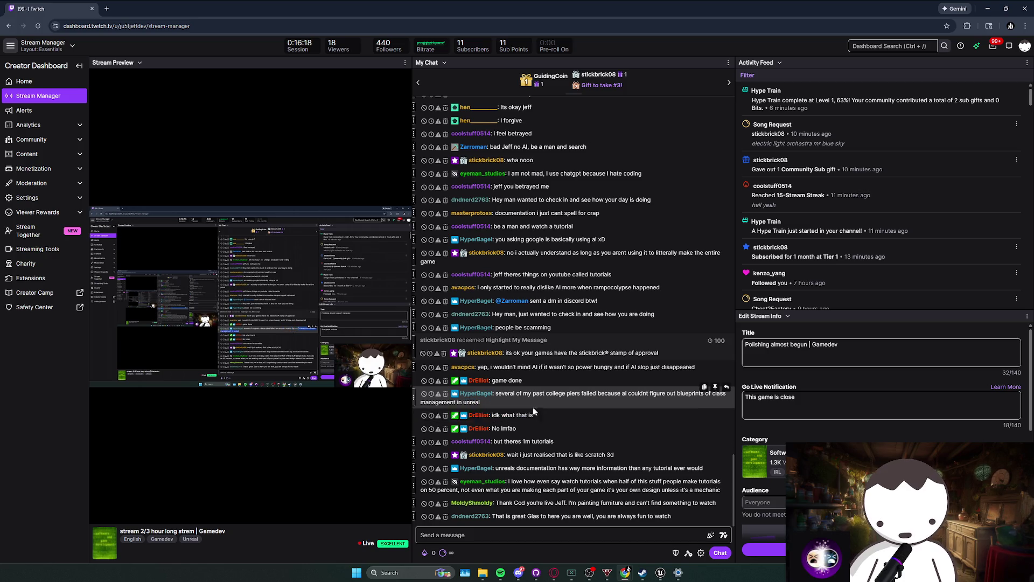
mouse_move(494, 408)
left_mouse_down()
mouse_move(547, 416)
mouse_move(547, 441)
left_mouse_up()
left_click(545, 442)
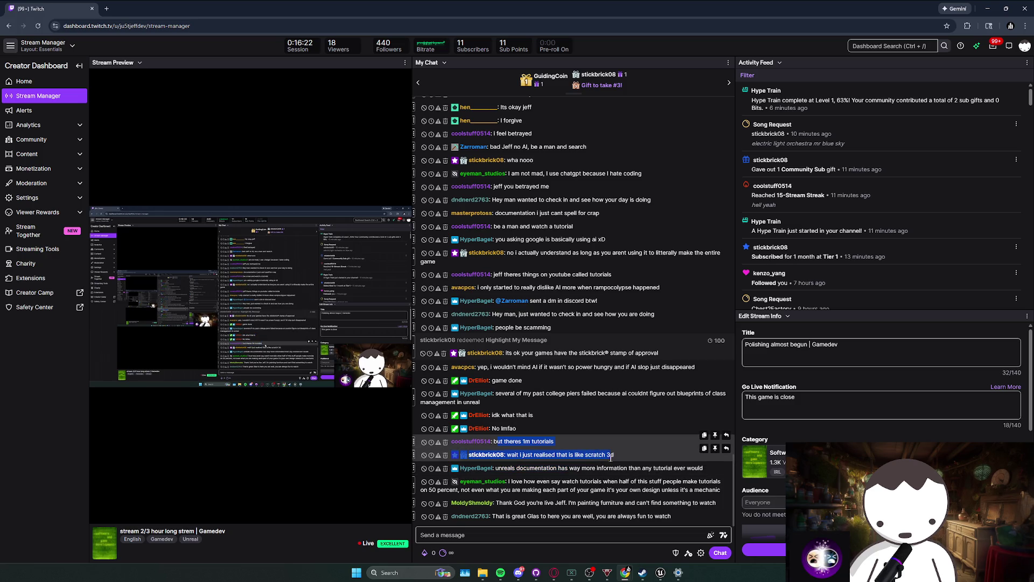
left_click(622, 456)
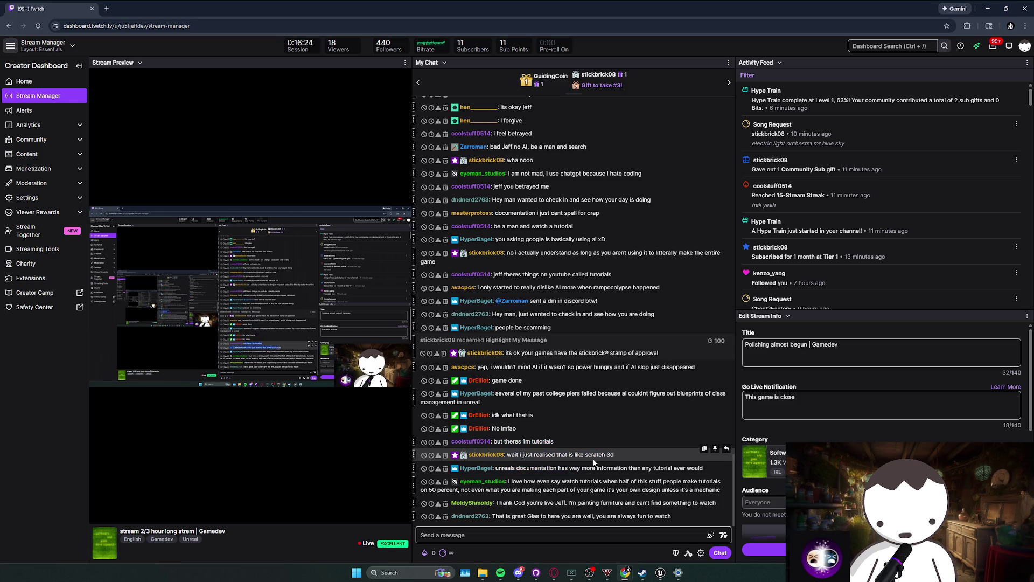
Read further chat lines about Scratch 3D, Unreal documentation and watching tutorials.
mouse_move(615, 462)
left_mouse_down()
mouse_move(582, 452)
mouse_move(614, 455)
left_mouse_up()
left_click(617, 462)
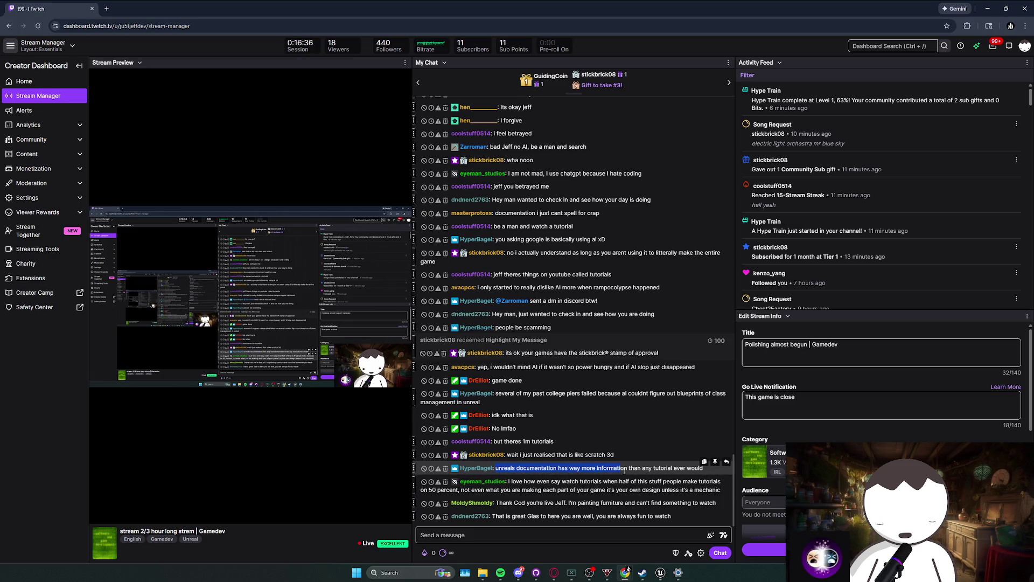
triple_click(606, 468)
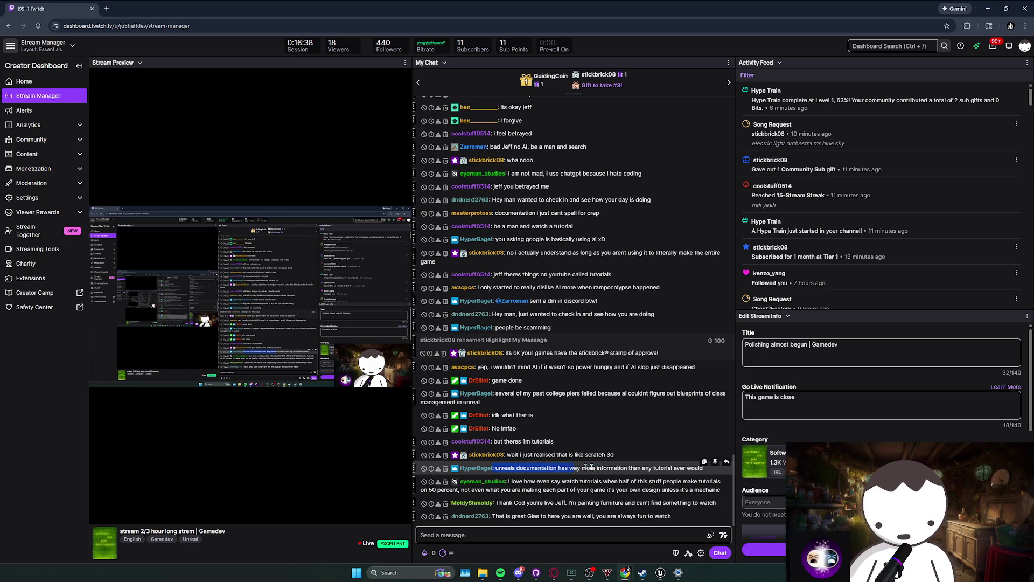
left_click(520, 491)
left_click_drag(508, 481, 592, 483)
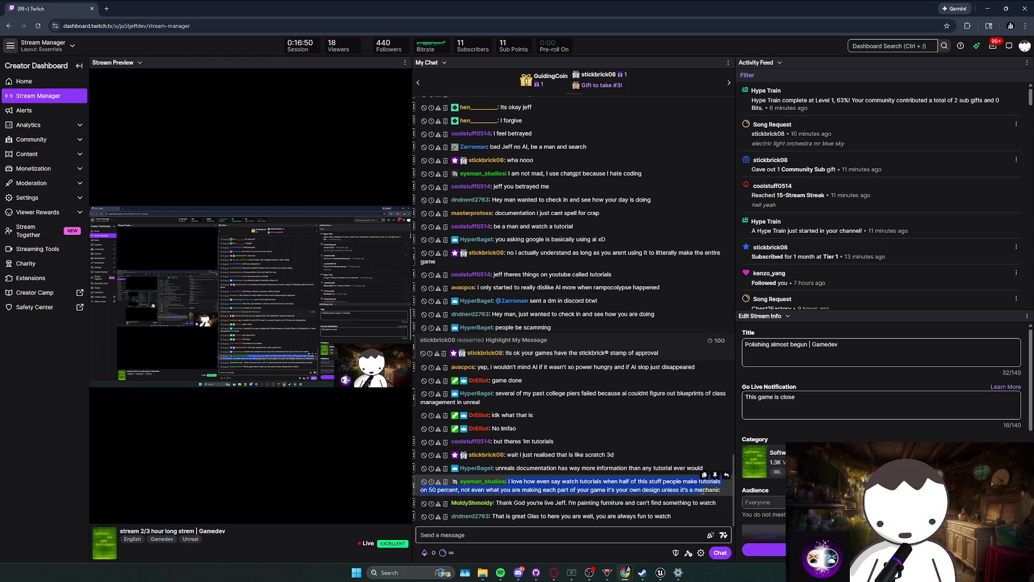
left_click(586, 489)
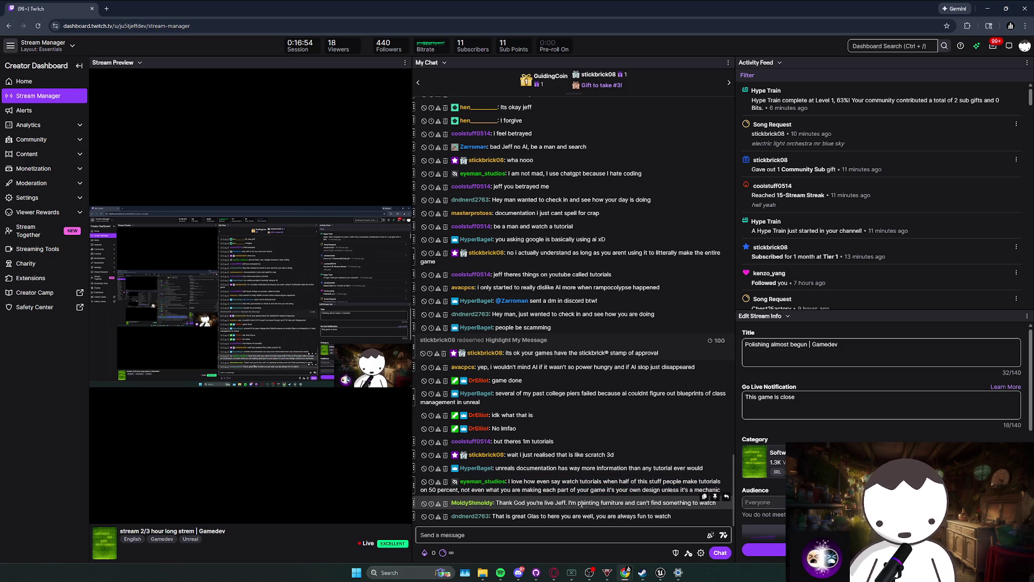
left_click_drag(594, 503, 597, 503)
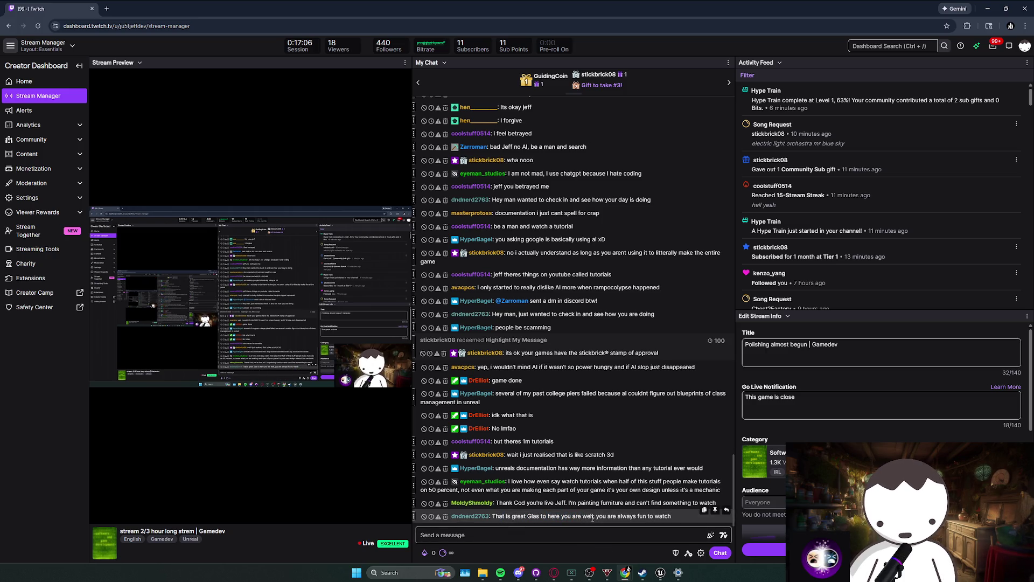
Return to BP_PingPongLava, check the Activate row nodes, and glance at the newest chat message.
left_click(660, 572)
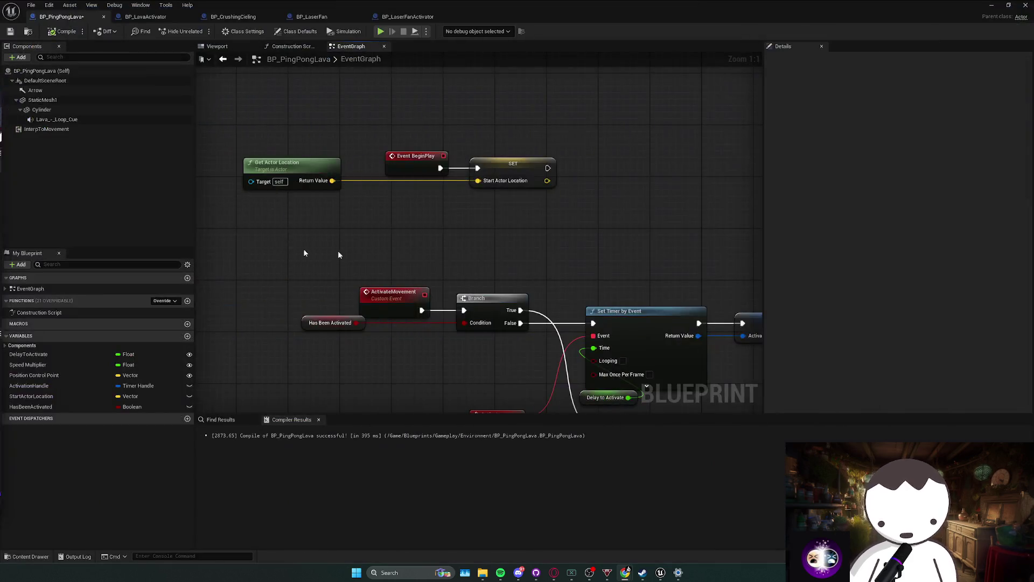
scroll(370, 299, "down", 4)
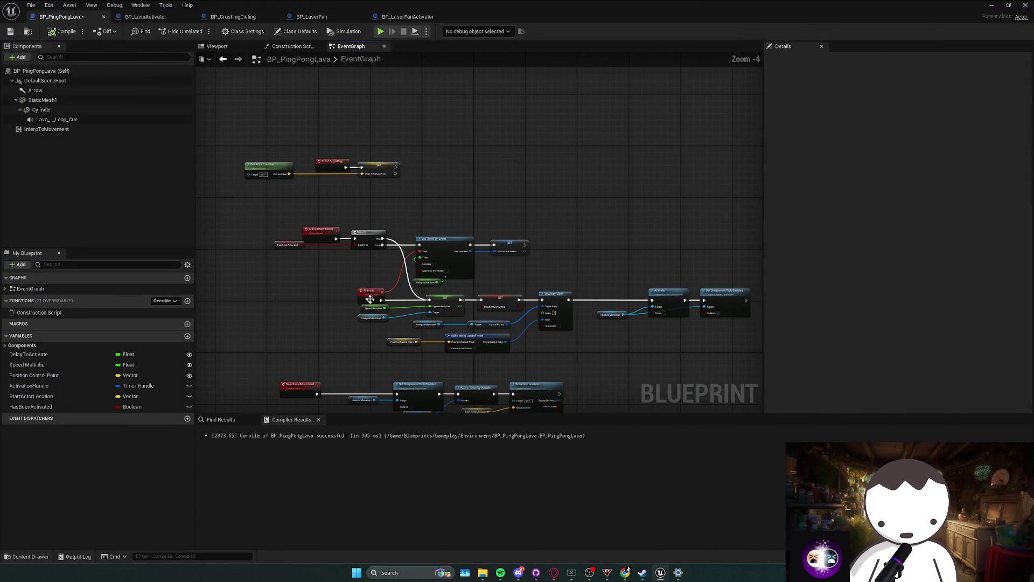
left_click_drag(304, 275, 372, 237)
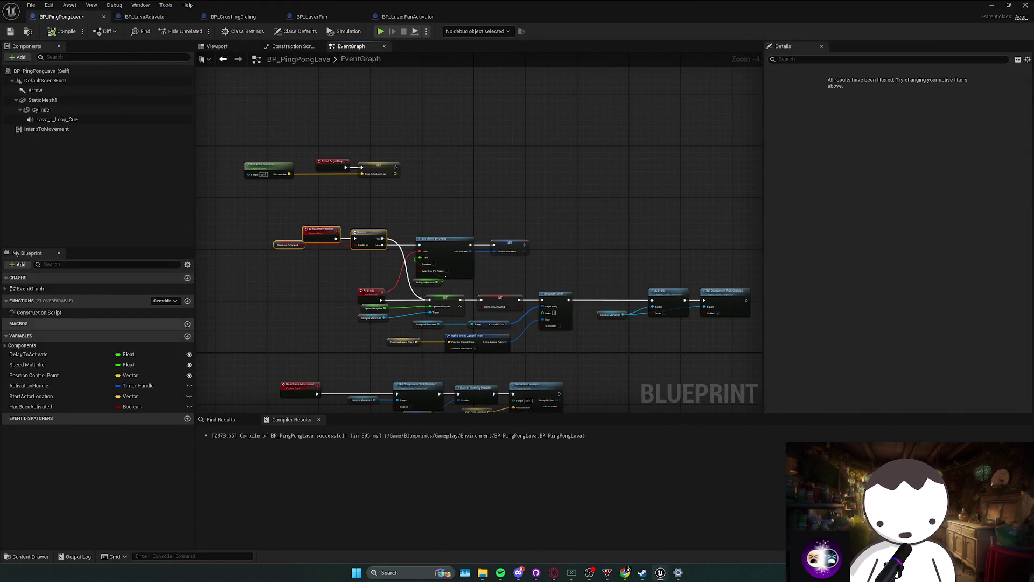
left_click(313, 297)
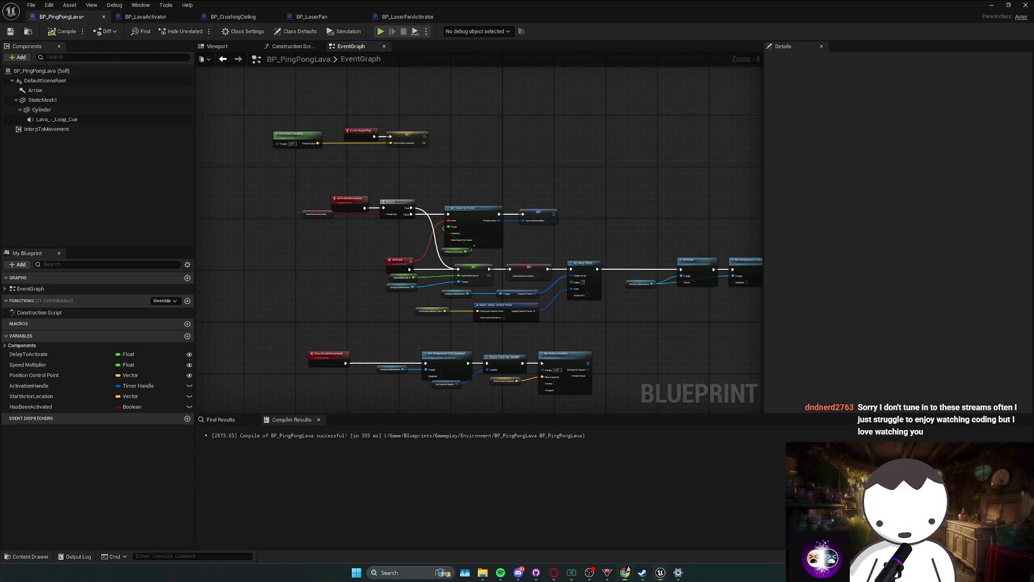
left_click(625, 572)
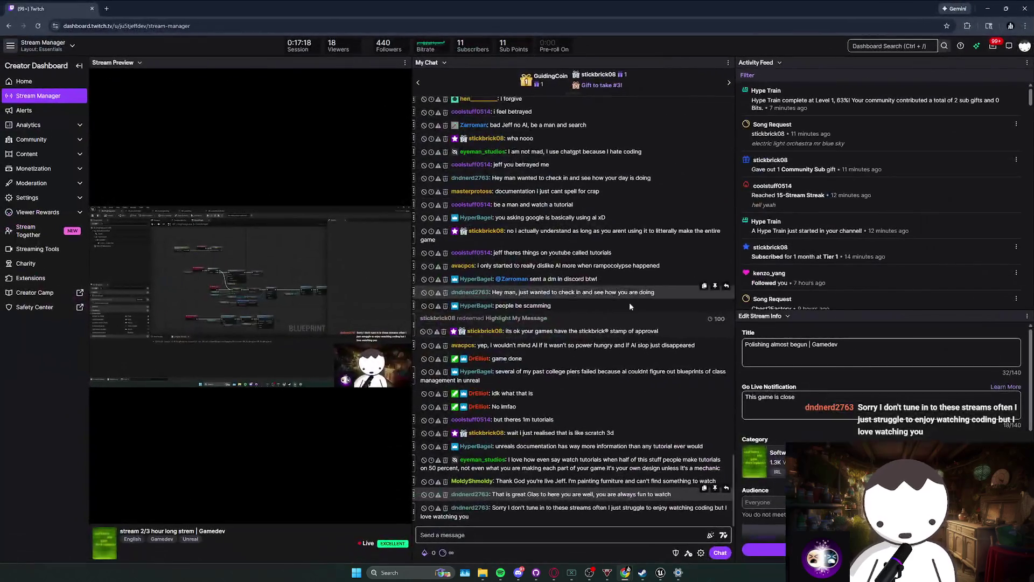
left_click_drag(474, 507, 486, 515)
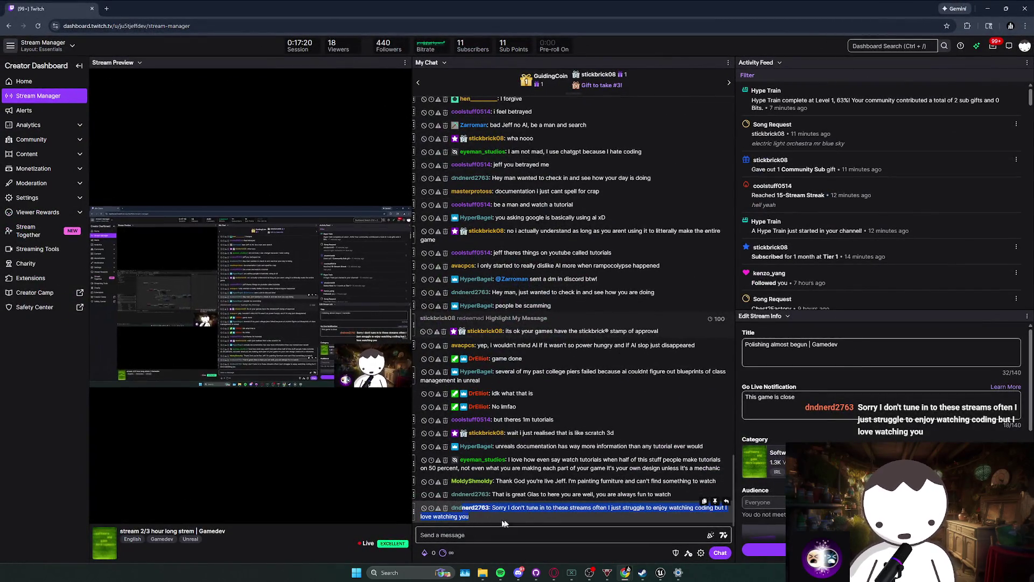
key("alt+Tab")
Reposition the InterpToMovement getter around the Speed Multiplier getter in the middle node group.
left_click_drag(383, 347, 620, 298)
left_click(528, 361)
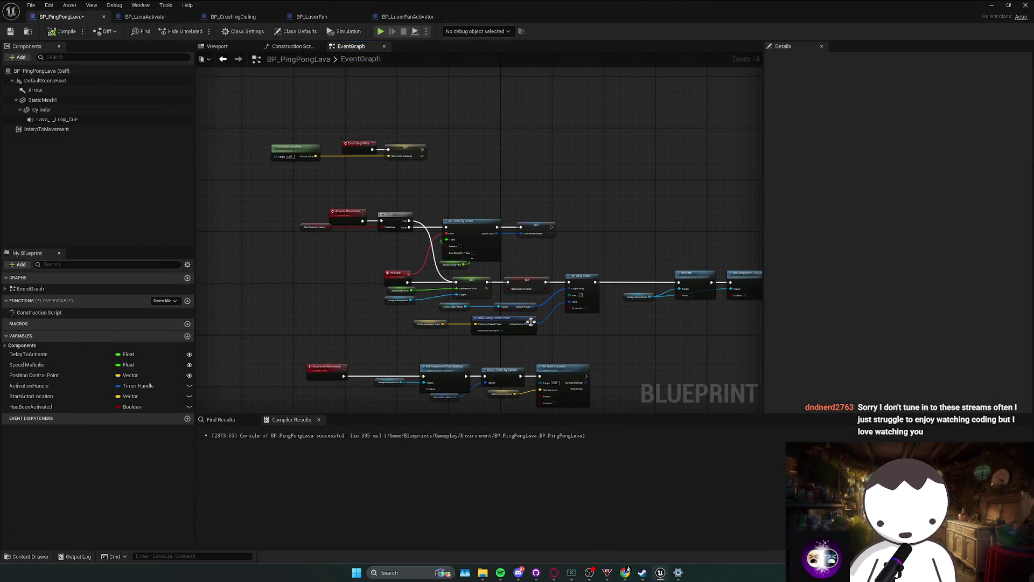
left_click_drag(345, 281, 472, 309)
mouse_move(401, 300)
left_mouse_down()
mouse_move(428, 277)
mouse_move(470, 281)
left_mouse_up()
left_click(393, 303)
left_click(399, 294)
left_click(399, 294)
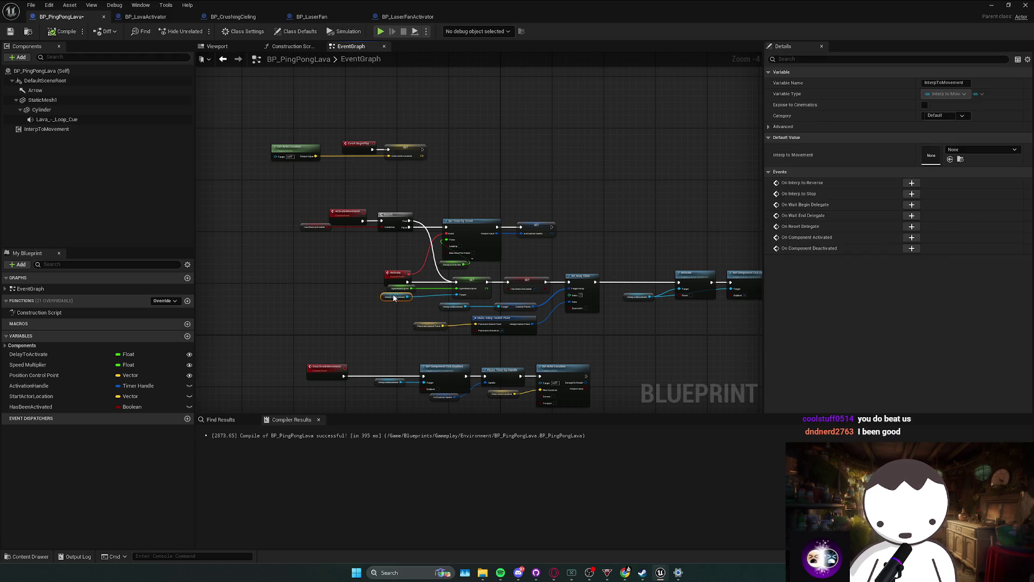
mouse_move(388, 298)
left_mouse_down()
mouse_move(405, 292)
mouse_move(492, 337)
left_mouse_up()
left_click(393, 291)
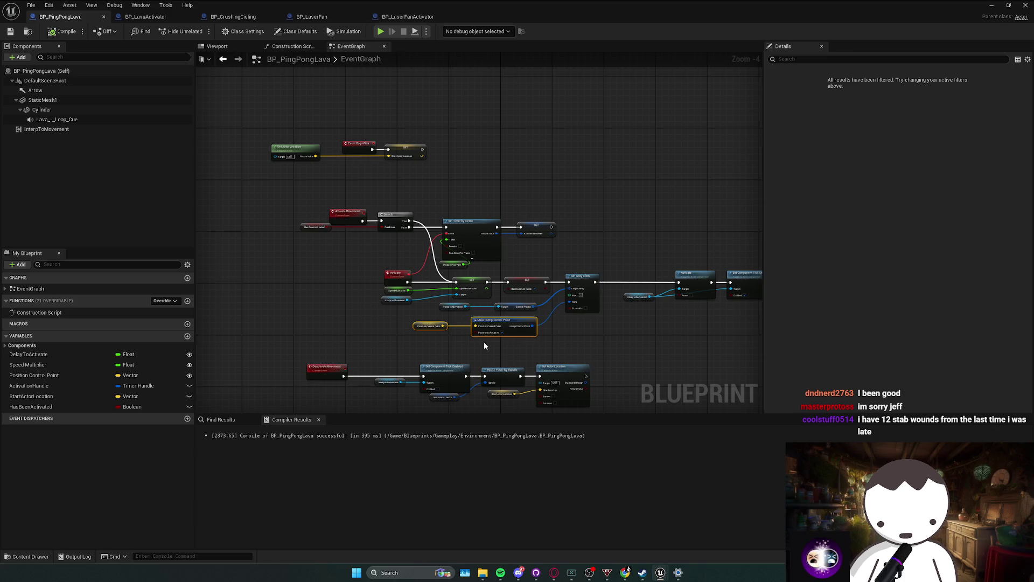
left_click(504, 340)
Inspect the SET StartActorLocation and DeactivateMovement nodes, then switch to BP_LaserFanActivator.
left_click_drag(525, 344, 503, 335)
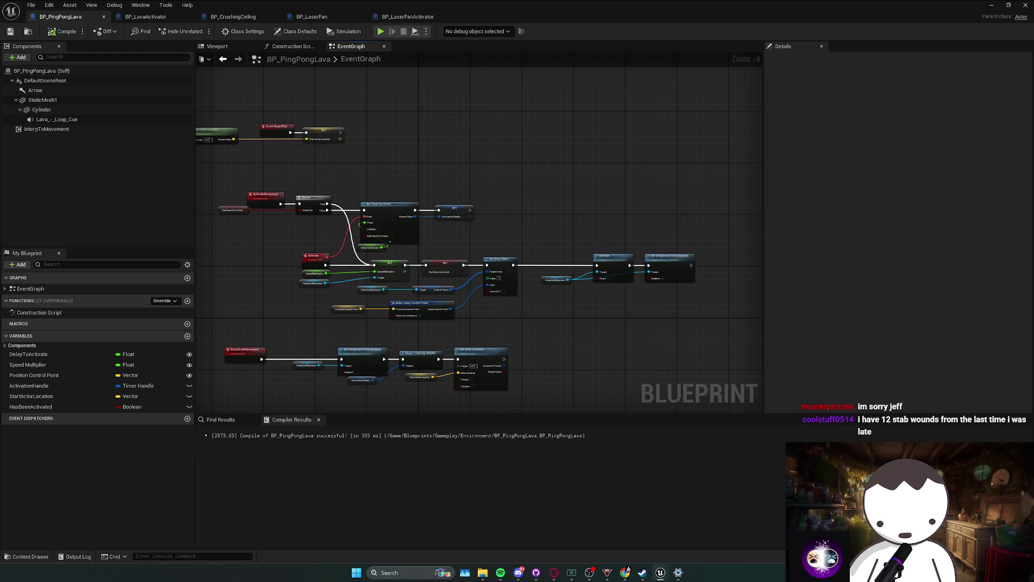
left_click_drag(466, 267, 498, 257)
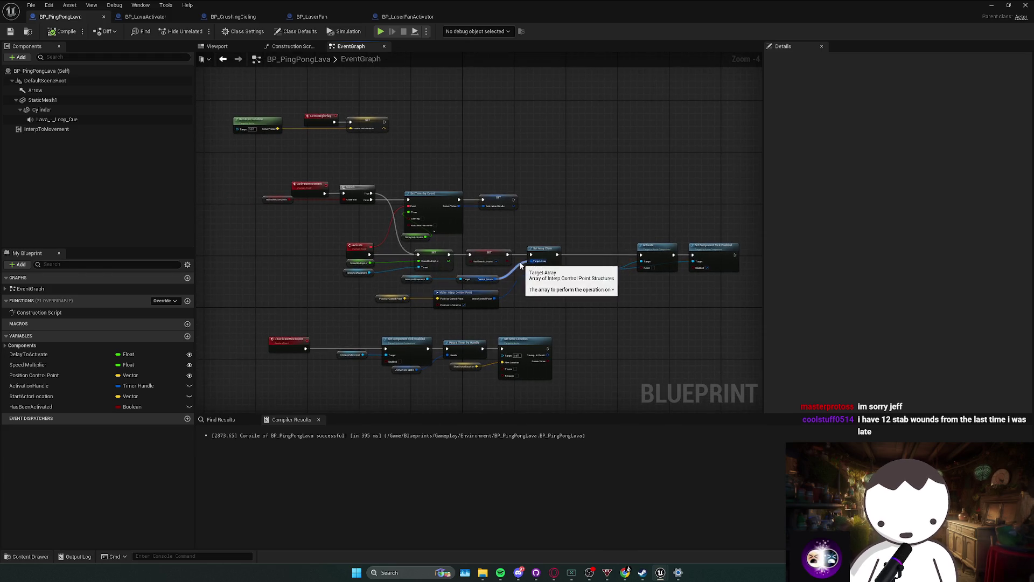
left_click_drag(399, 201, 498, 249)
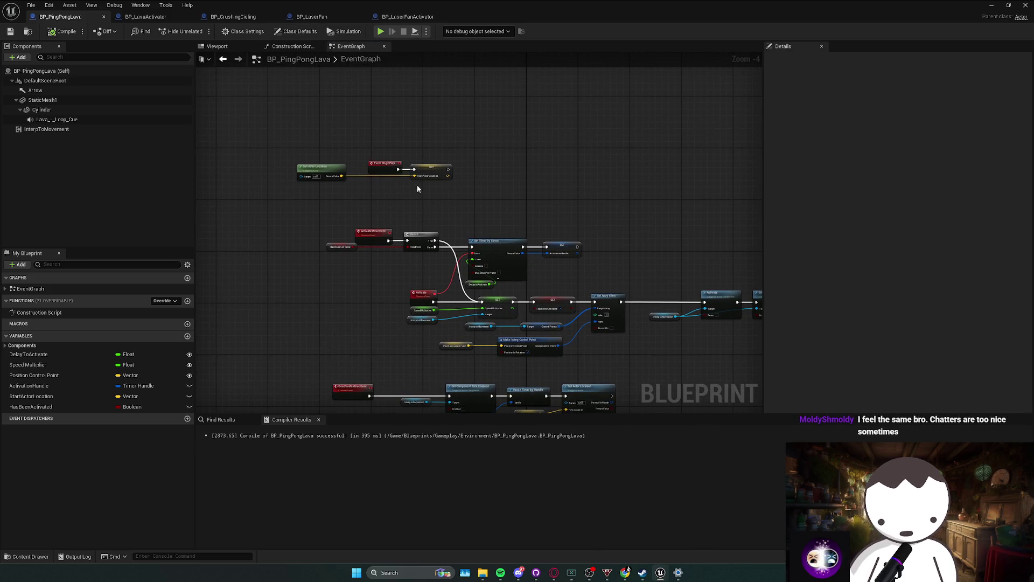
left_click_drag(415, 184, 426, 212)
left_click(442, 196)
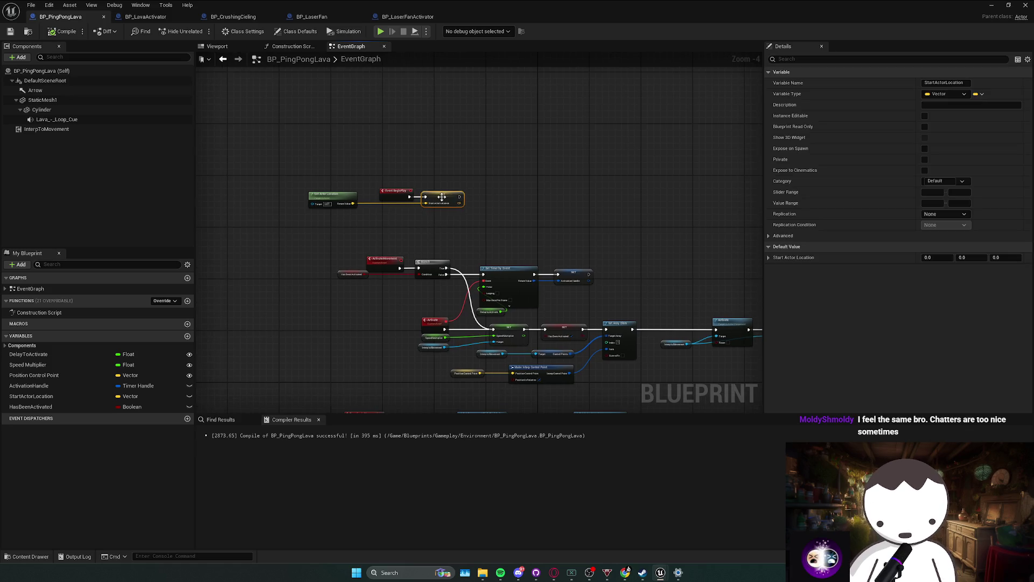
left_click(390, 212)
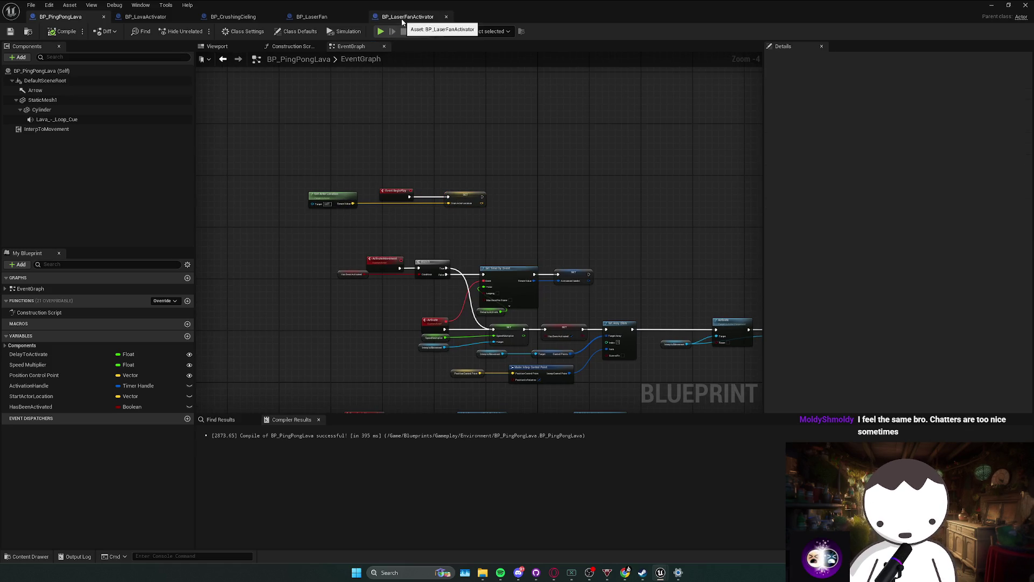
mouse_move(423, 249)
left_mouse_down()
mouse_move(397, 215)
mouse_move(400, 159)
mouse_move(385, 94)
left_mouse_up()
mouse_move(311, 242)
left_mouse_down()
mouse_move(481, 299)
mouse_move(468, 302)
mouse_move(453, 243)
left_mouse_up()
left_click(489, 295)
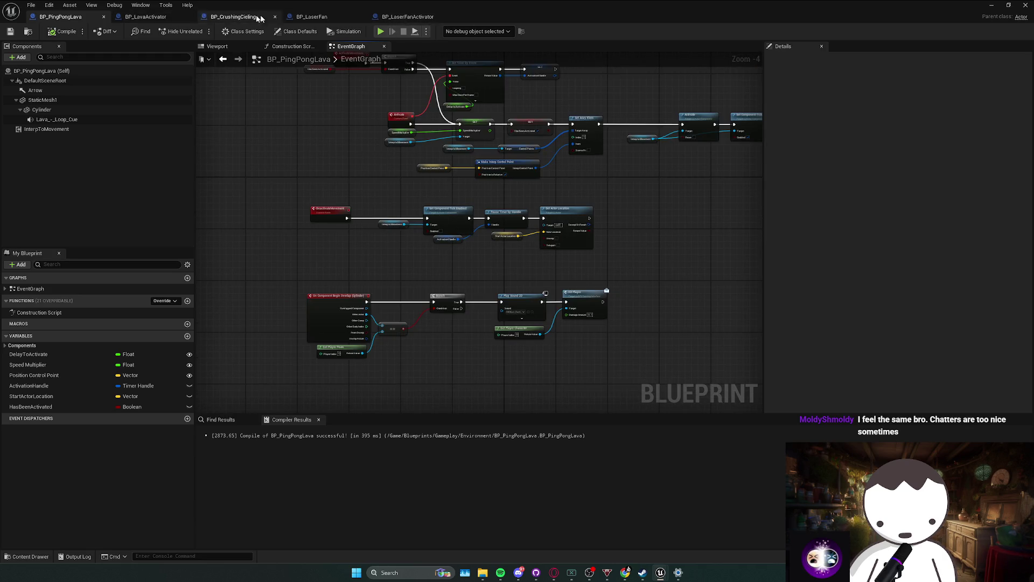
left_click(405, 17)
right_click(408, 150)
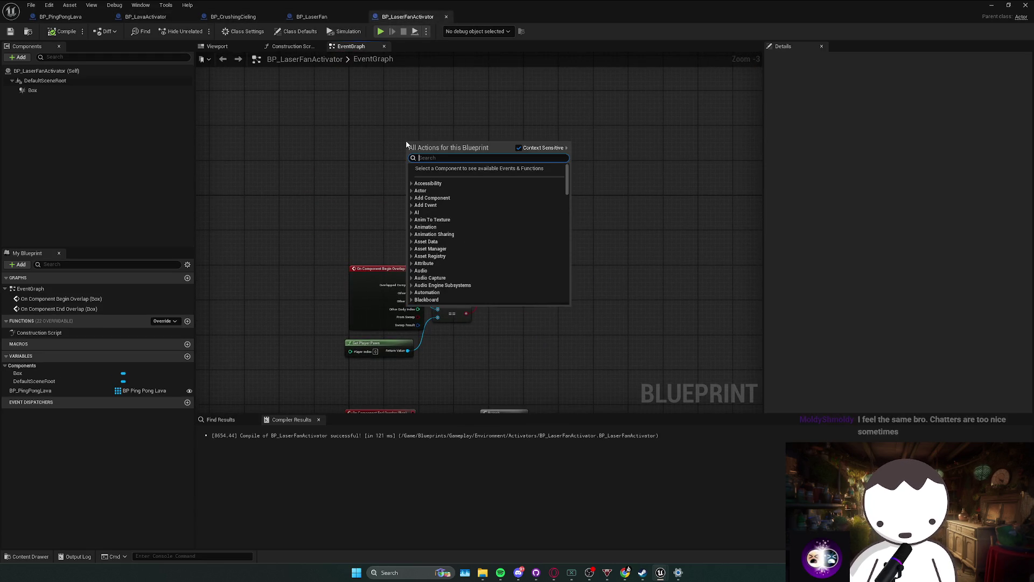
Add an ActivateRotation custom event near the top of BP_LaserFan's event graph.
left_click(361, 131)
left_click(311, 17)
right_click(423, 144)
type("custom")
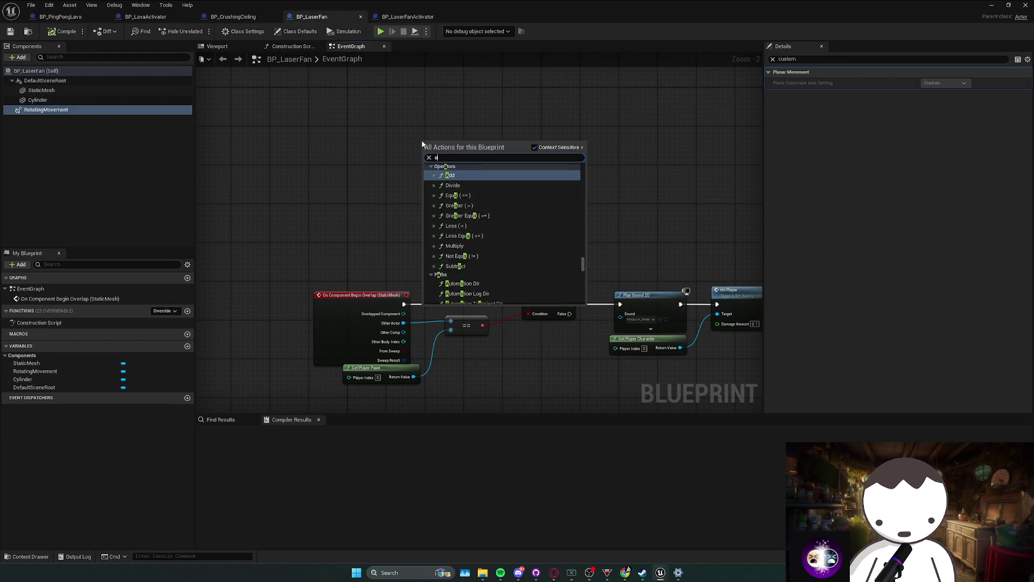
key("Return")
type("Acti")
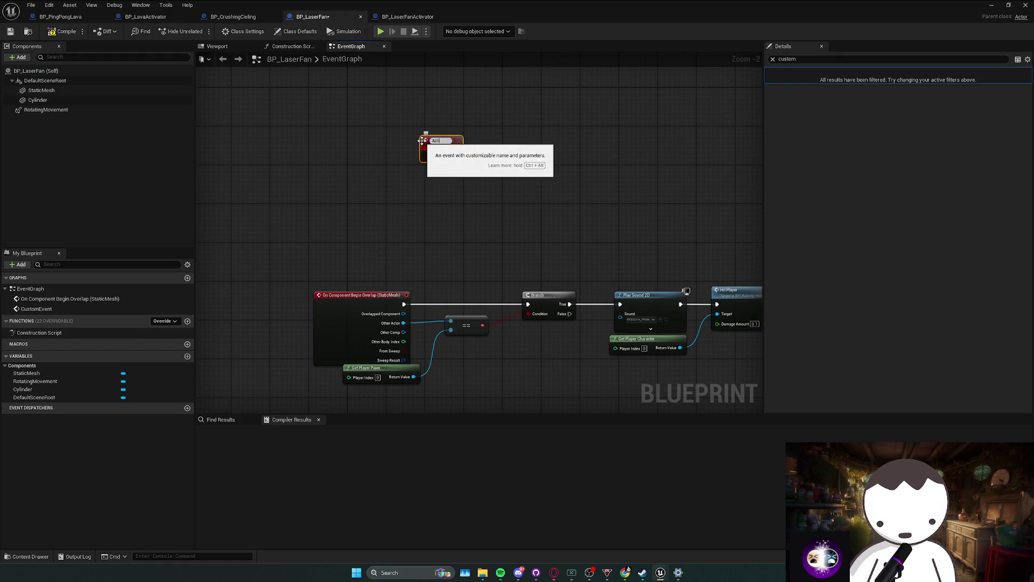
type("vateRotation")
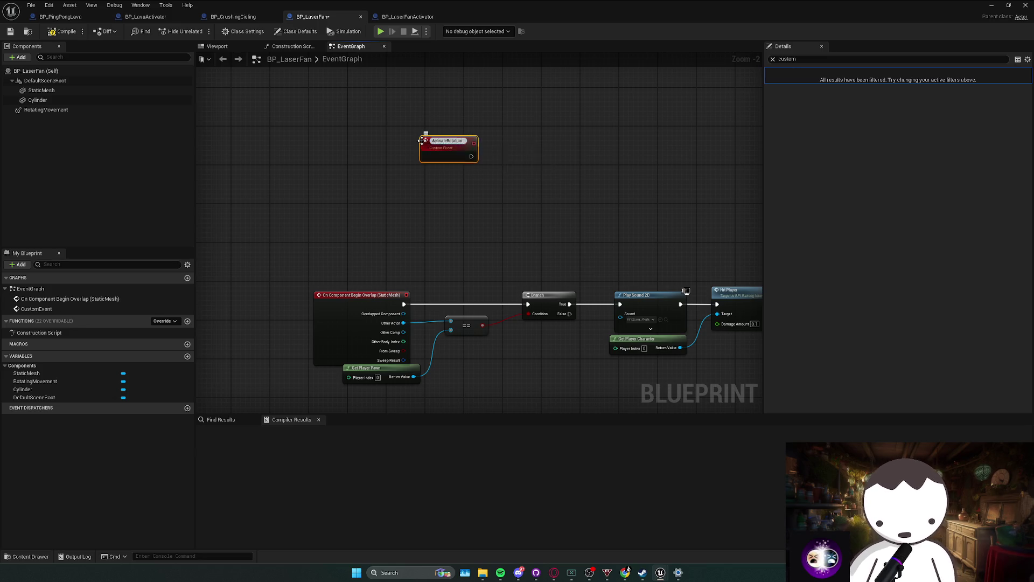
key("Return")
left_click_drag(458, 236, 383, 129)
Add a DeactivateRotation custom event below ActivateRotation.
right_click(385, 201)
type("custom")
key("Return")
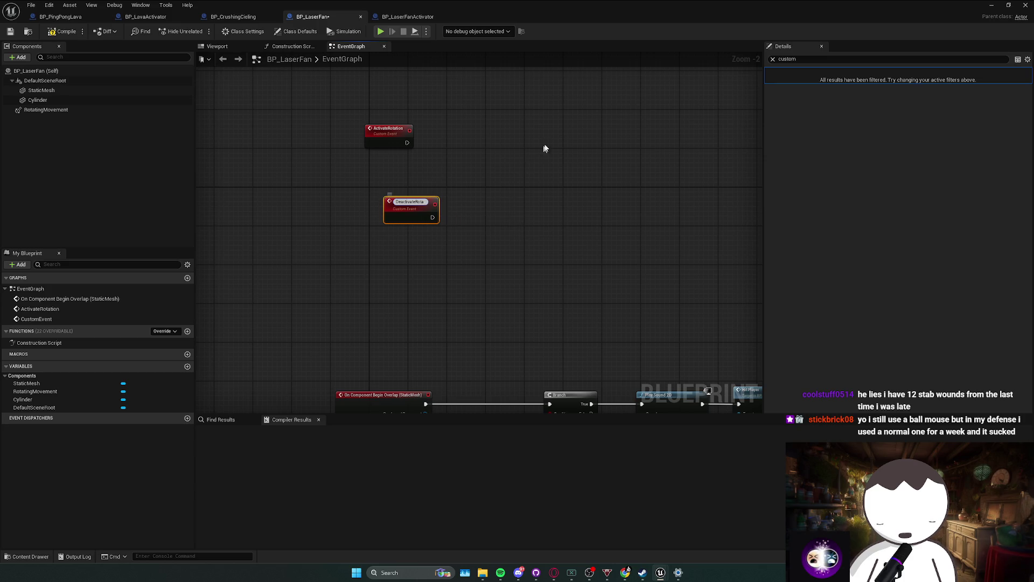
key("Return")
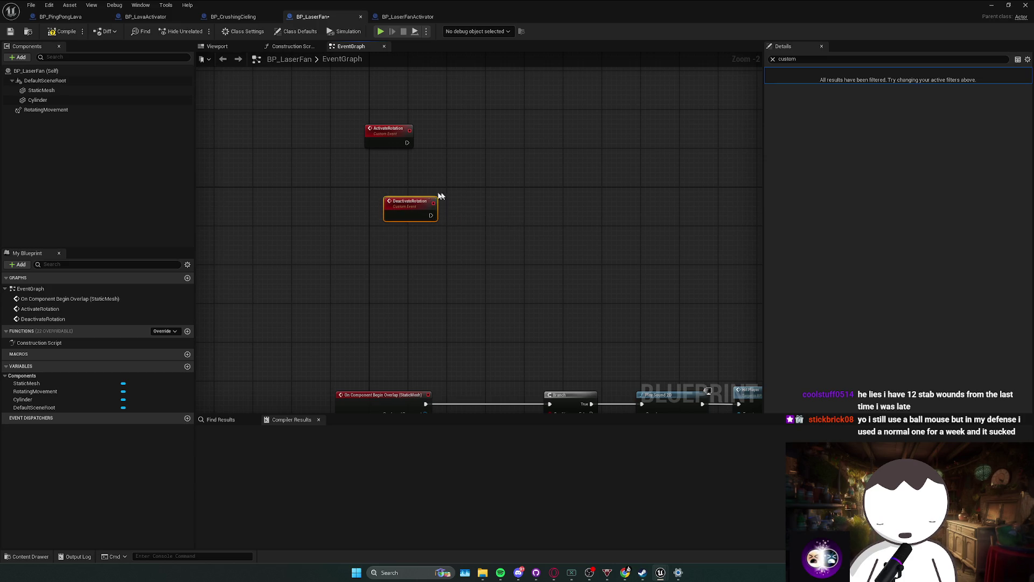
left_click_drag(411, 203, 387, 232)
Drag in Rotating Movement, add its Activate node and wire it to ActivateRotation.
mouse_move(46, 109)
left_mouse_down()
mouse_move(493, 162)
mouse_move(436, 171)
mouse_move(476, 147)
mouse_move(383, 173)
mouse_move(461, 137)
left_mouse_up()
type("a")
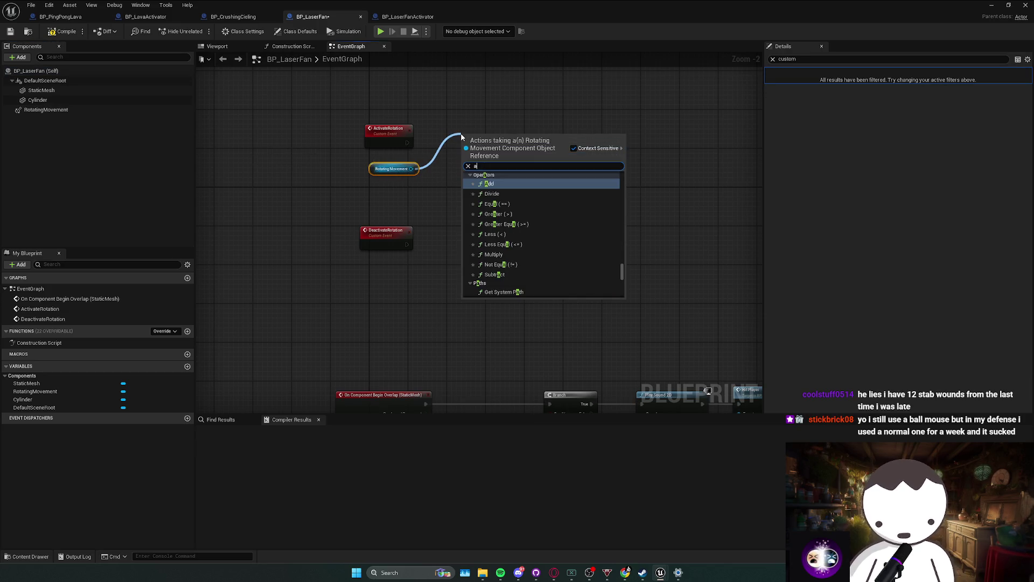
type("v")
key("BackSpace")
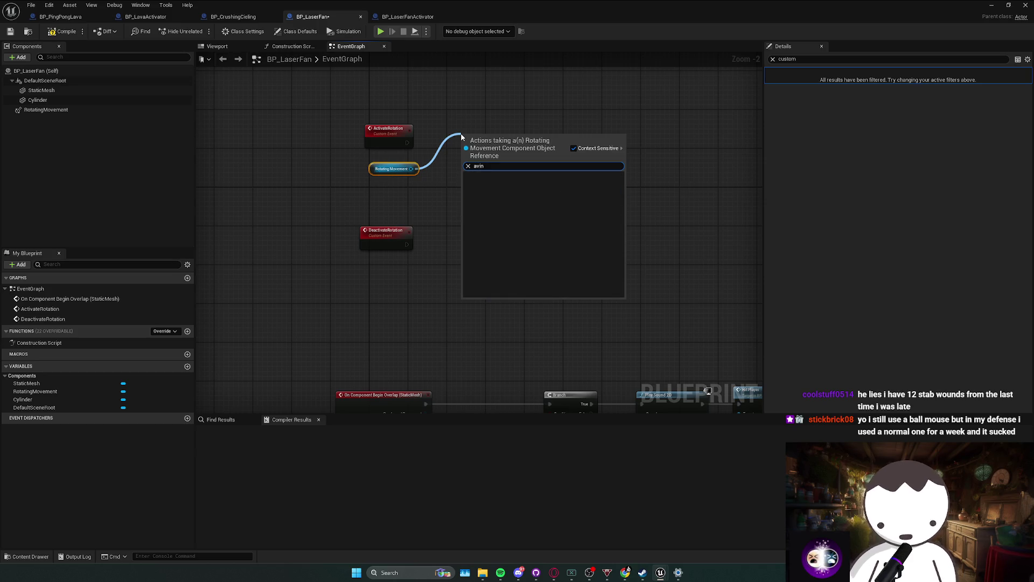
type("ctivate")
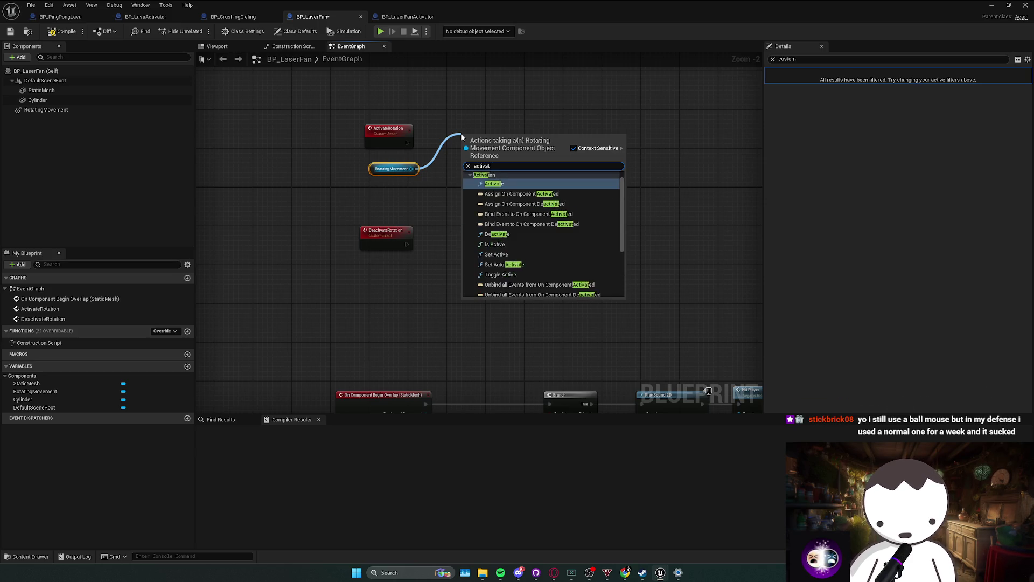
key("Return")
left_click_drag(457, 143, 408, 143)
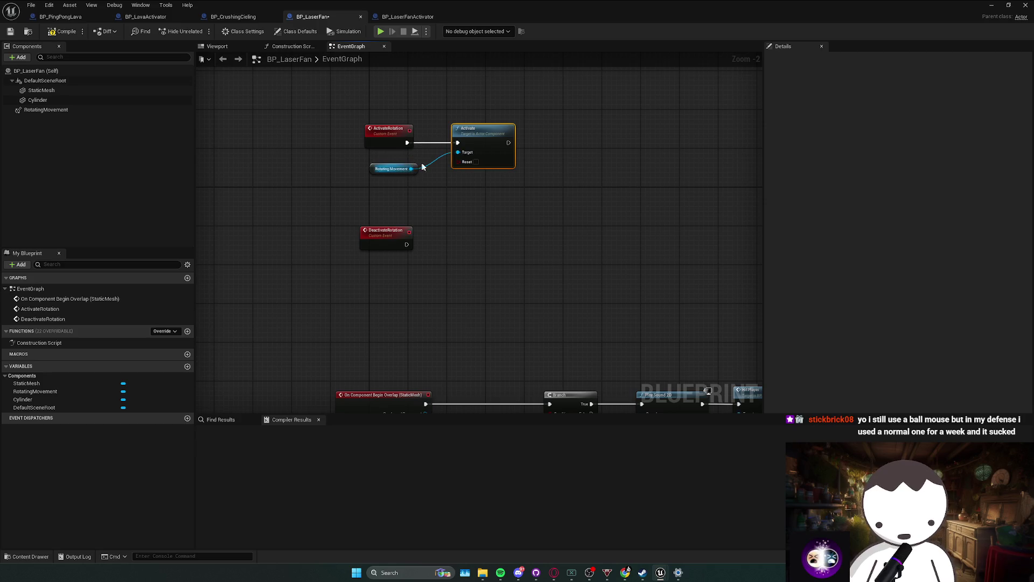
Wire a copied Rotating Movement reference into a Deactivate node for DeactivateRotation and compile.
left_click(391, 168)
key("ctrl+c")
key("ctrl+v")
mouse_move(429, 265)
left_mouse_down()
mouse_move(452, 242)
mouse_move(406, 245)
left_mouse_up()
type("deac")
left_click(487, 320)
left_click(62, 31)
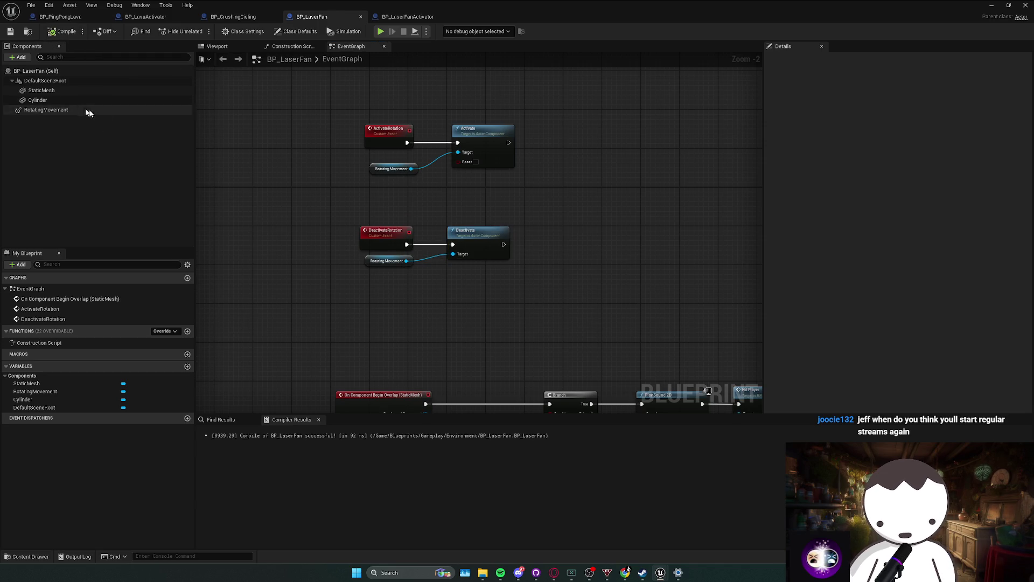
scroll(370, 154, "down", 1)
left_click_drag(373, 207, 340, 205)
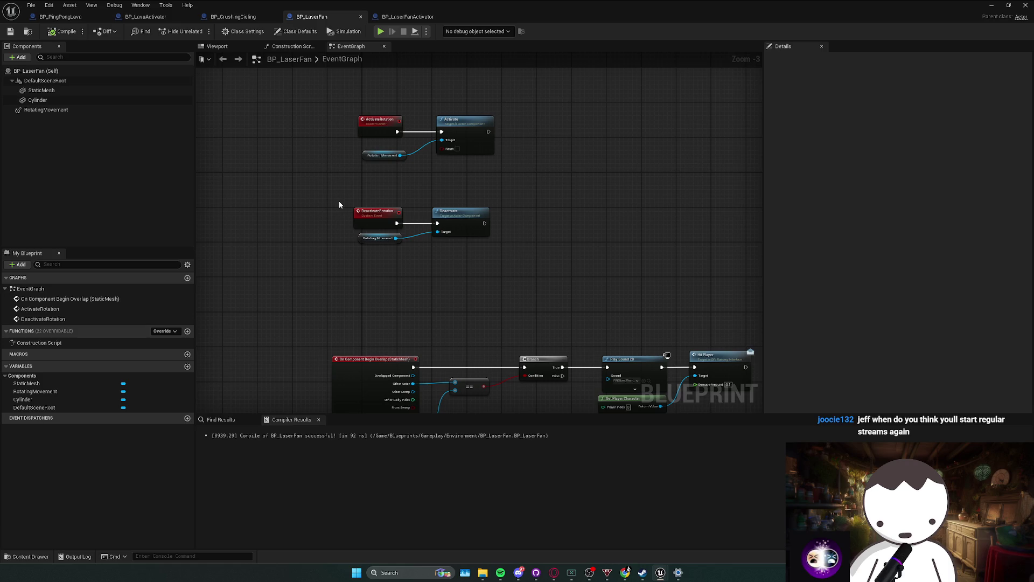
key("alt+Tab")
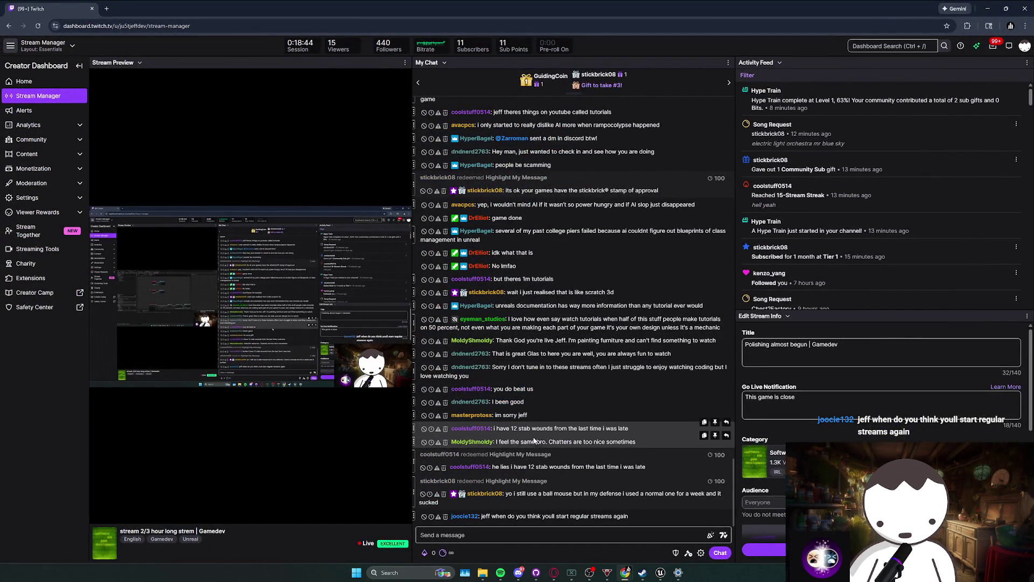
Highlight passages in the stab-wounds, chatters-are-nice and ball mouse chat messages while reading chat.
left_click_drag(629, 428, 544, 428)
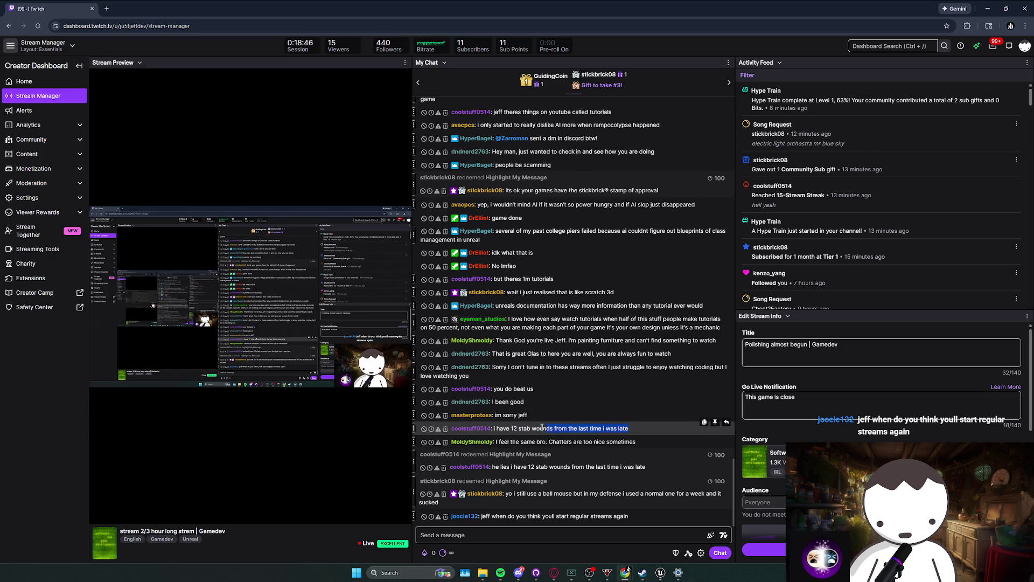
left_click(593, 443)
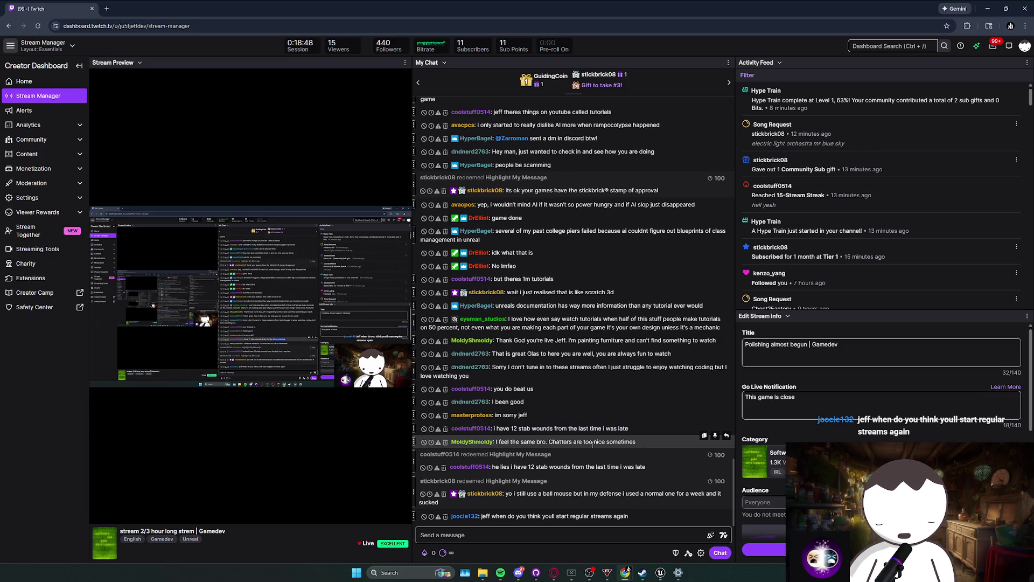
left_click_drag(573, 441, 650, 448)
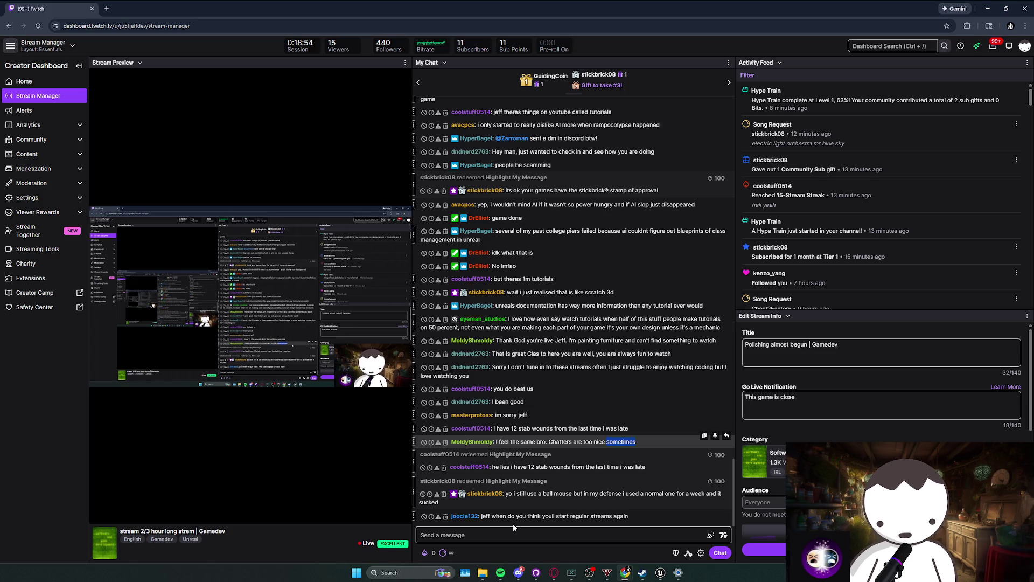
left_click(516, 505)
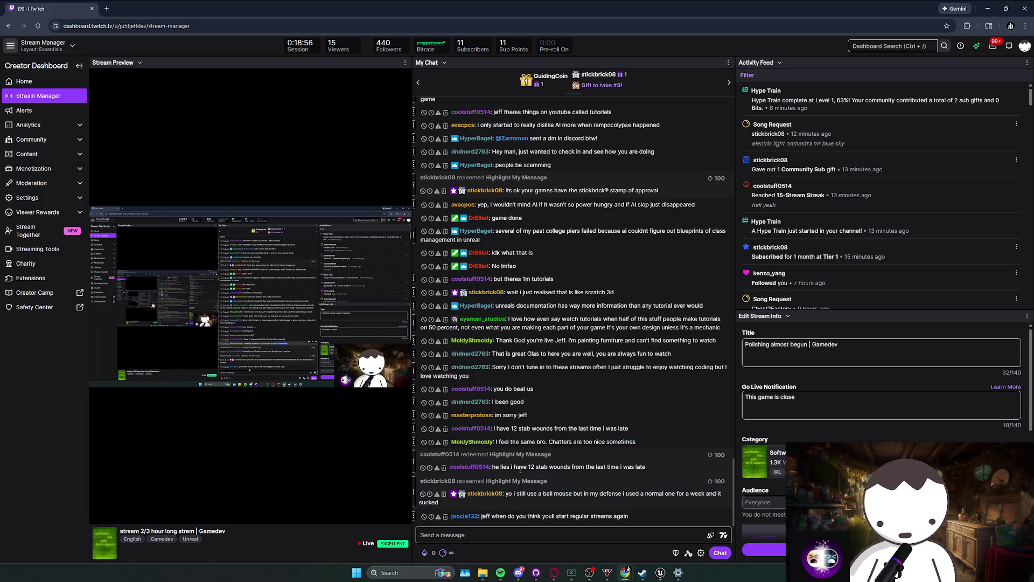
left_click_drag(517, 503, 530, 493)
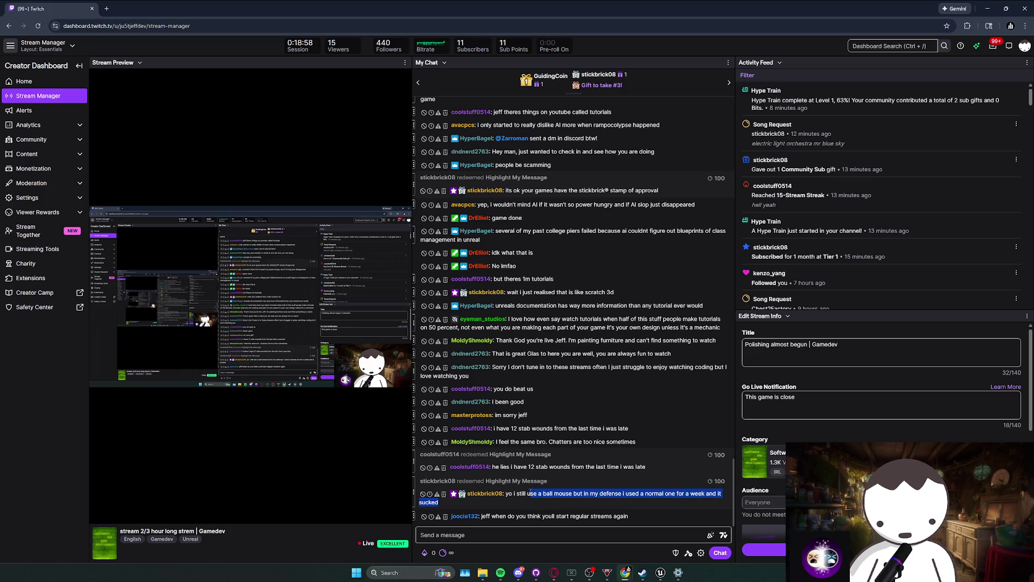
mouse_move(647, 496)
left_mouse_down()
mouse_move(502, 495)
mouse_move(576, 497)
mouse_move(604, 471)
left_mouse_up()
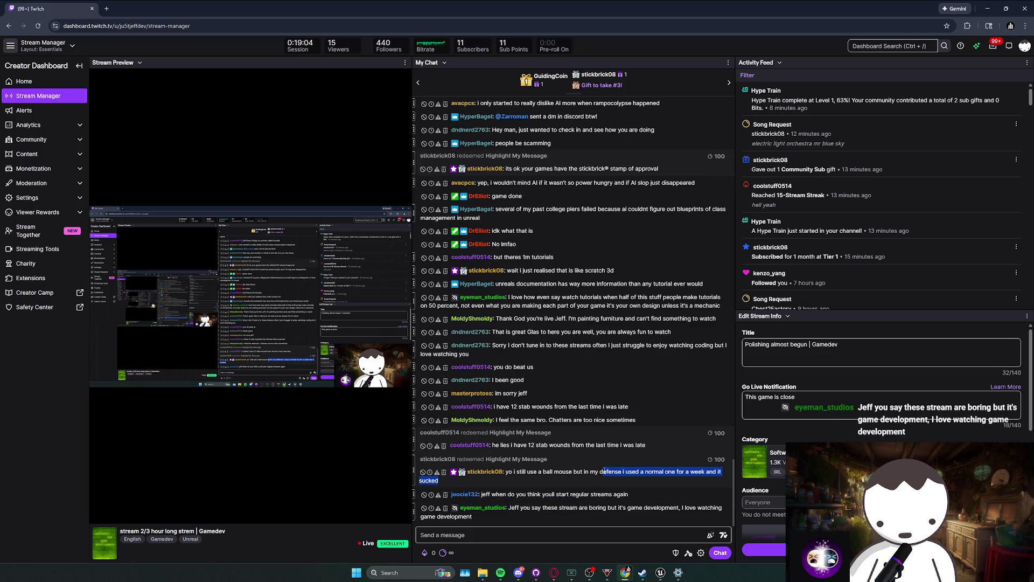
left_click(645, 476)
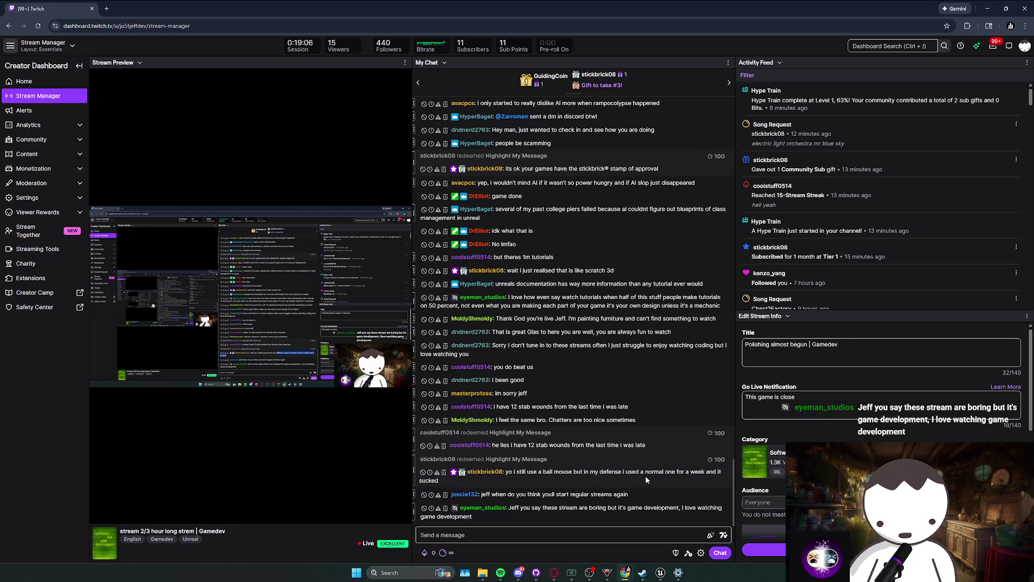
left_click_drag(722, 479, 640, 472)
left_click_drag(475, 479, 679, 472)
left_click(679, 472)
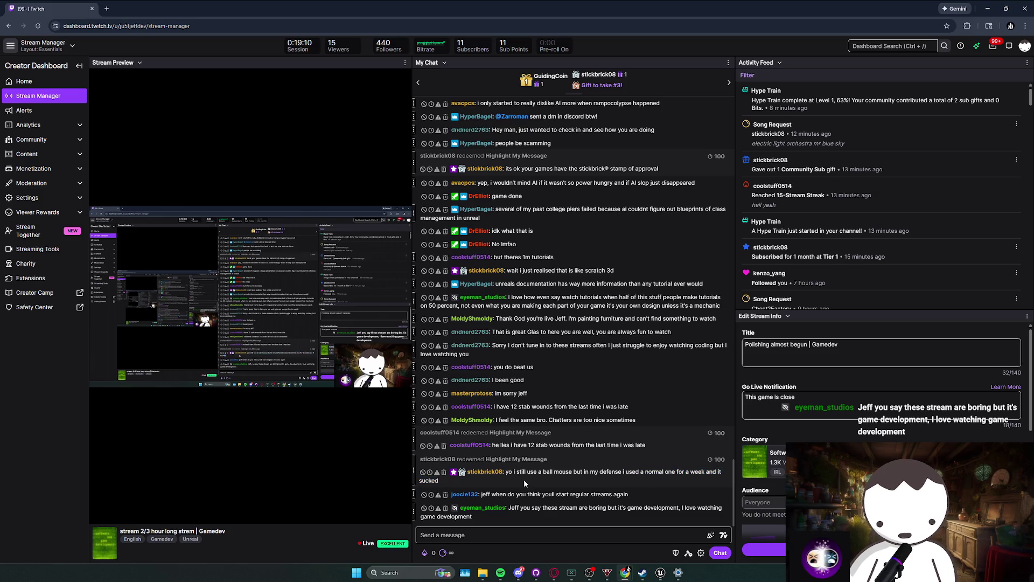
Select the last few chat messages, then return to the Unreal BP_LaserFan event graph.
left_click_drag(451, 493, 509, 496)
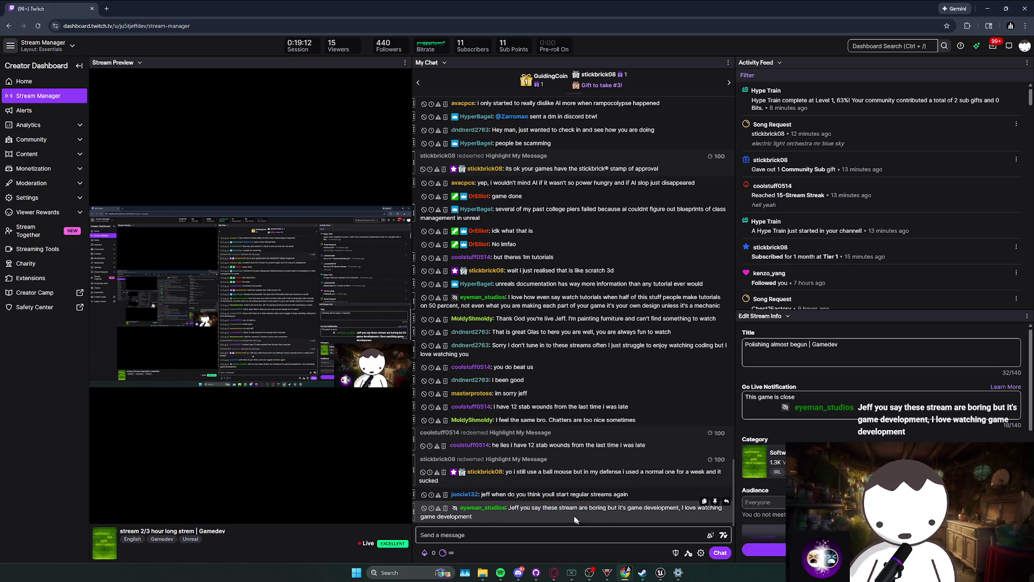
mouse_move(473, 516)
left_mouse_down()
mouse_move(479, 472)
mouse_move(439, 474)
mouse_move(505, 473)
mouse_move(471, 473)
left_mouse_up()
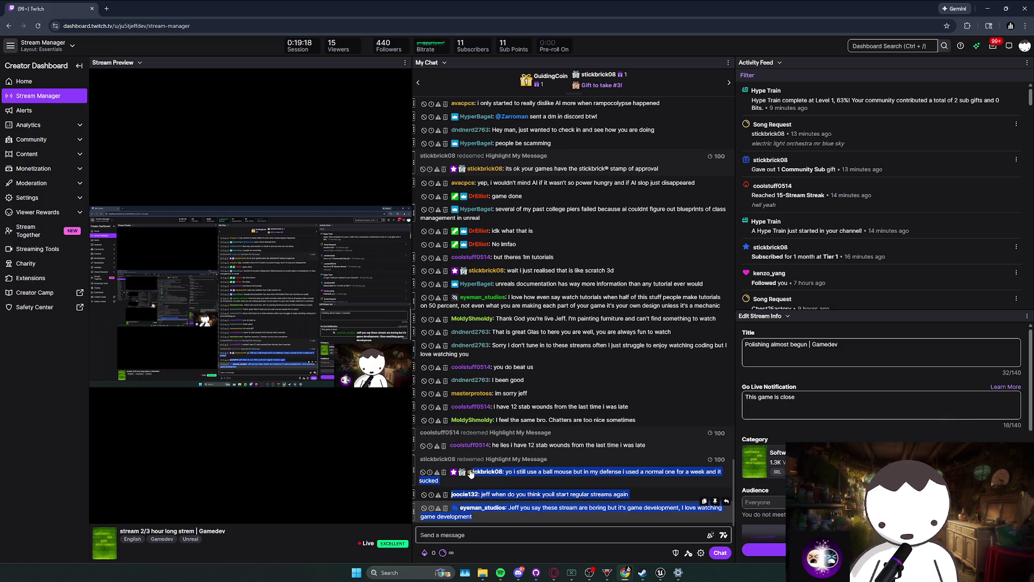
left_click(458, 481)
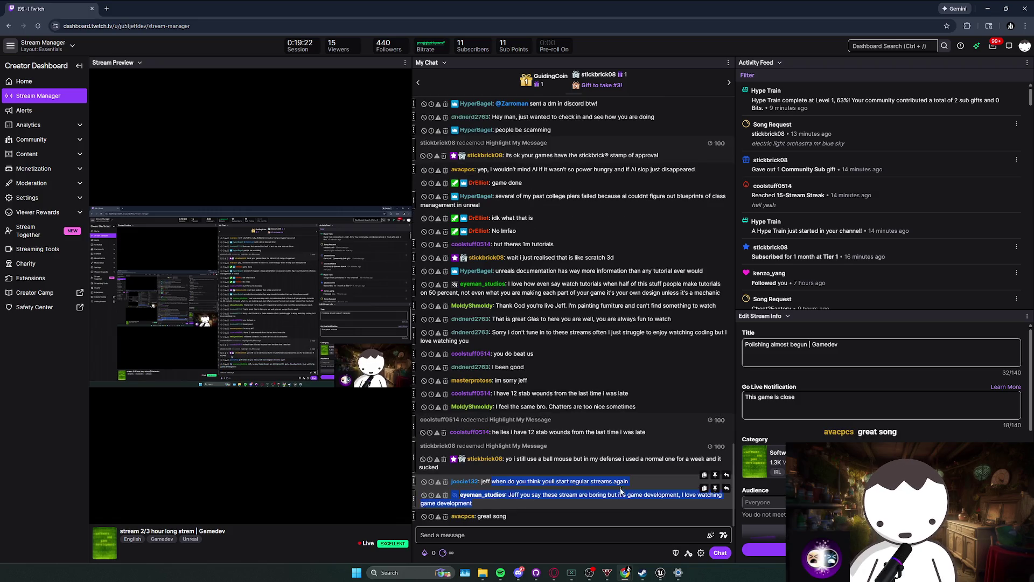
triple_click(492, 480)
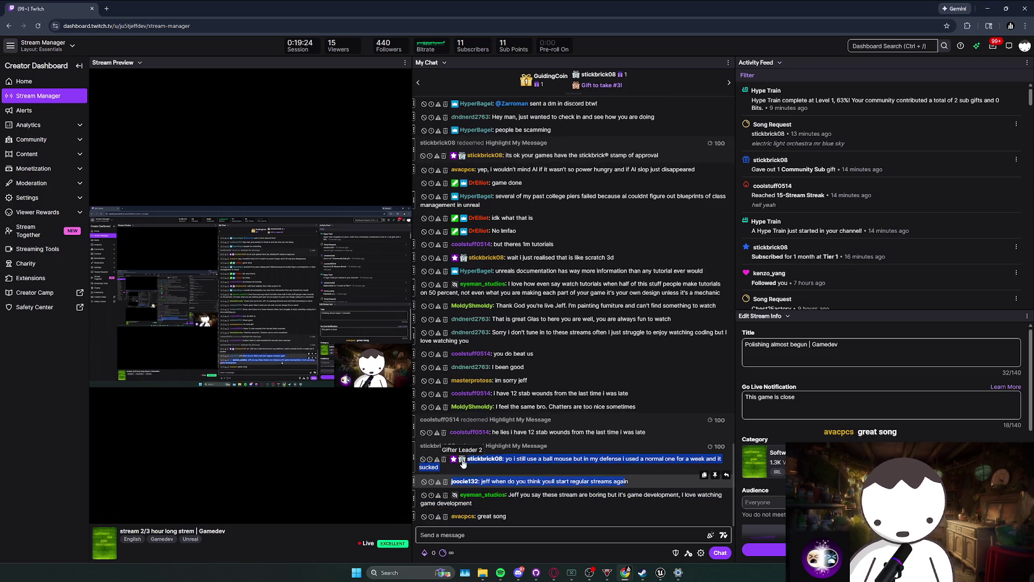
left_click(483, 468)
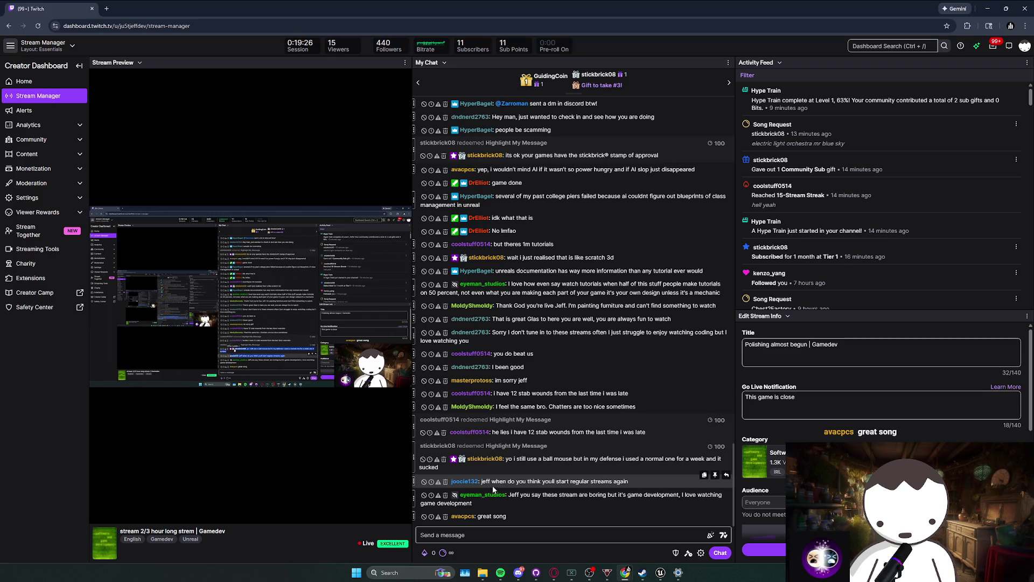
left_click(602, 488)
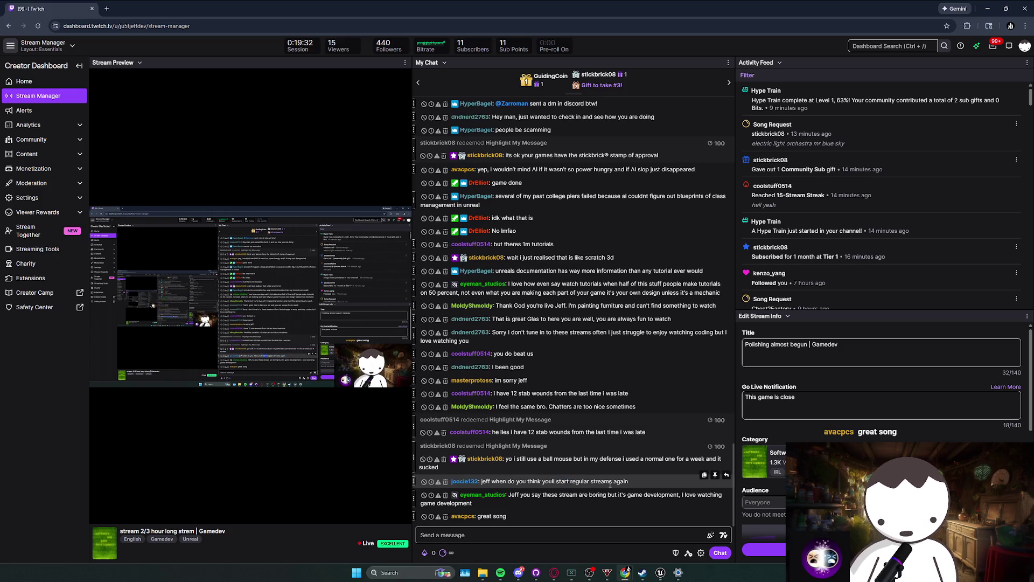
left_click_drag(537, 481, 548, 506)
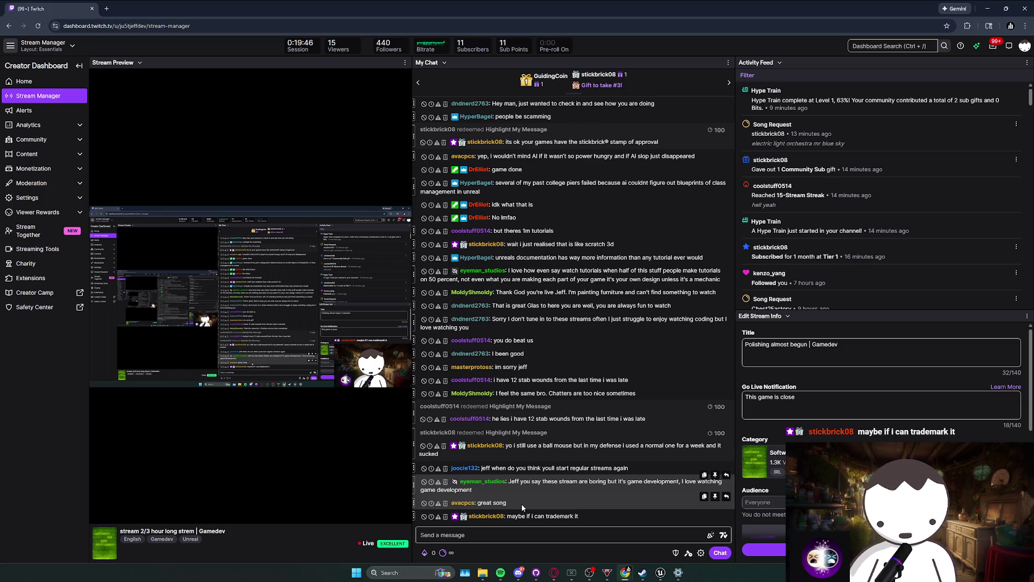
mouse_move(593, 490)
left_mouse_down()
mouse_move(535, 487)
mouse_move(522, 475)
left_mouse_up()
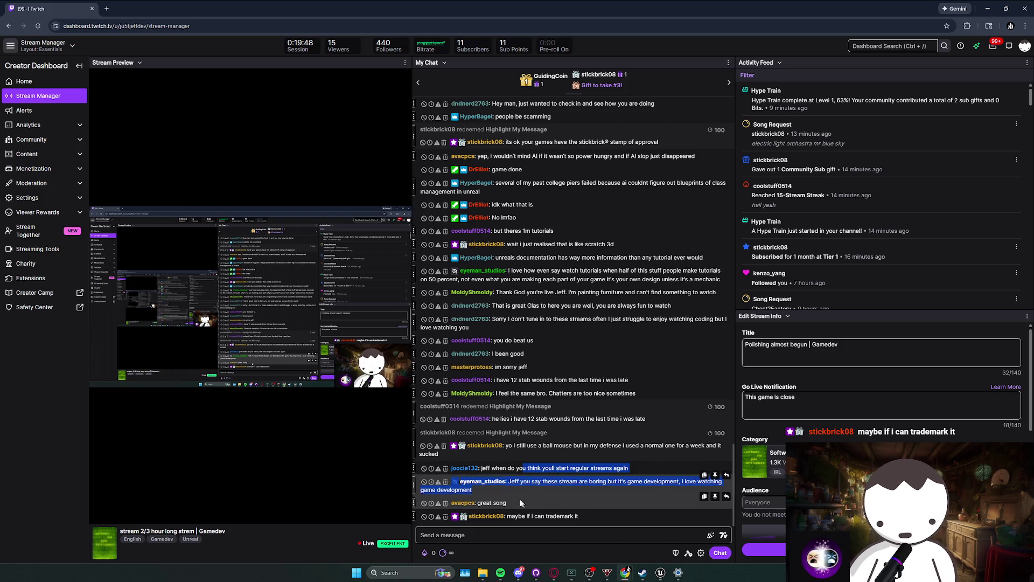
left_click(550, 516)
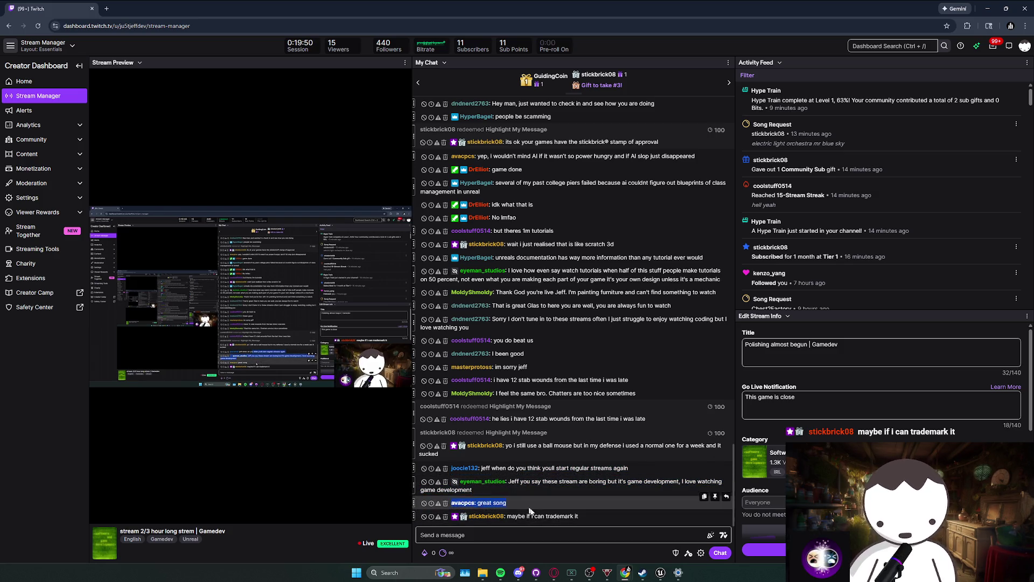
key("alt+Tab")
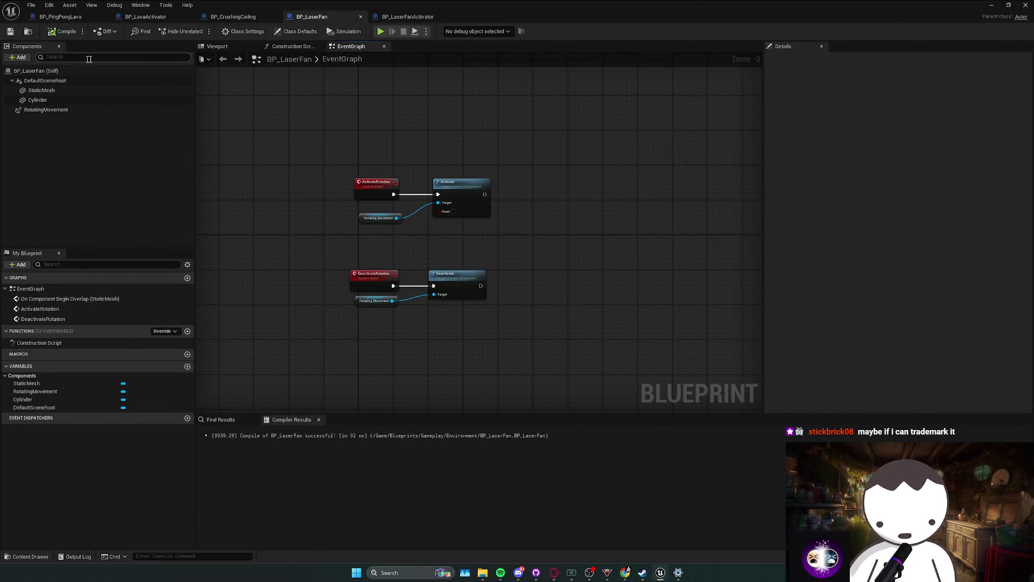
Select the overlap node chain and move it lower in the graph.
mouse_move(416, 265)
left_mouse_down()
mouse_move(431, 290)
mouse_move(578, 327)
left_mouse_up()
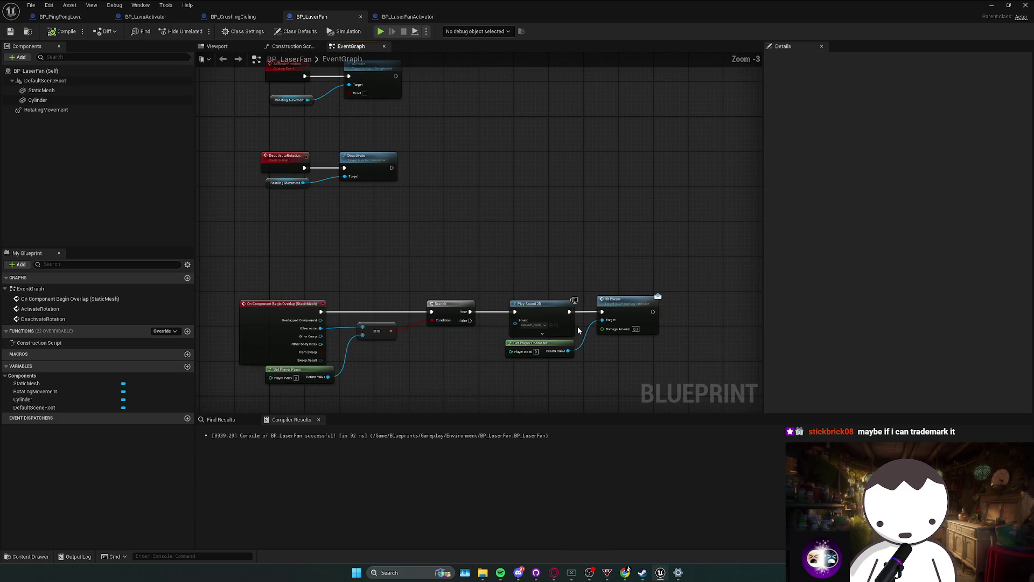
scroll(544, 301, "down", 1)
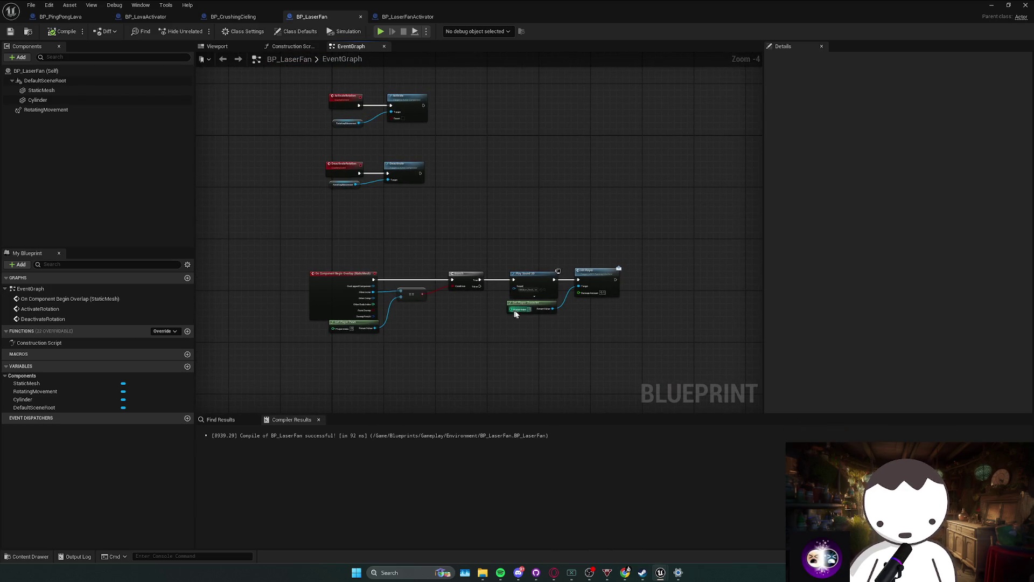
left_click_drag(515, 314, 483, 286)
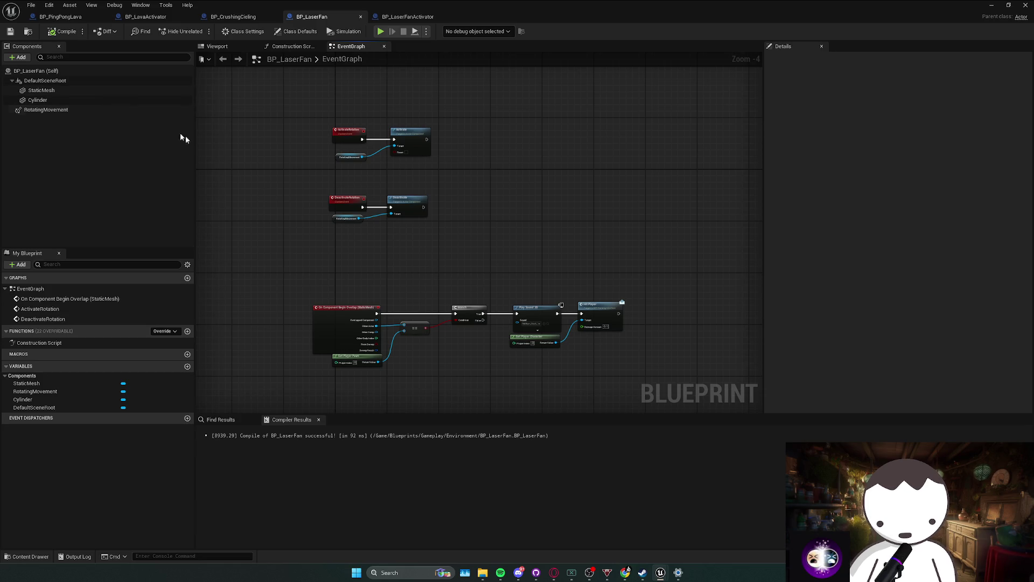
mouse_move(292, 255)
left_mouse_down()
mouse_move(307, 215)
mouse_move(641, 325)
left_mouse_up()
left_click_drag(372, 274, 364, 292)
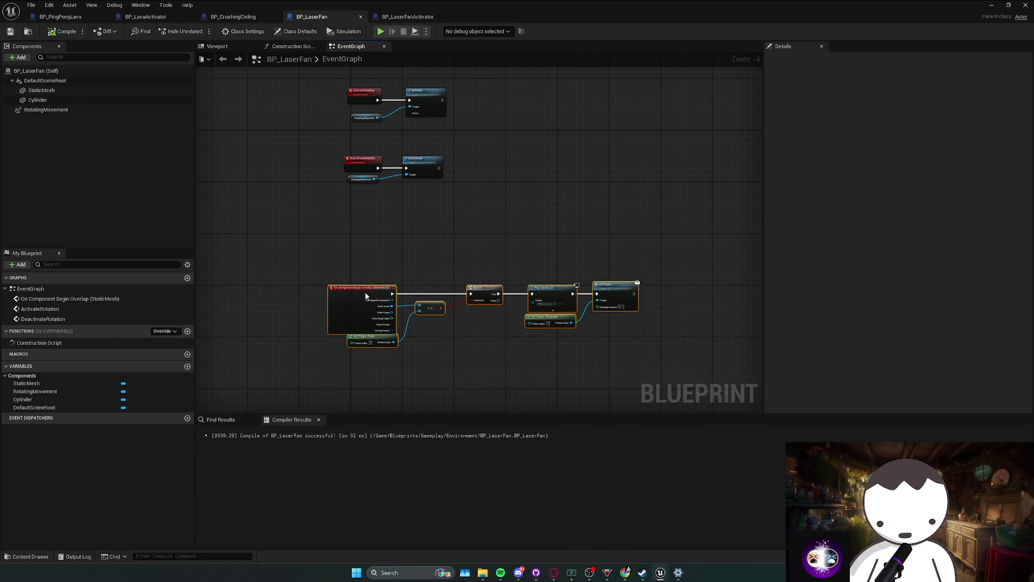
left_click_drag(421, 237, 409, 271)
In BP_LaserFanActivator, change the BP_PingPongLava variable's type to BP Laser Fan Object Reference.
left_click(408, 21)
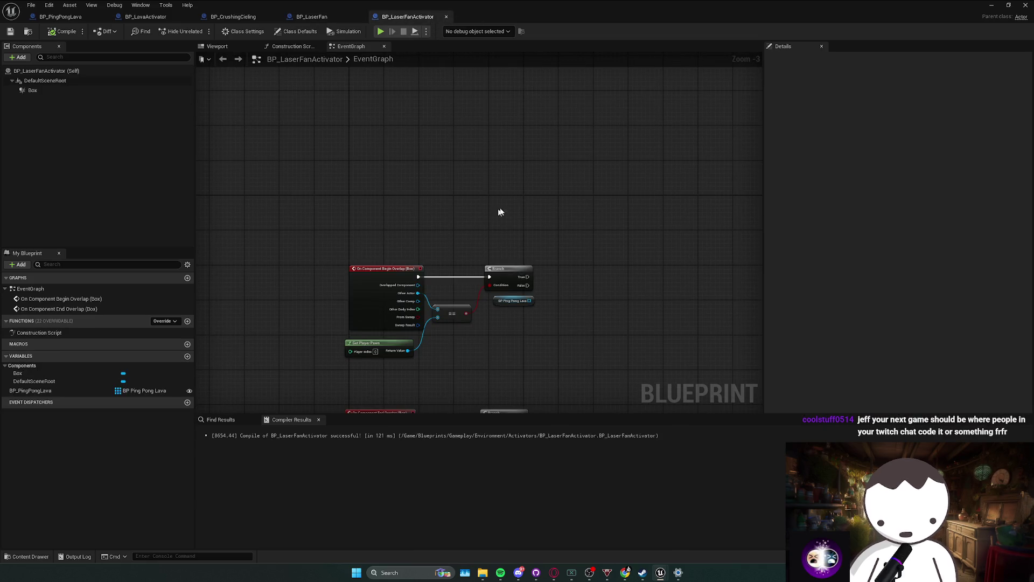
left_click(59, 392)
left_click(141, 391)
type("las")
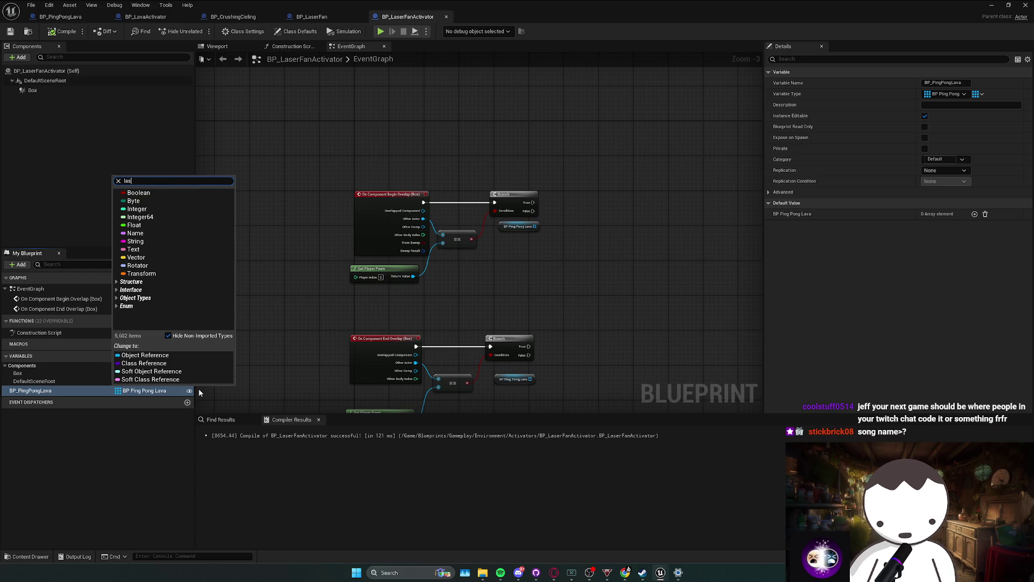
key("BackSpace")
key("BackSpace")
key("BackSpace")
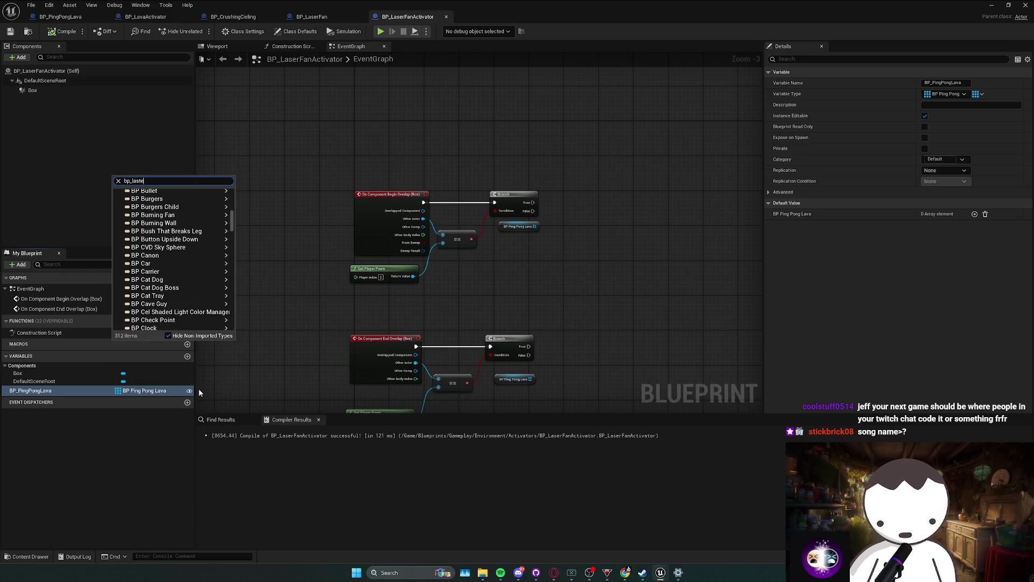
type("fan")
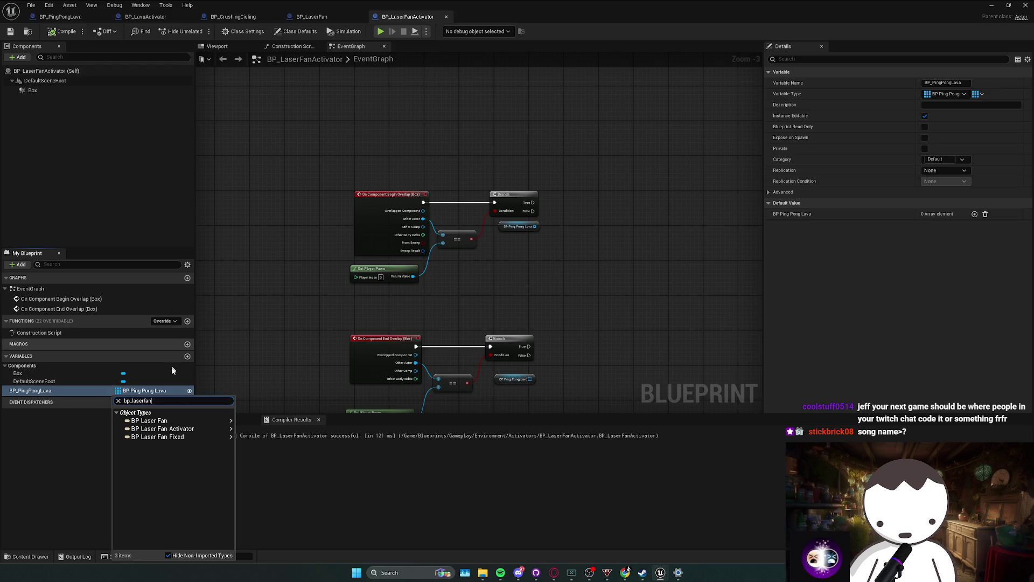
left_click(245, 422)
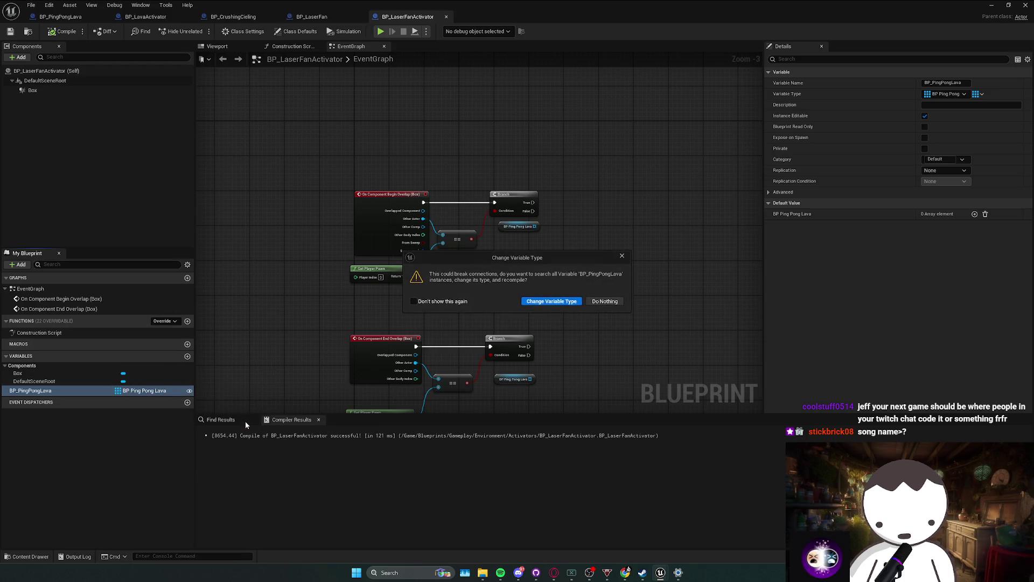
left_click(574, 302)
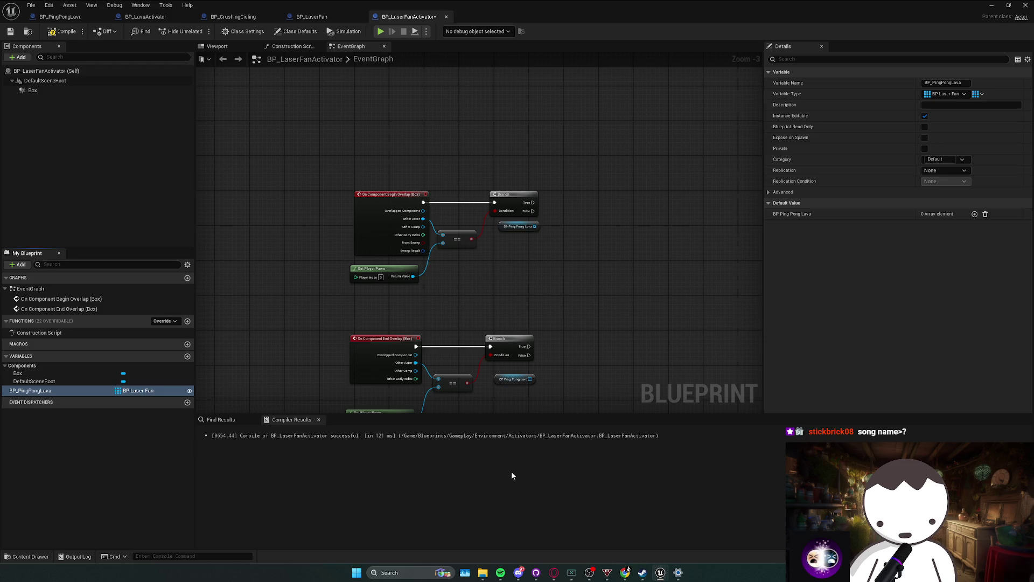
Dismiss the music player and search the blueprints for uses of BP_PingPongLava.
left_click(500, 572)
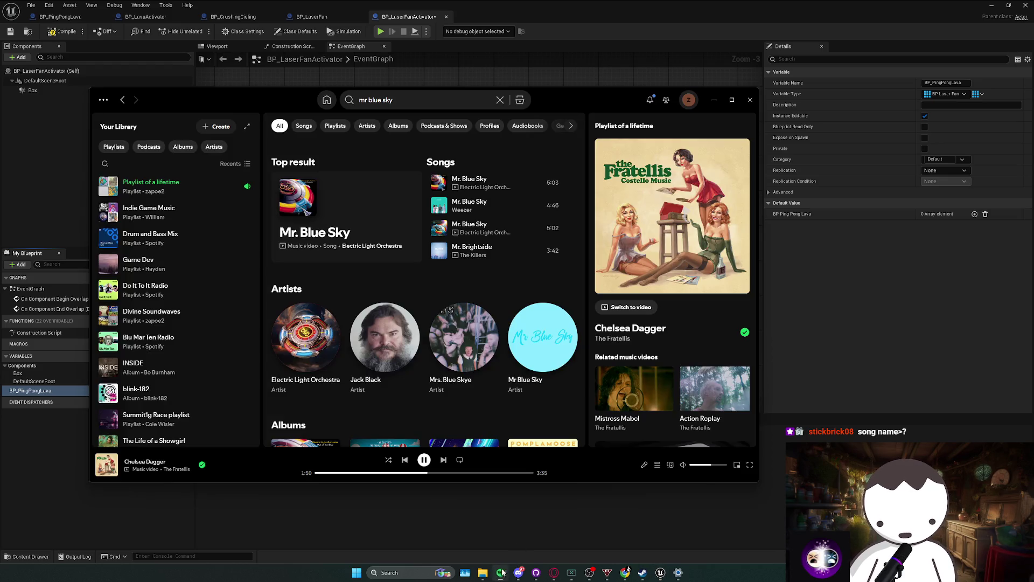
key("alt+Tab")
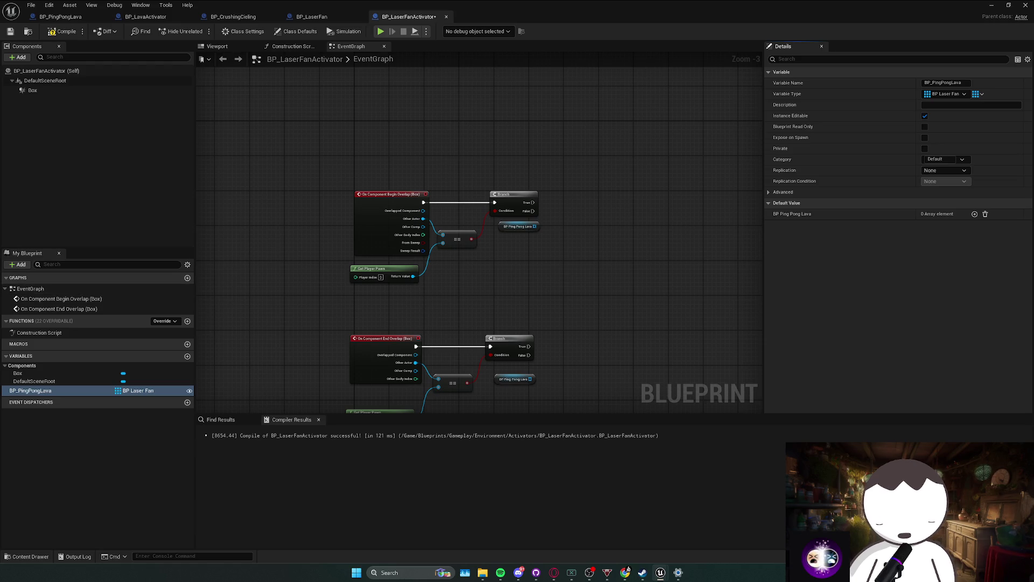
key("alt+shift+f")
Add a BP_PingPongLava getter beside the Branch and a For Each Loop over it.
left_click(582, 170)
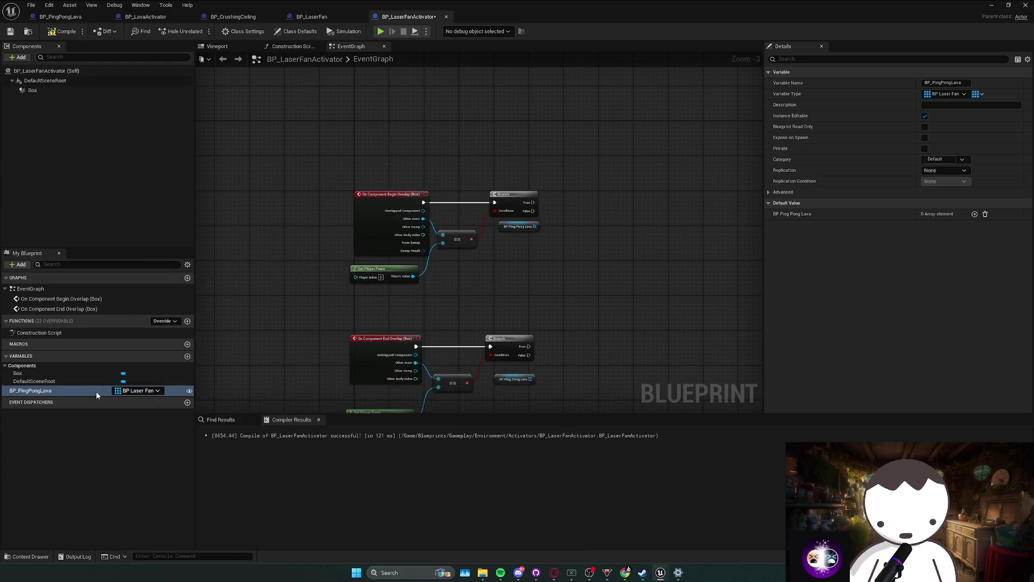
left_click_drag(96, 391, 377, 316)
left_click_drag(538, 247, 505, 278)
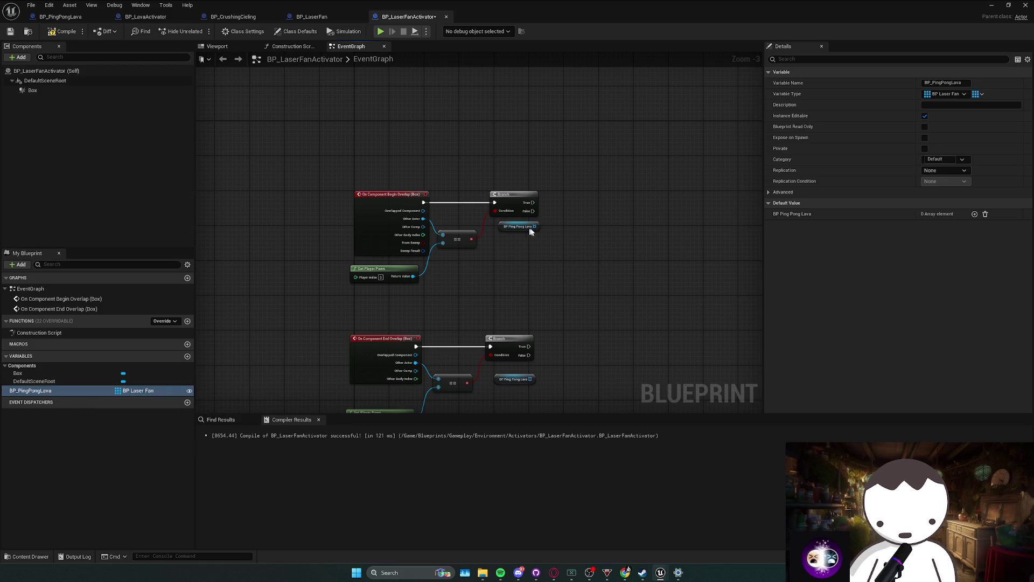
left_click_drag(579, 210, 579, 211)
type("for each")
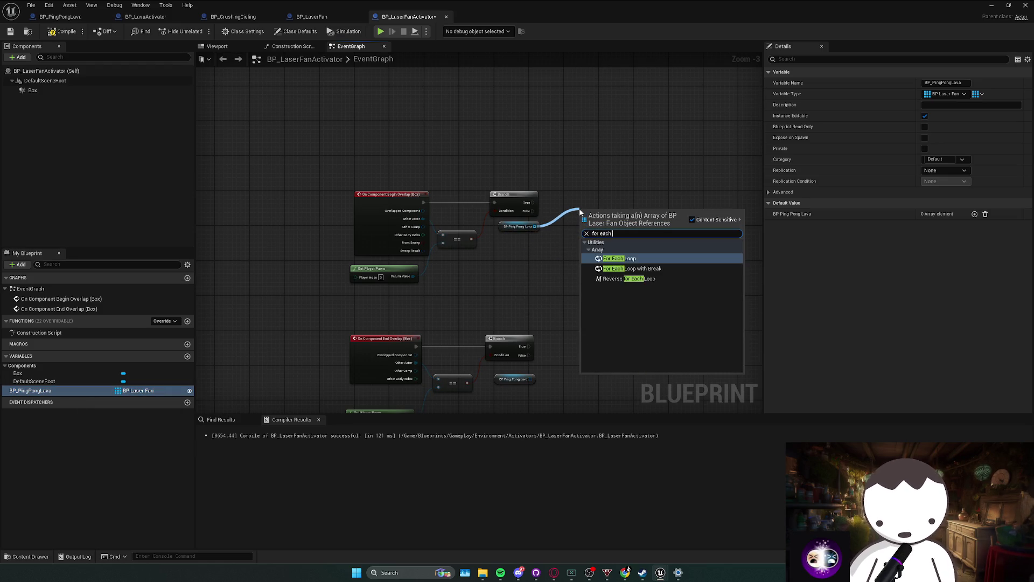
key("Return")
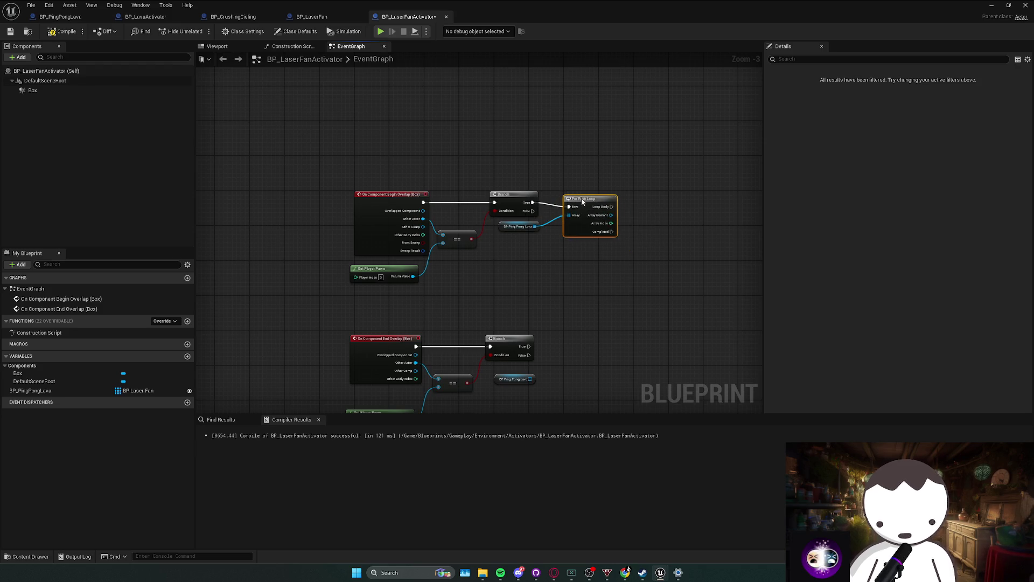
Call Activate Rotation on each array element of the loop.
left_click_drag(582, 202, 639, 211)
type("act")
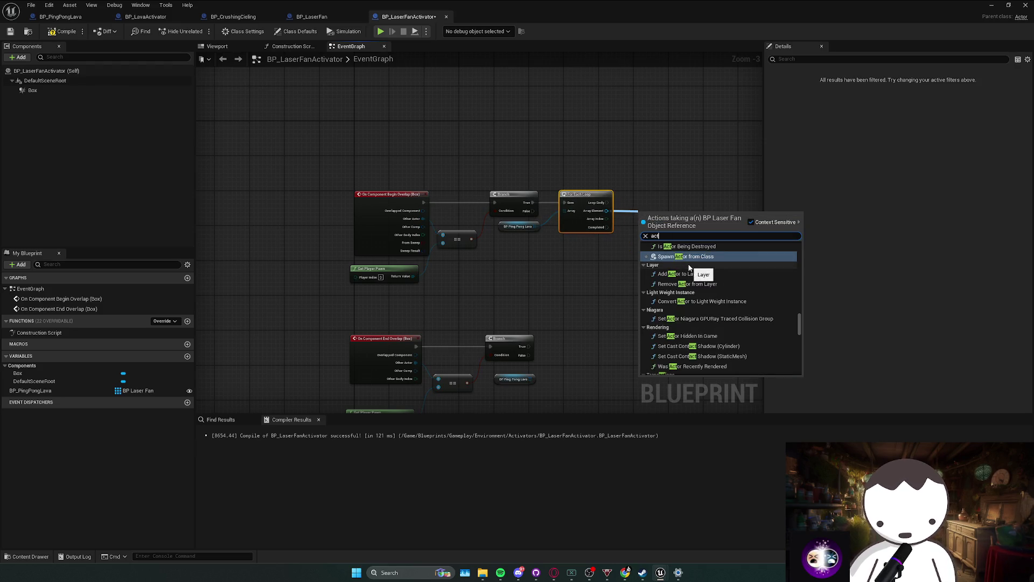
type("ivate r")
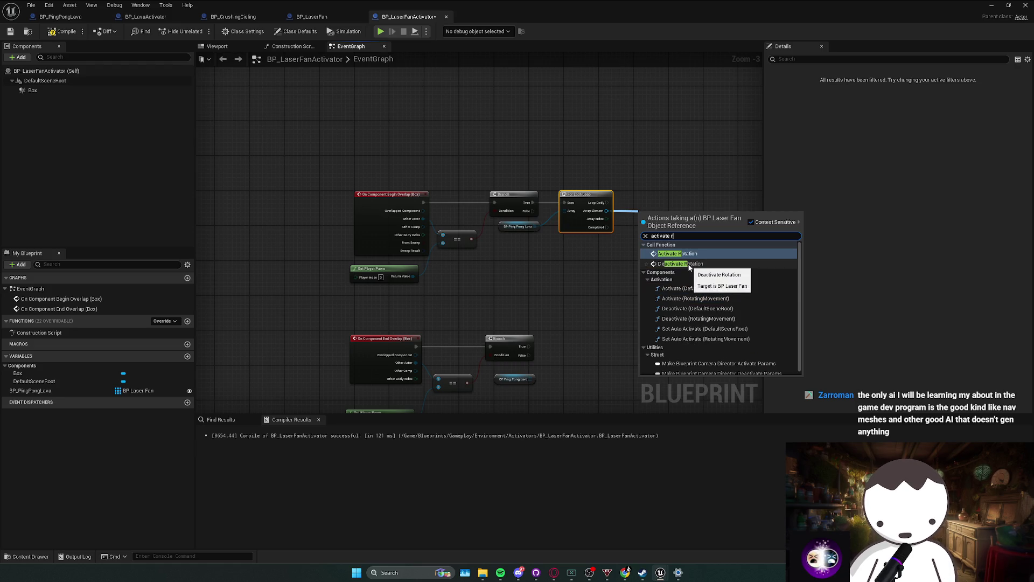
key("Return")
left_click_drag(660, 224, 653, 200)
Copy the getter and loop to the end-overlap chain and wire the lower Branch True into it.
left_click(474, 164)
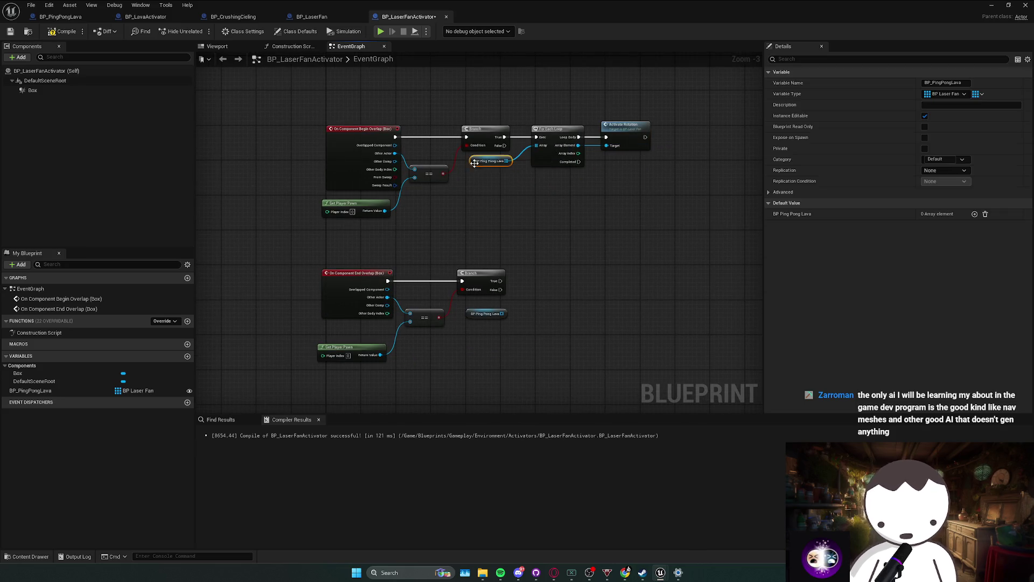
left_click(544, 162, "ctrl")
key("ctrl+c")
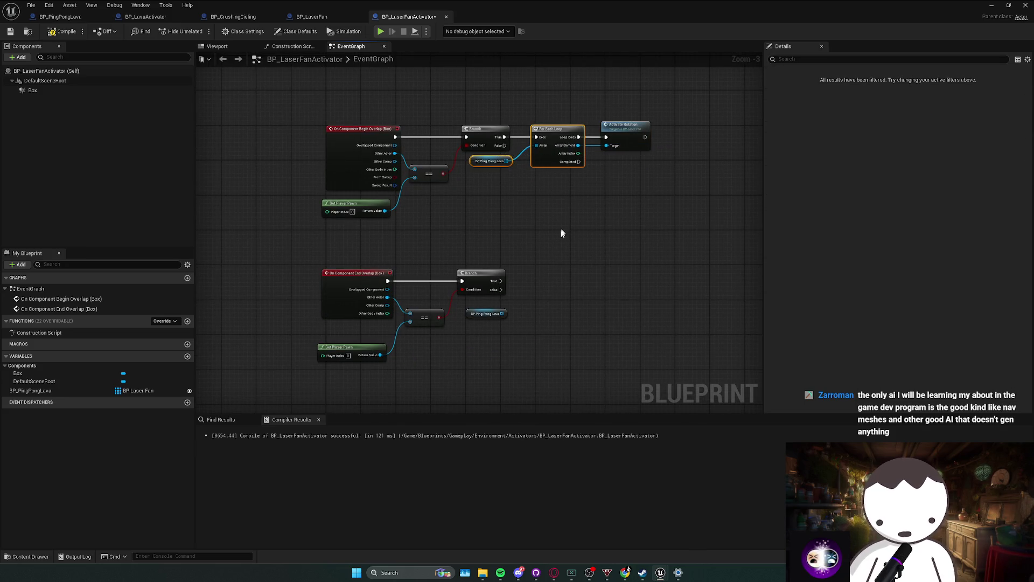
key("ctrl+v")
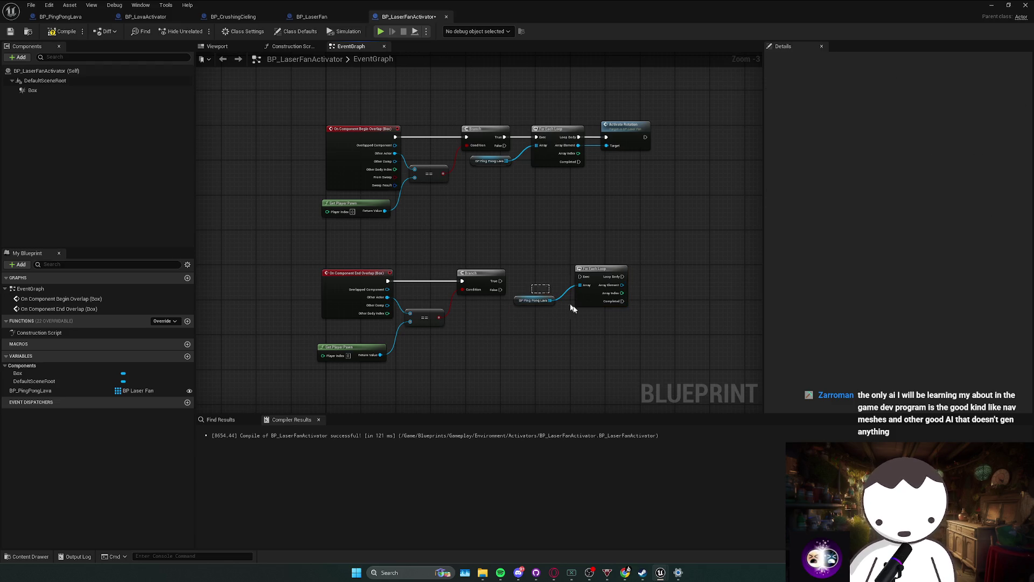
left_click_drag(601, 278, 501, 280)
left_click(591, 257)
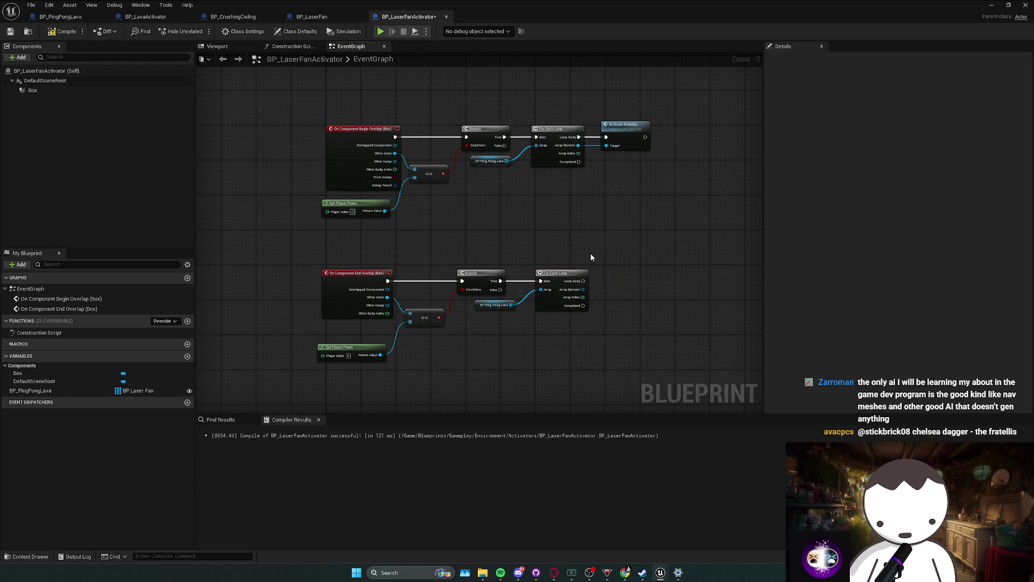
scroll(593, 264, "up", 3)
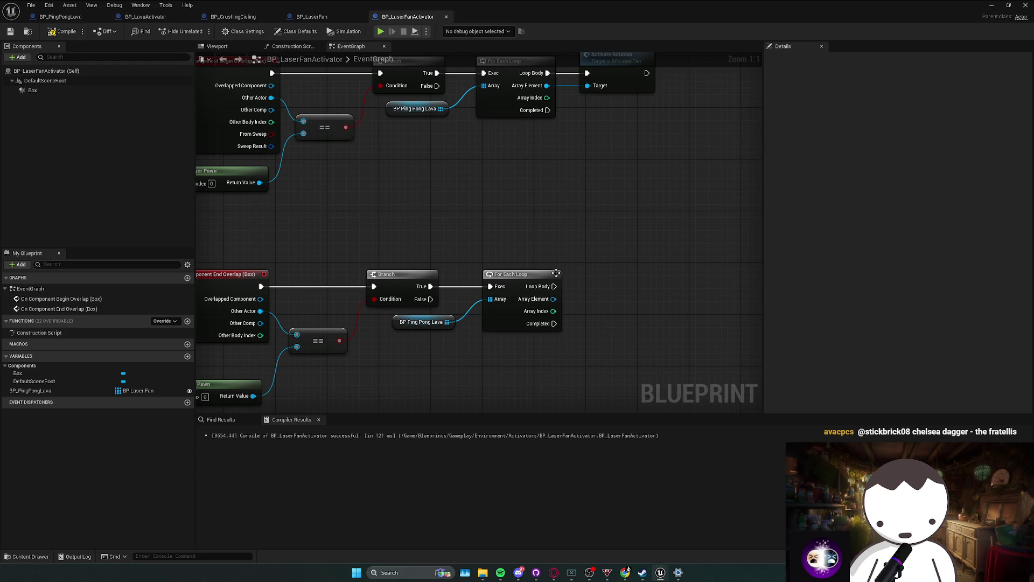
Add Deactivate Rotation on the copied loop's Array Element and wire Loop Body to it.
left_click_drag(553, 294, 533, 294)
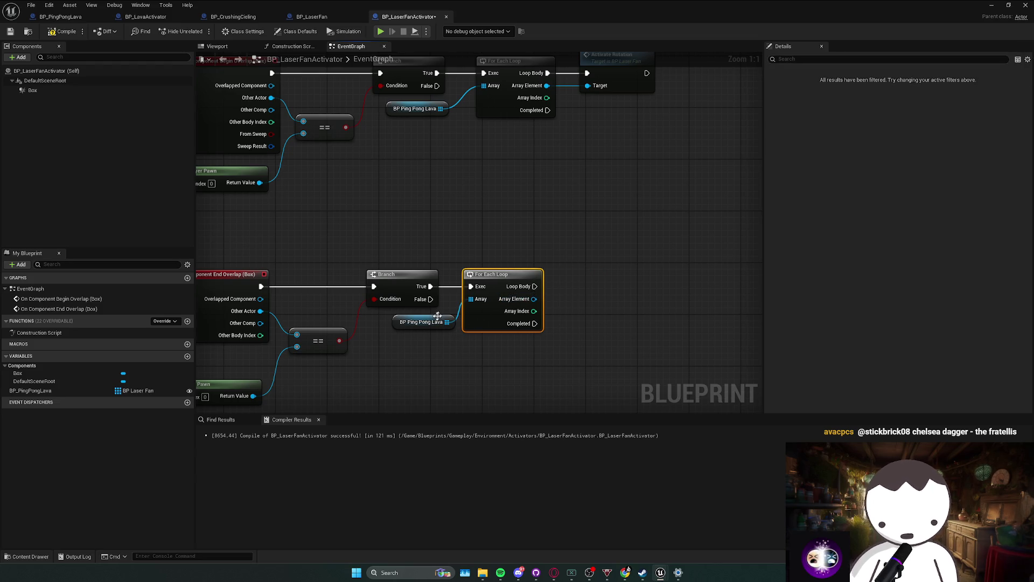
left_click_drag(423, 322, 403, 322)
left_click_drag(533, 299, 595, 299)
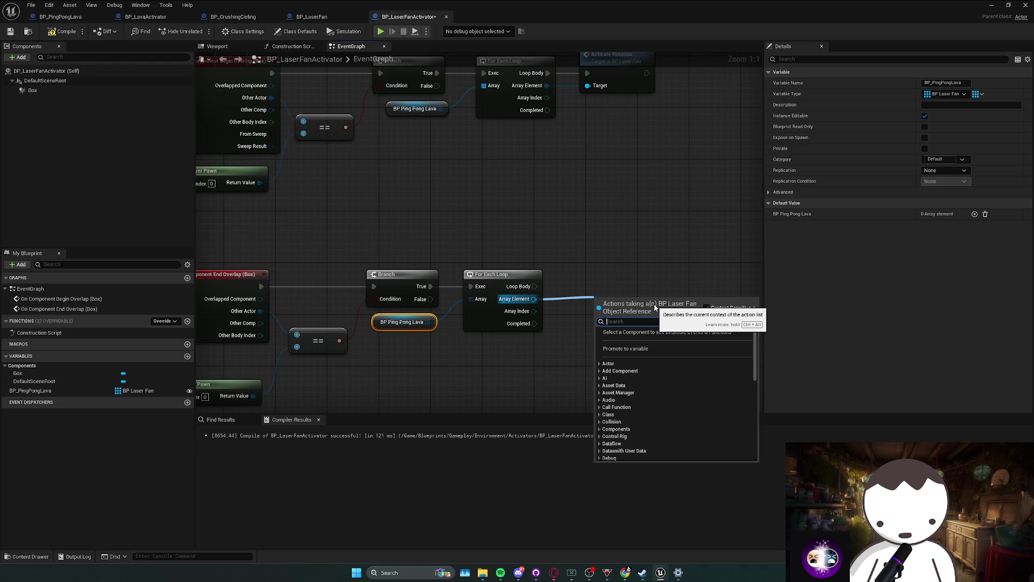
type("deactivate")
key("Return")
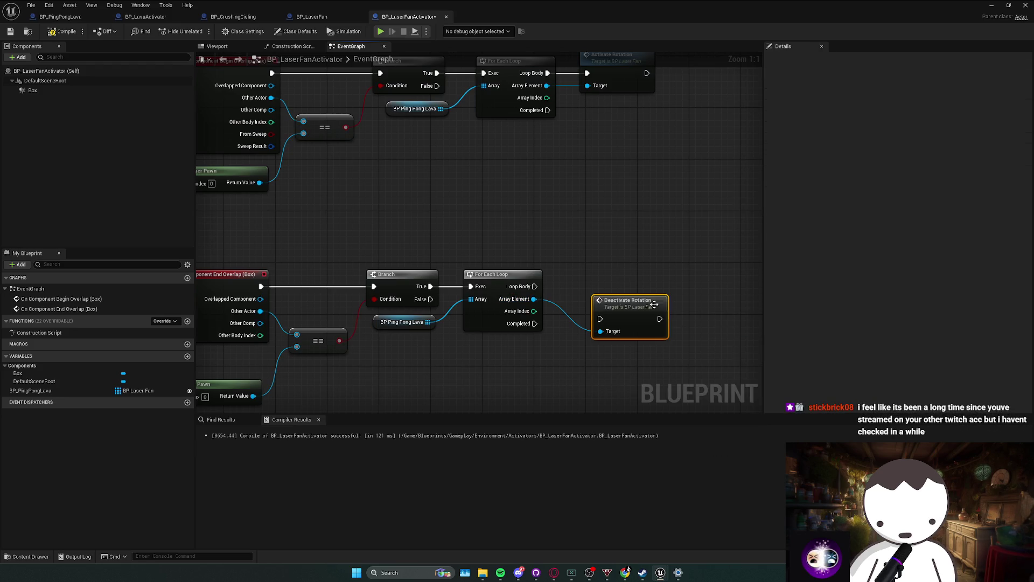
left_click_drag(654, 304, 636, 273)
left_click_drag(535, 286, 580, 286)
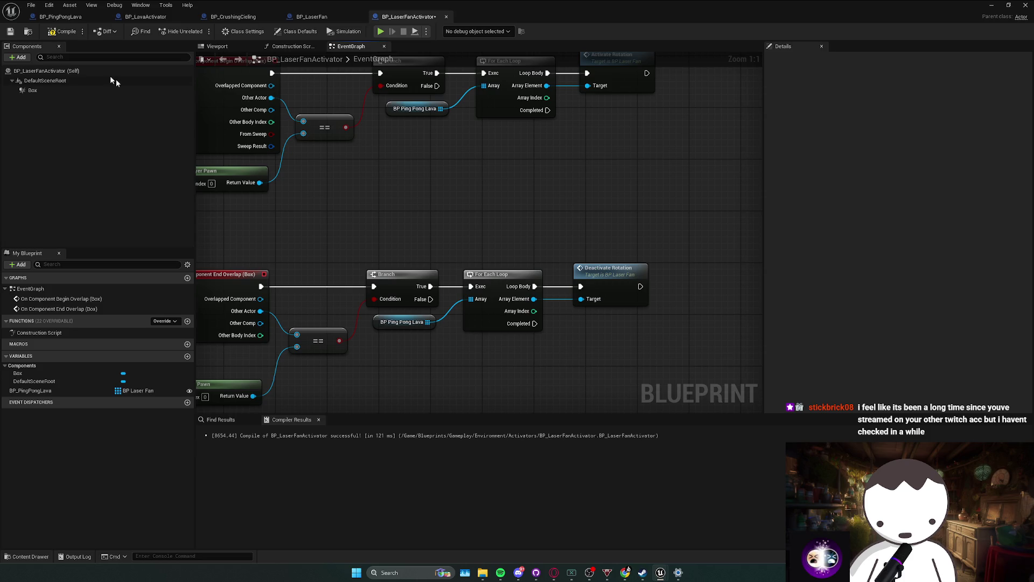
scroll(485, 237, "down", 1)
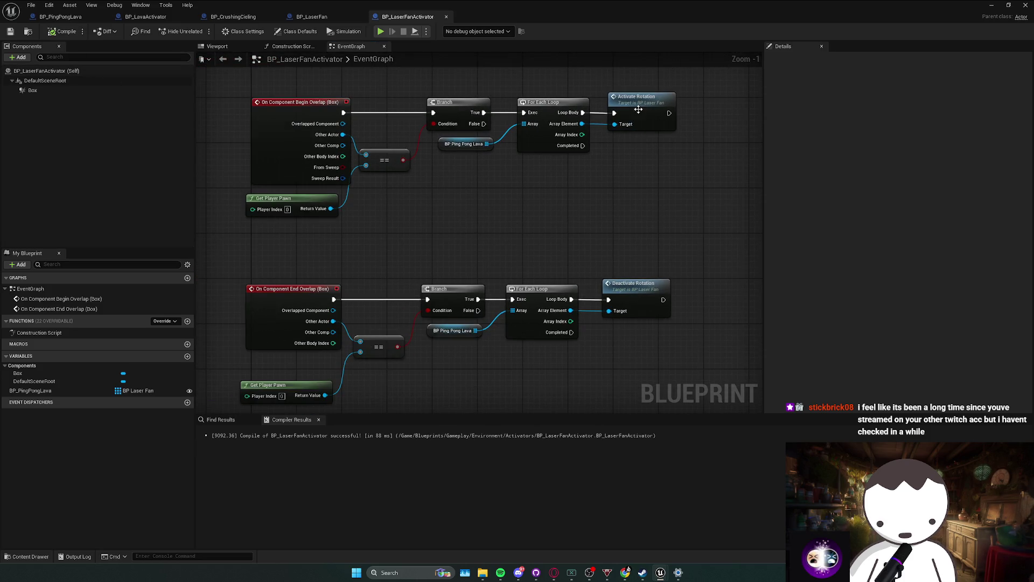
key("alt+Tab")
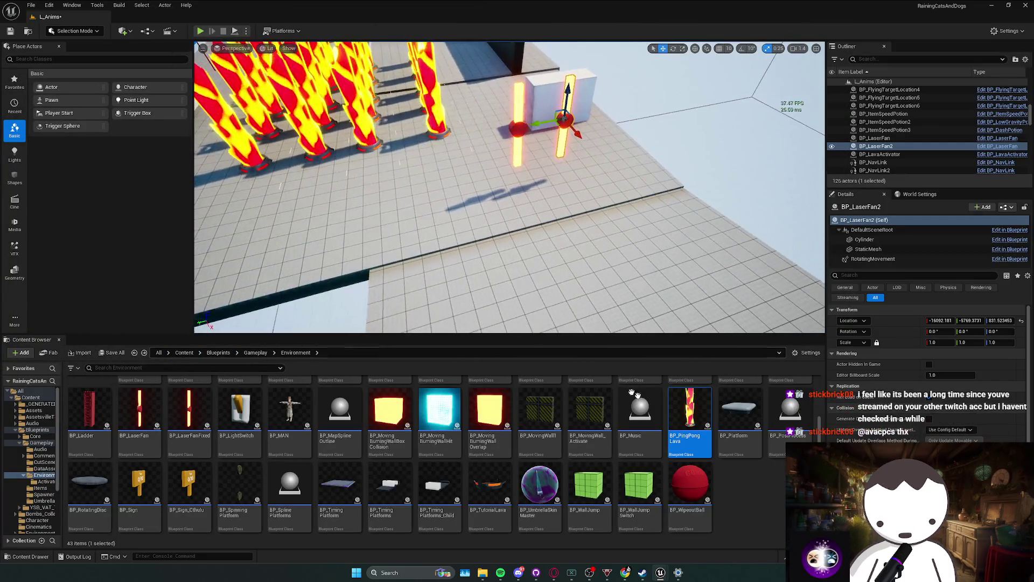
Place a BP_LaserFanActivator near the fans and widen its Box extent X to 306.26.
left_click(46, 481)
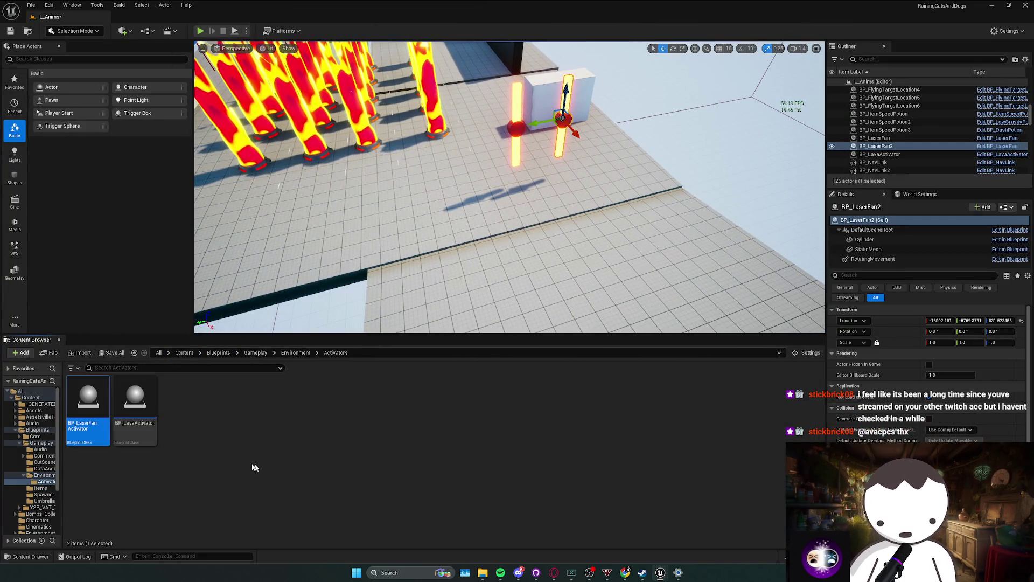
mouse_move(88, 402)
left_mouse_down()
mouse_move(558, 307)
mouse_move(599, 241)
left_mouse_up()
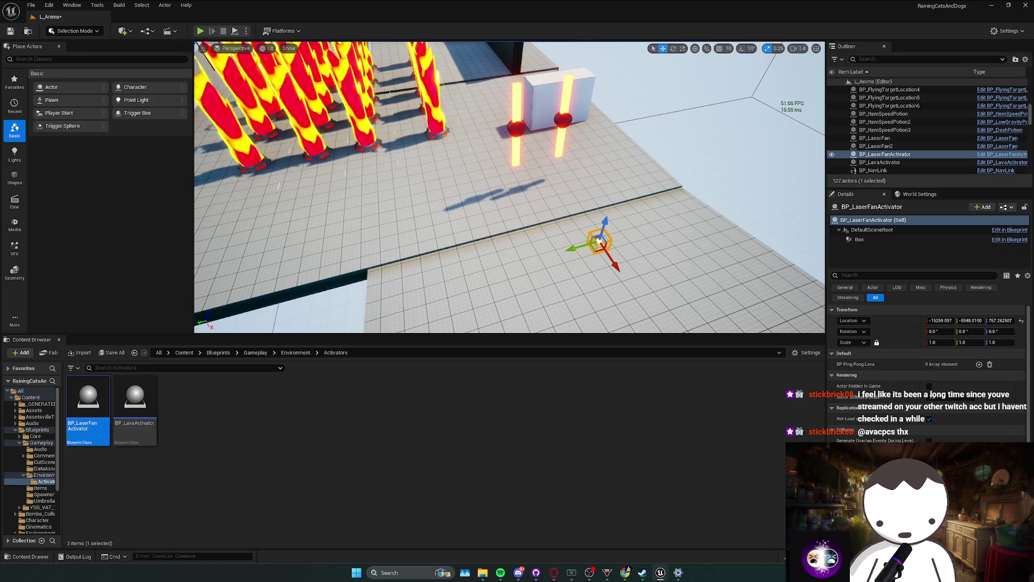
left_click_drag(431, 241, 426, 241)
left_click(859, 239)
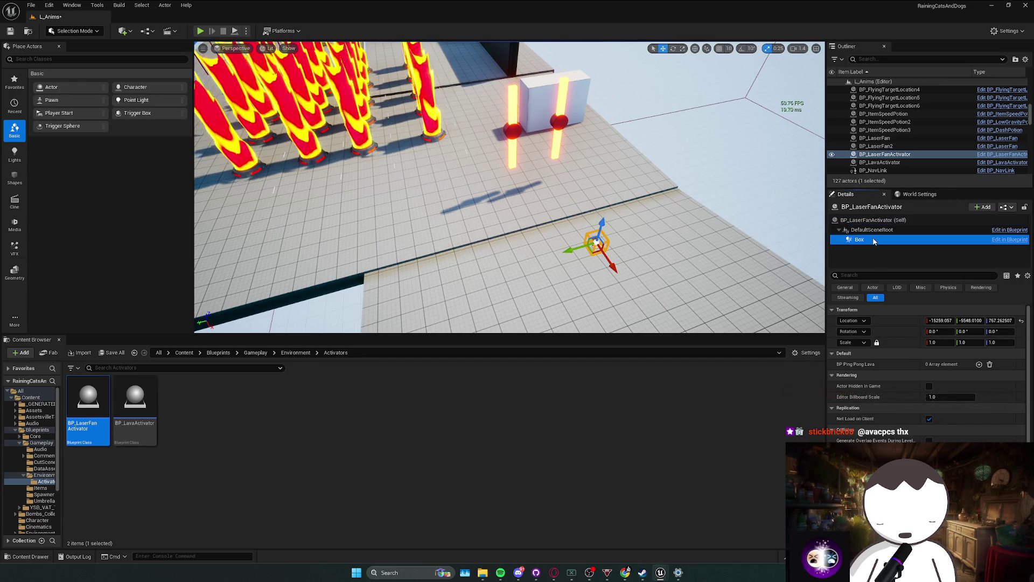
left_click_drag(935, 365, 1015, 365)
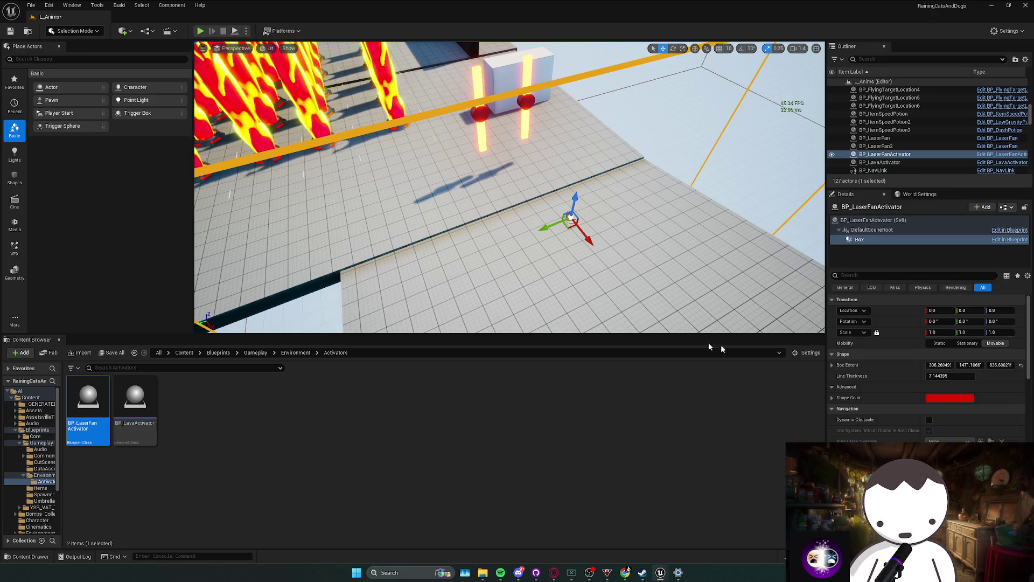
left_click(872, 220)
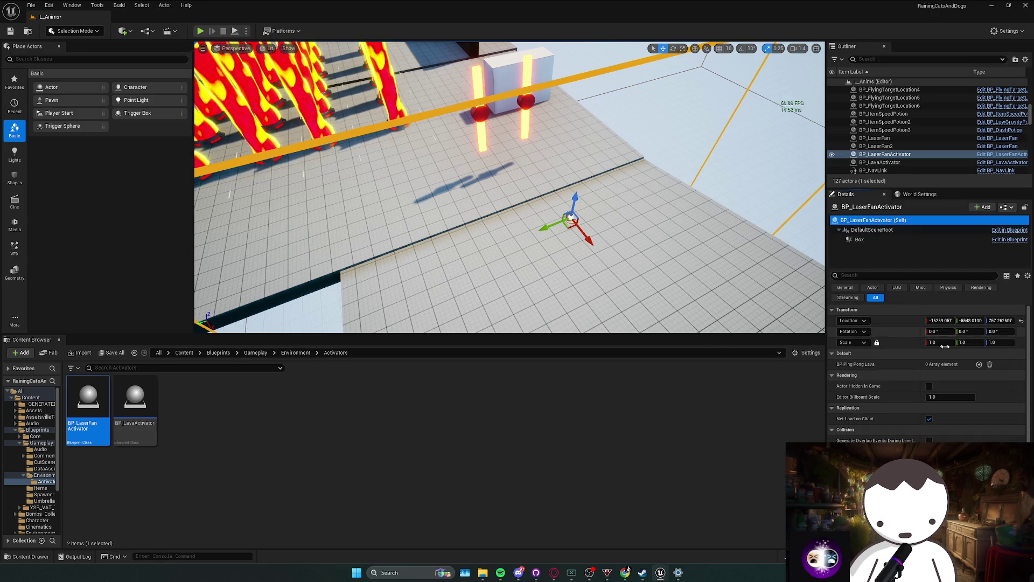
Eyedropper two laser fans into the BP Ping Pong Lava array's Index 0 and 1, then play.
left_click(980, 364)
left_click(993, 375)
left_click(509, 143)
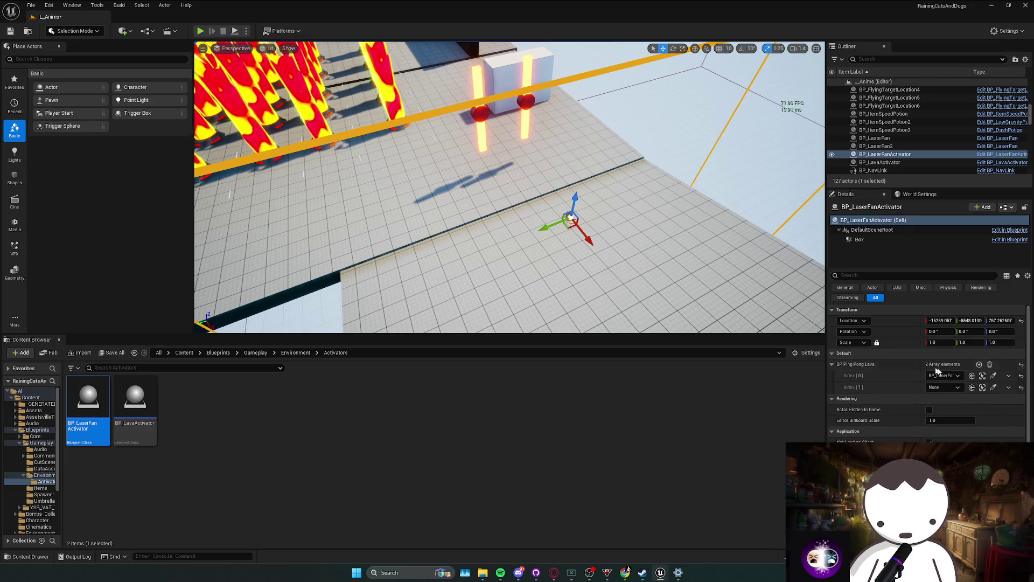
left_click(994, 387)
left_click(544, 108)
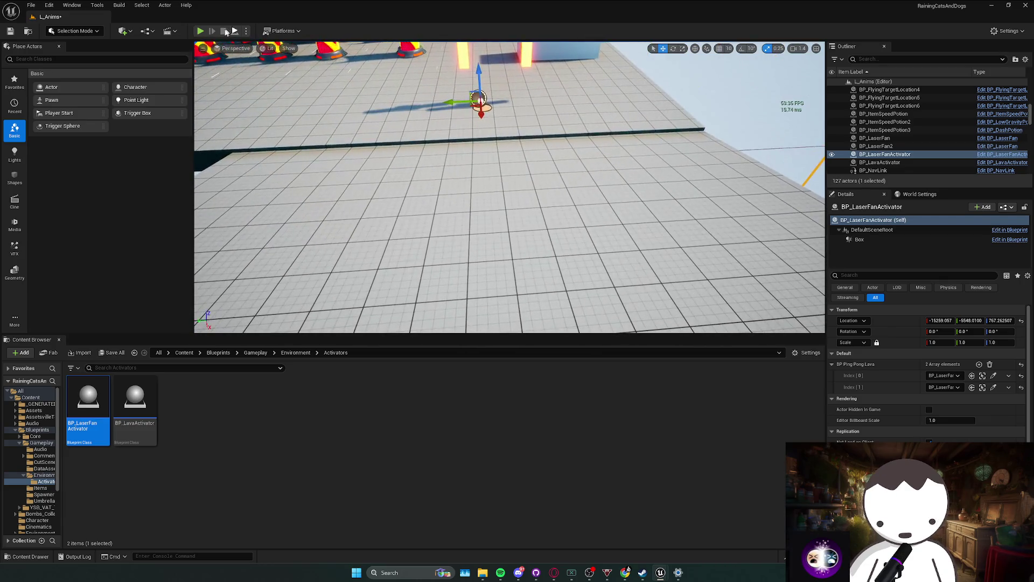
left_click(200, 31)
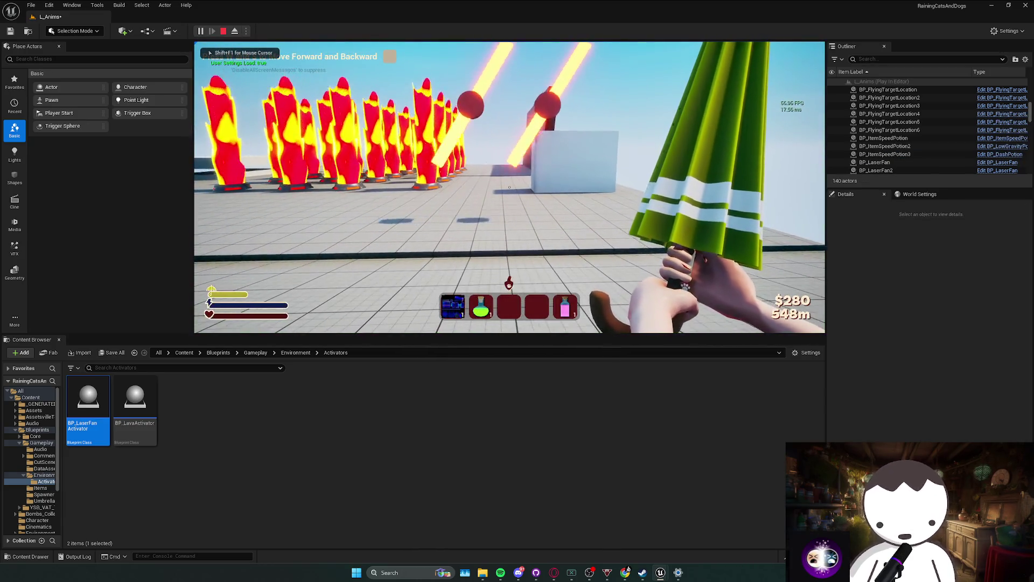
Stop play, save the level, and play again walking through the trigger area.
key("Escape")
key("ctrl+s")
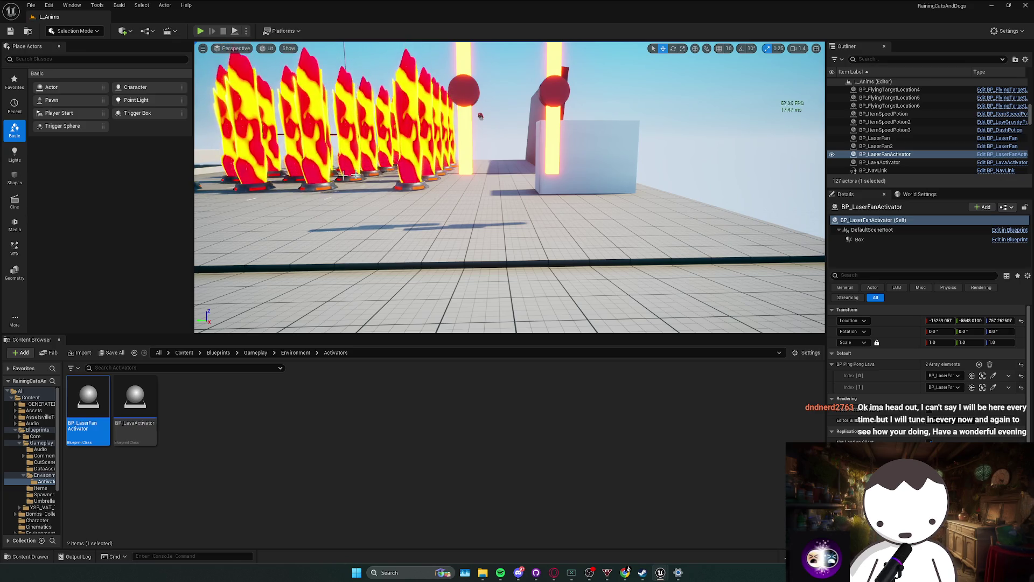
key("f")
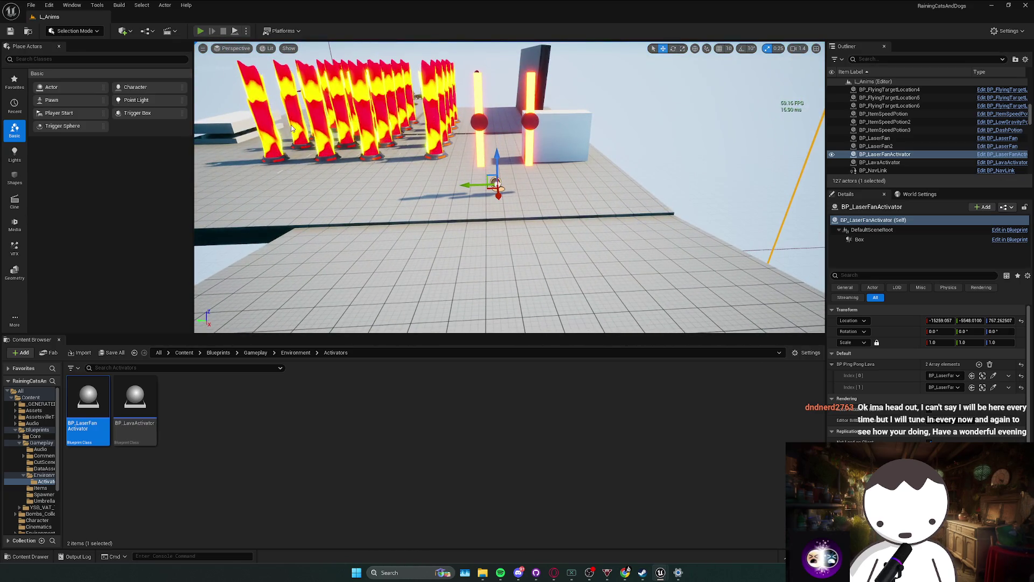
key("alt+p")
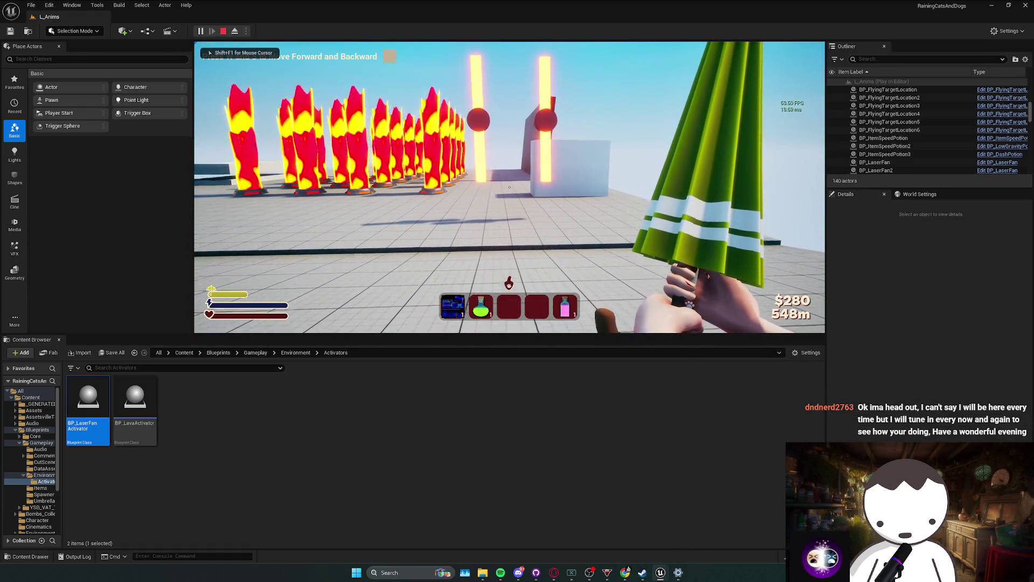
key("s")
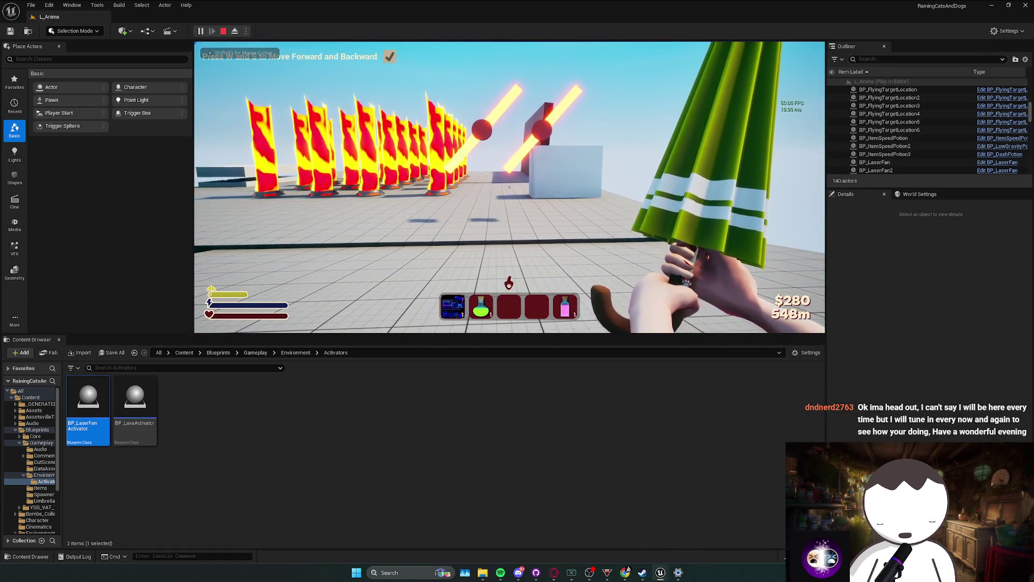
key("w")
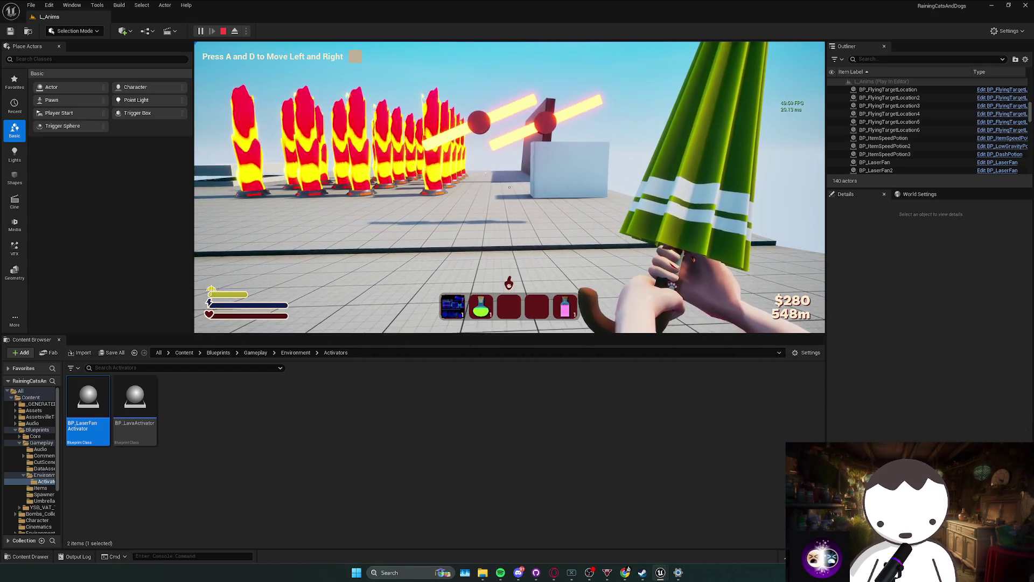
Exit the play session and open the BP_LaserFan Blueprint.
key("F8")
left_click(439, 61)
key("ctrl+e")
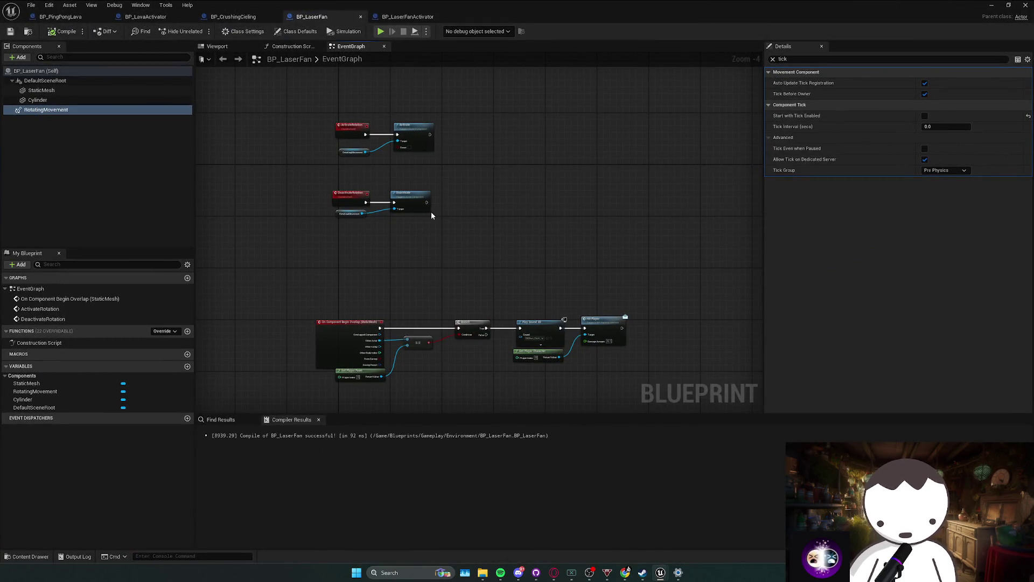
Inspect the RotatingMovement component's settings and the rotation events in BP_LaserFan.
scroll(458, 220, "up", 2)
left_click(512, 206)
scroll(265, 146, "down", 1)
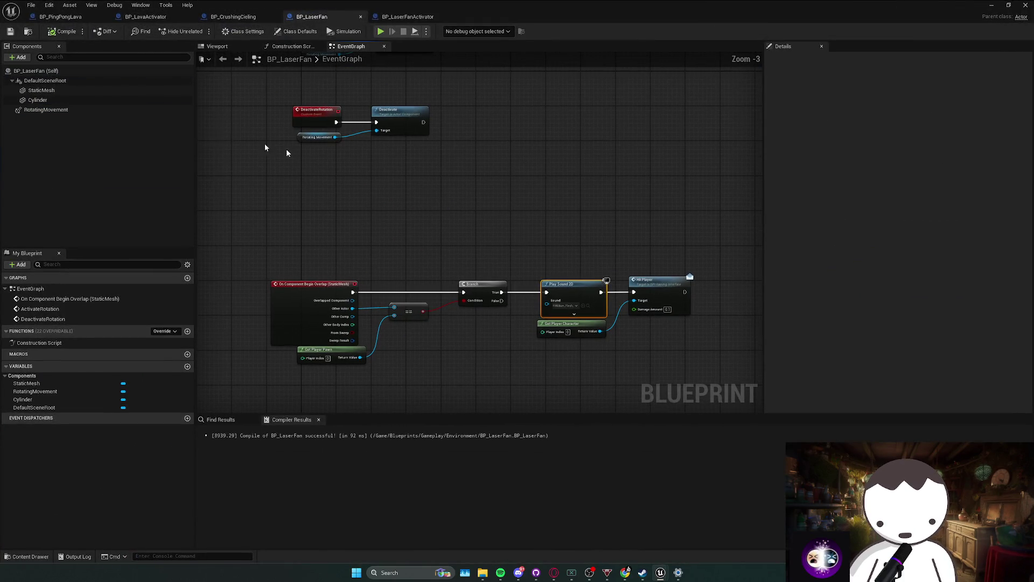
left_click(76, 110)
mouse_move(395, 163)
left_mouse_down()
mouse_move(404, 204)
mouse_move(422, 165)
left_mouse_up()
Open the L_MainMapRedone level from the Content Browser.
key("alt+Tab")
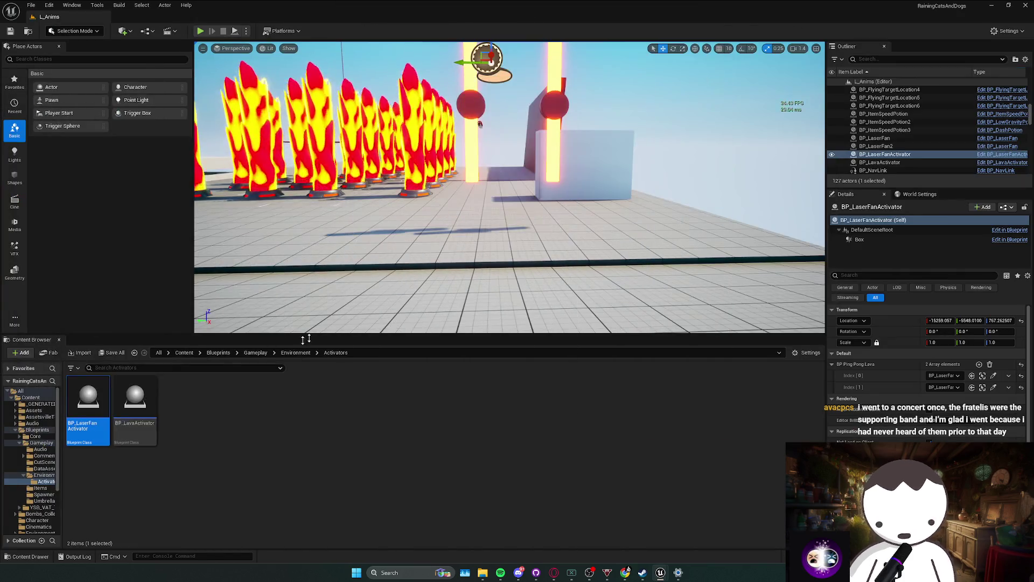
double_click(560, 473)
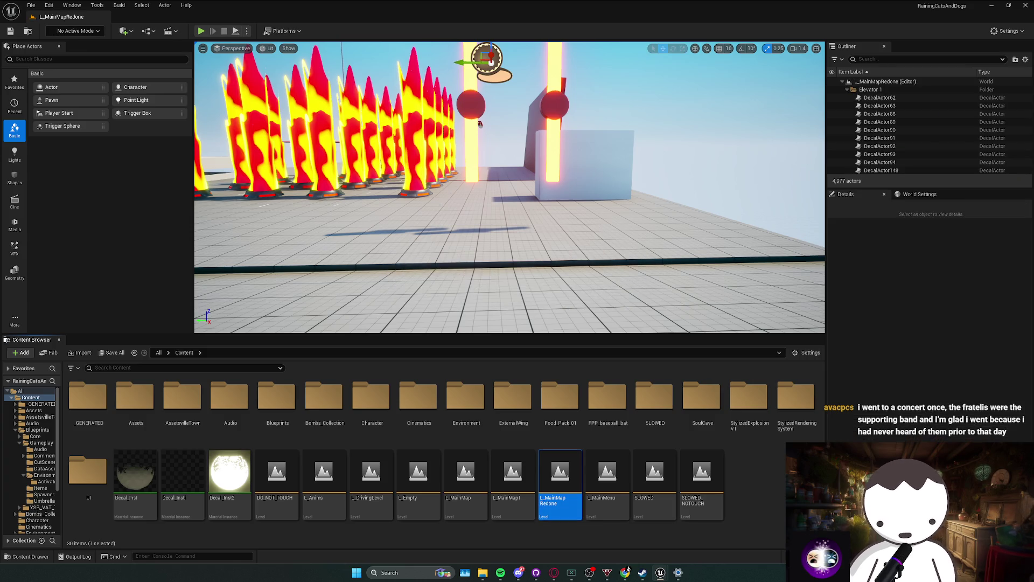
key("alt+Tab")
left_click_drag(481, 225, 495, 267)
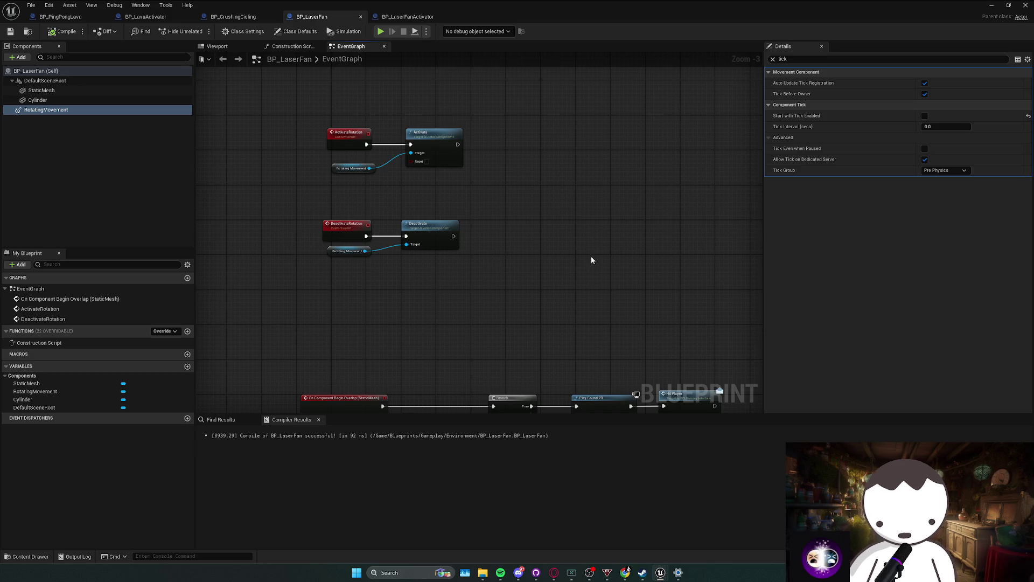
left_click_drag(592, 260, 589, 276)
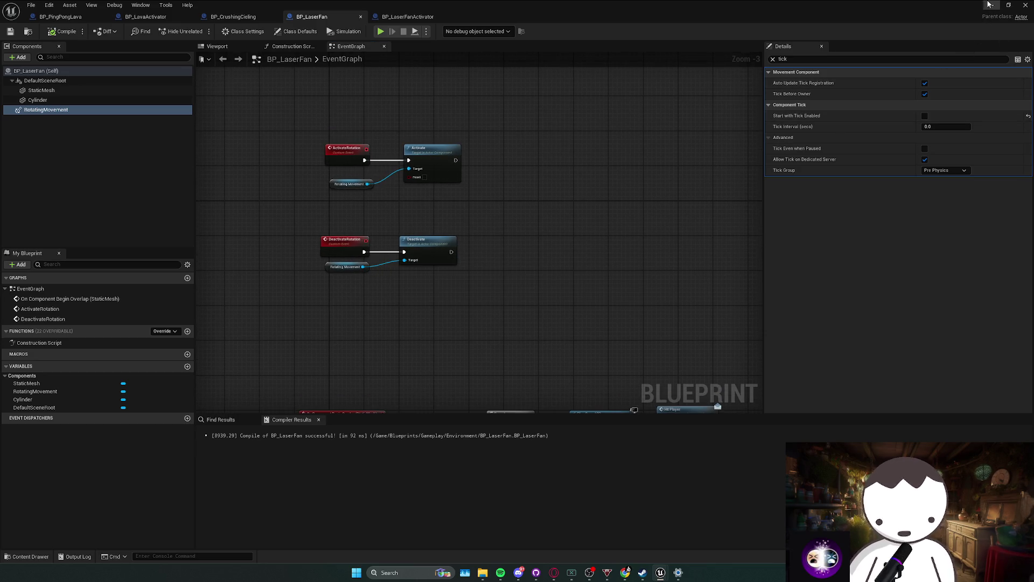
Minimize the BP_LaserFan and BP_LaserFanActivator Blueprint windows to reveal the level.
left_click(990, 5)
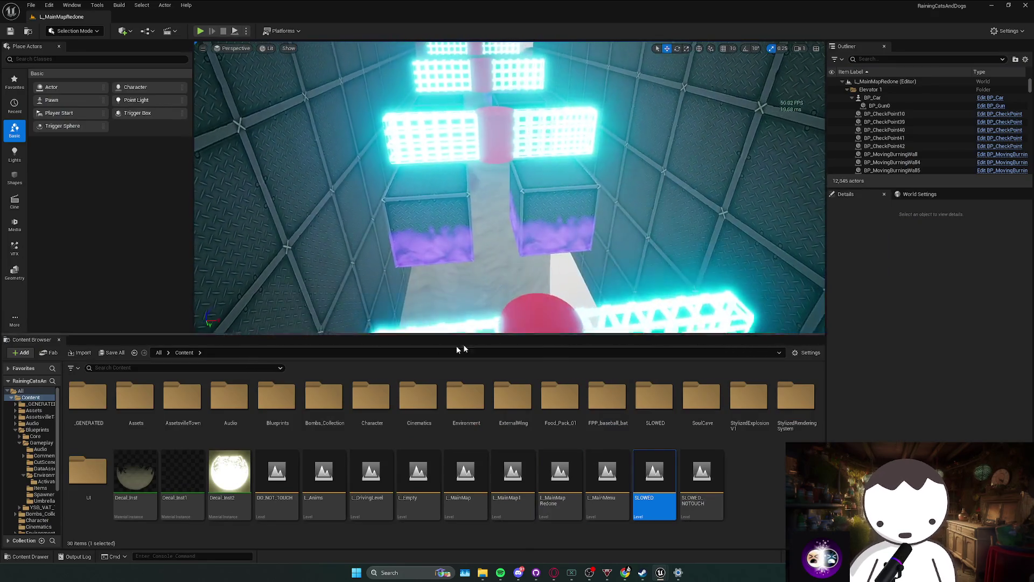
left_click(656, 577)
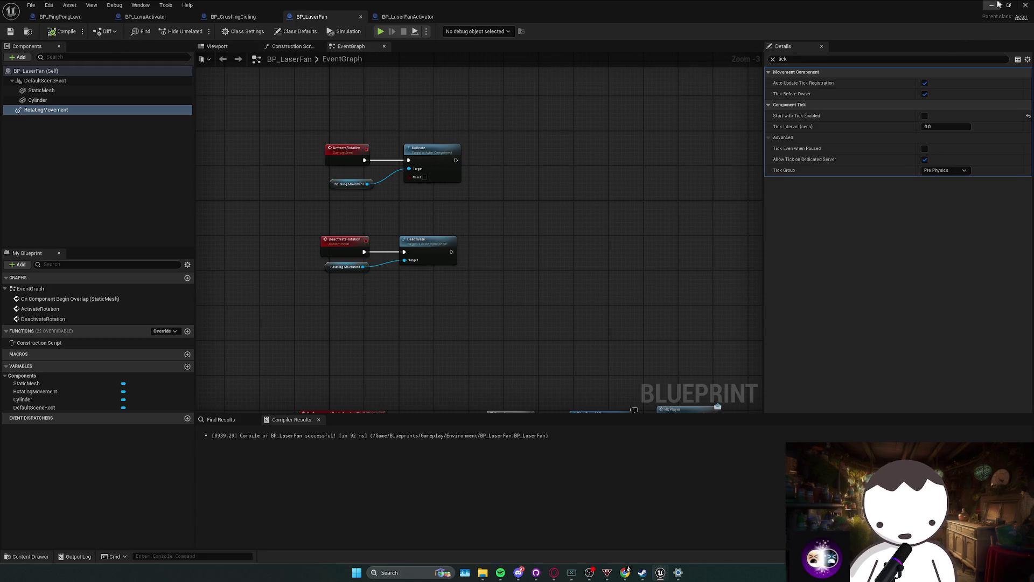
left_click(992, 5)
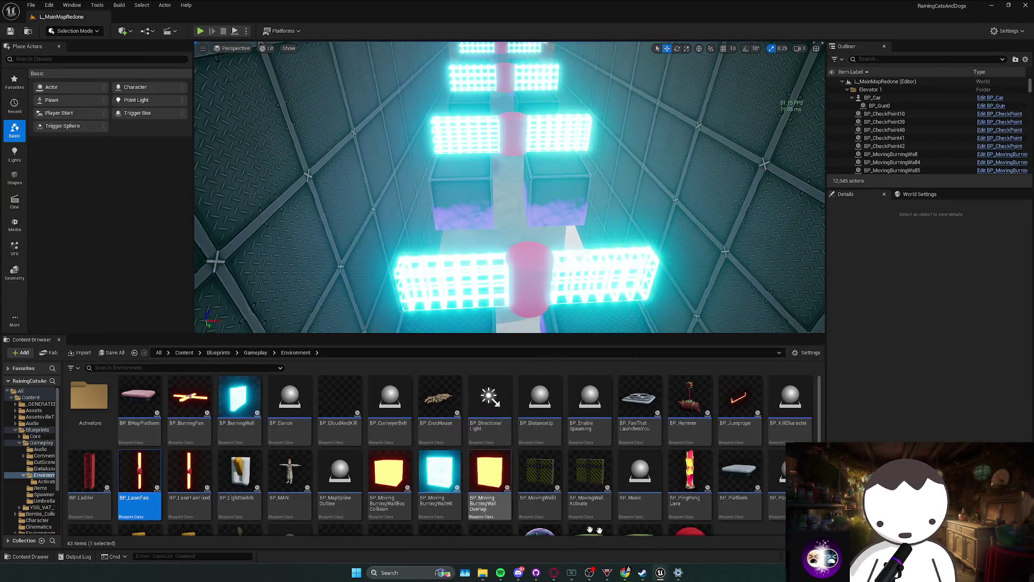
mouse_move(660, 572)
left_click(635, 528)
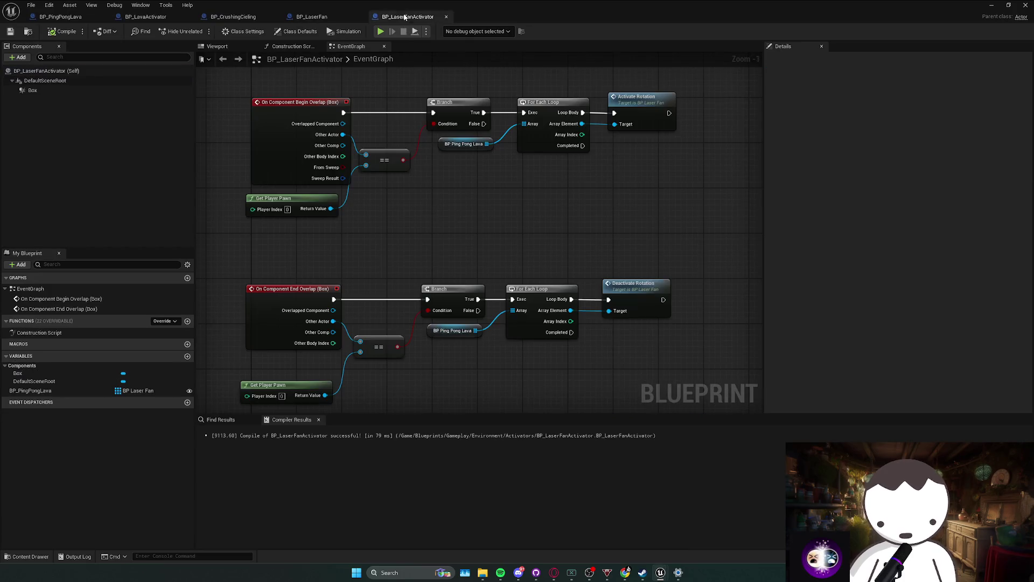
left_click(992, 5)
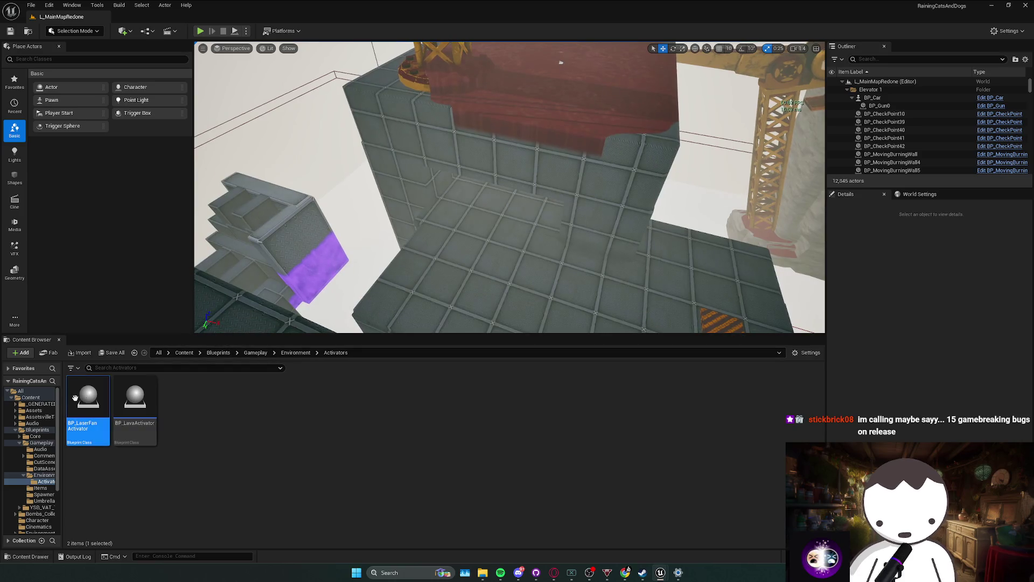
Place a new laser fan activator in the main map and move it beside the fans.
left_click(558, 215)
key("f")
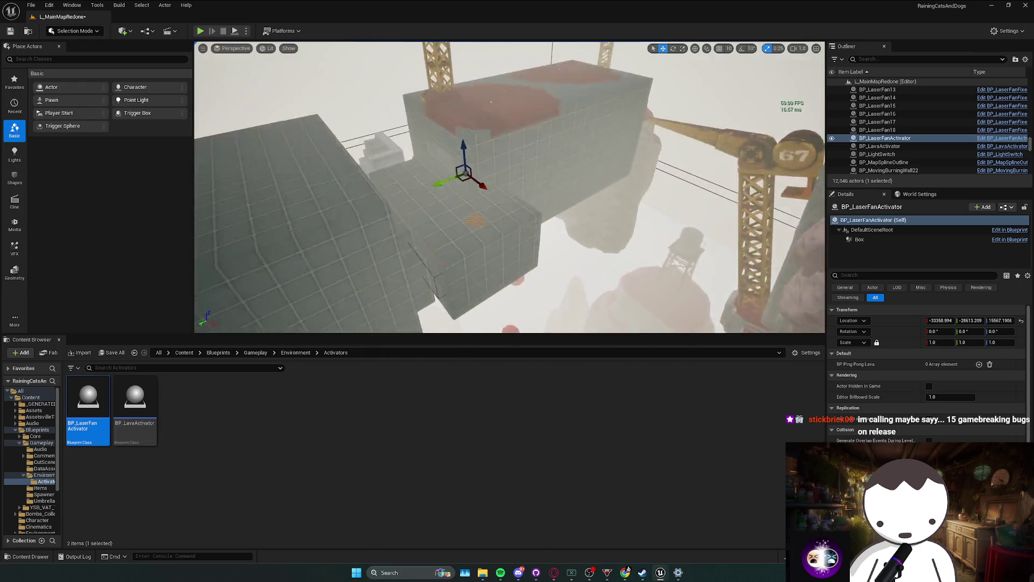
scroll(510, 187, "down", 2)
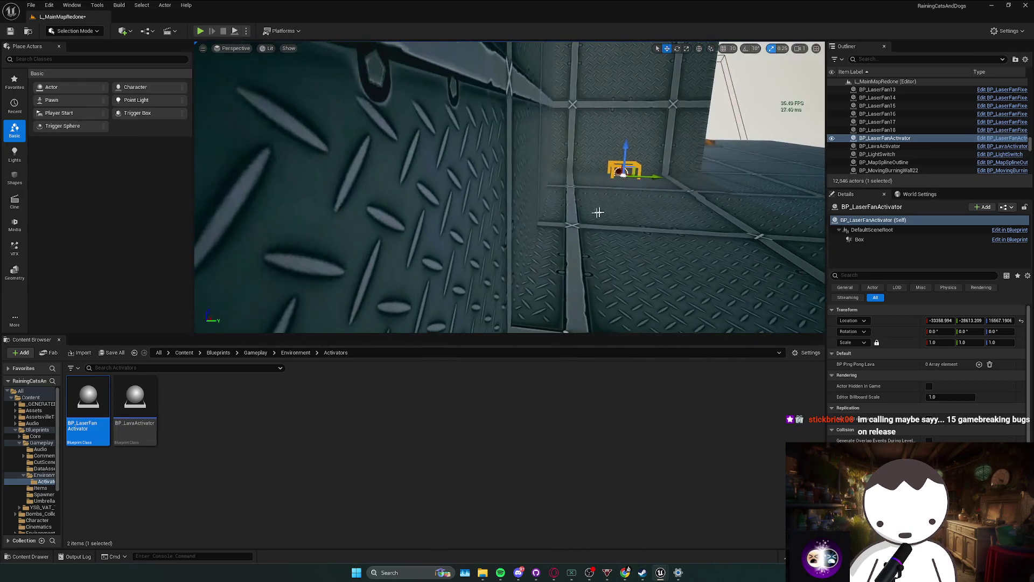
mouse_move(613, 173)
left_mouse_down()
mouse_move(462, 161)
mouse_move(513, 155)
left_mouse_up()
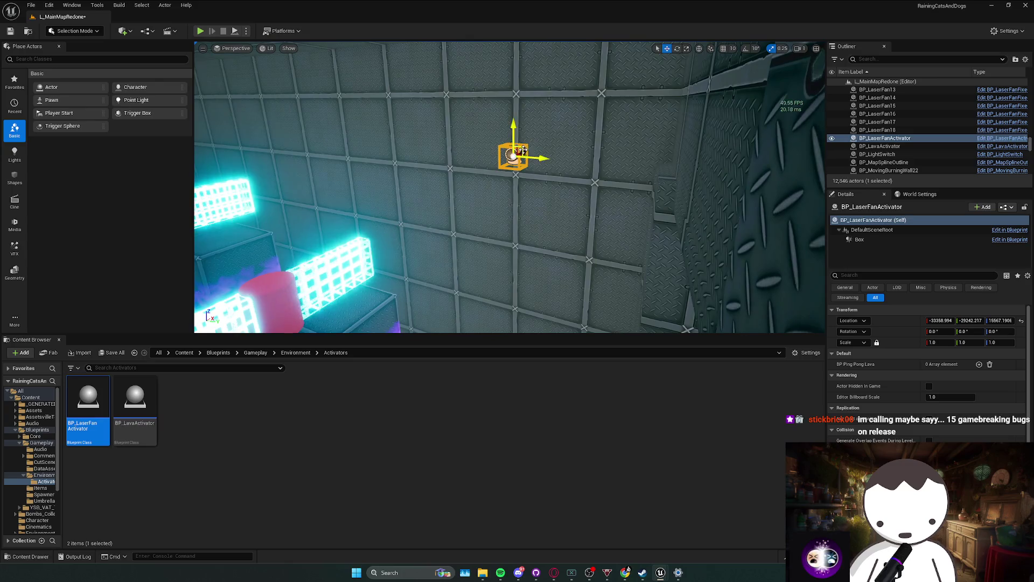
left_click_drag(395, 200, 476, 159)
Stretch the Box extent to 10442.83 × 4233.78 × 19880.59 and frame the activator.
left_click(859, 240)
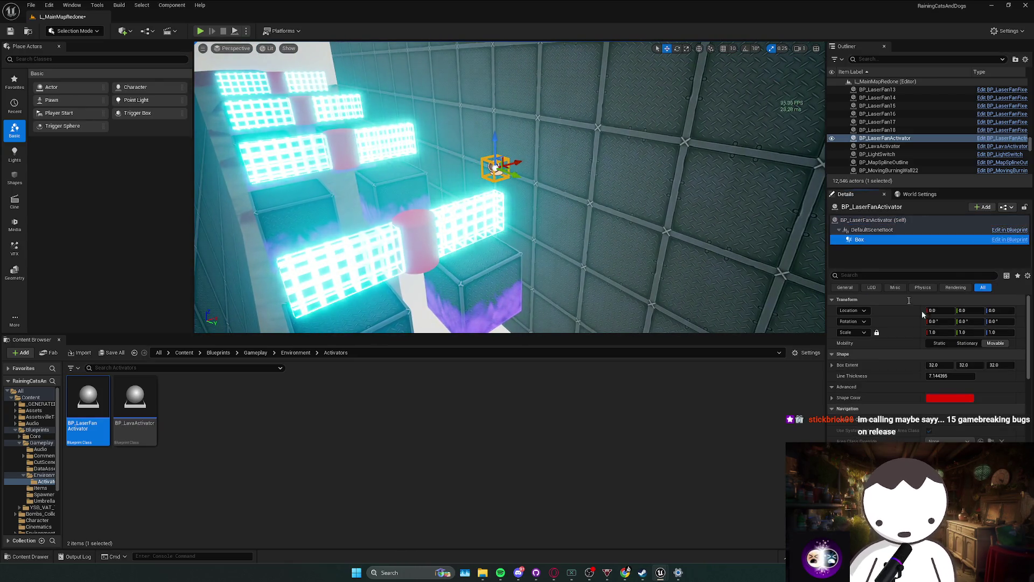
left_click_drag(946, 364, 1013, 364)
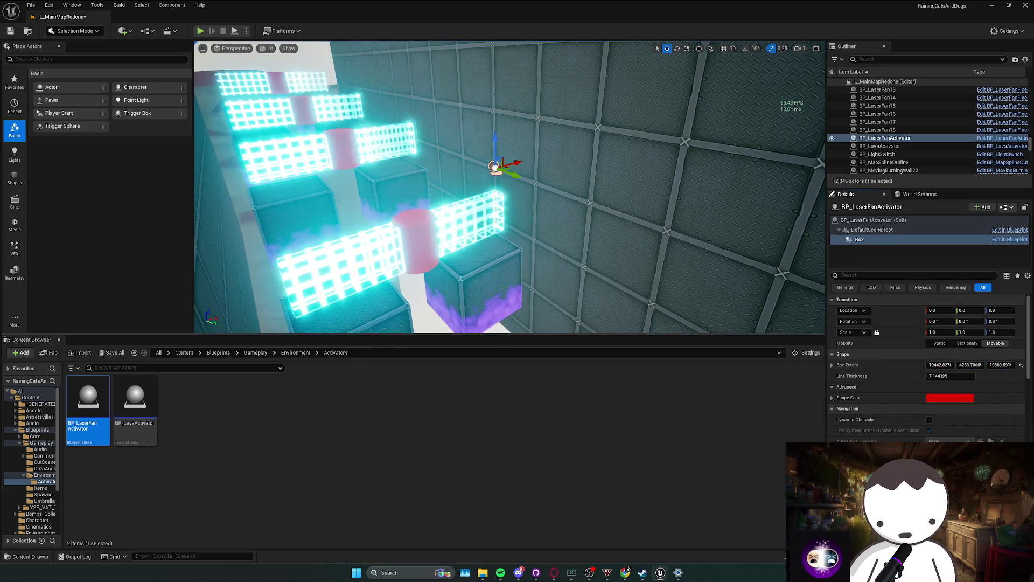
key("f")
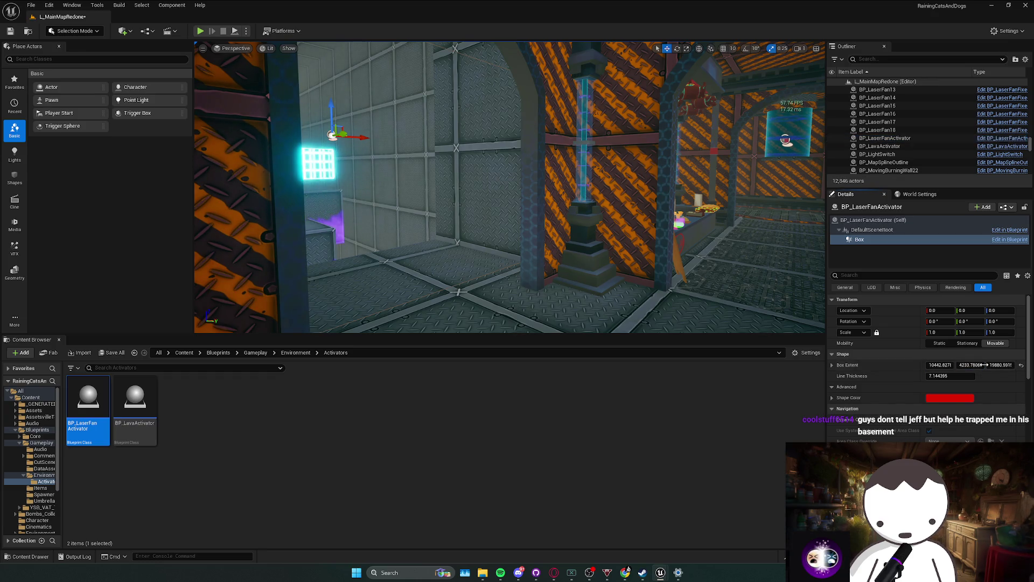
Reduce the box extent to about 910.3 × 414.8 × 692.4, flying into the tunnel to check the fit.
key("Return")
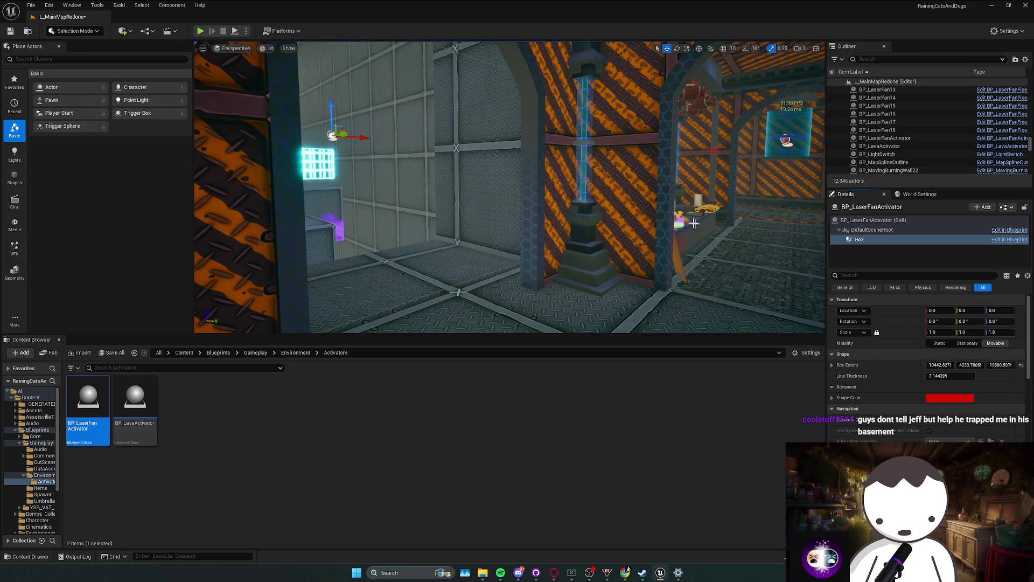
key("f")
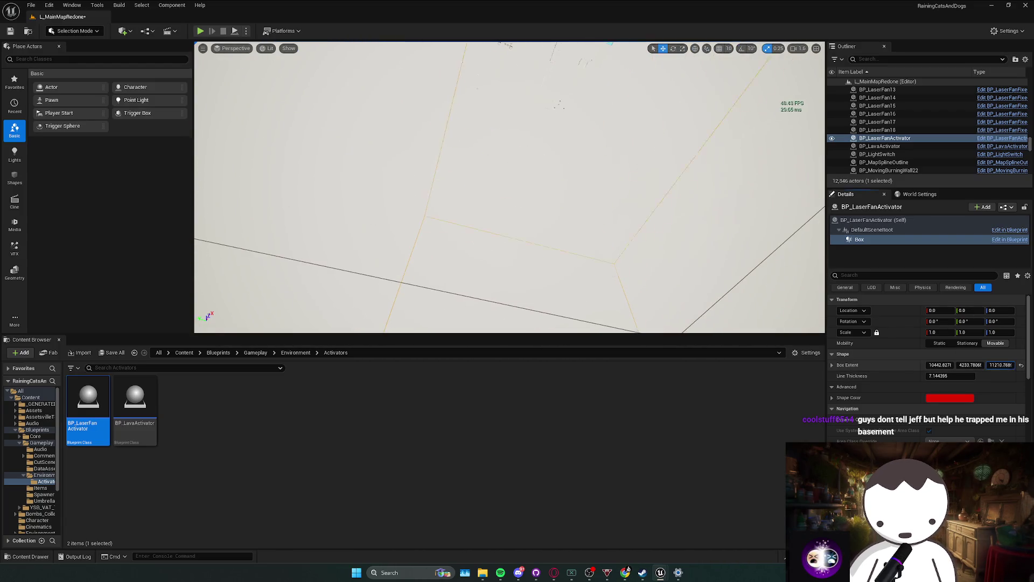
left_click_drag(1000, 365, 953, 368)
scroll(651, 251, "down", 5)
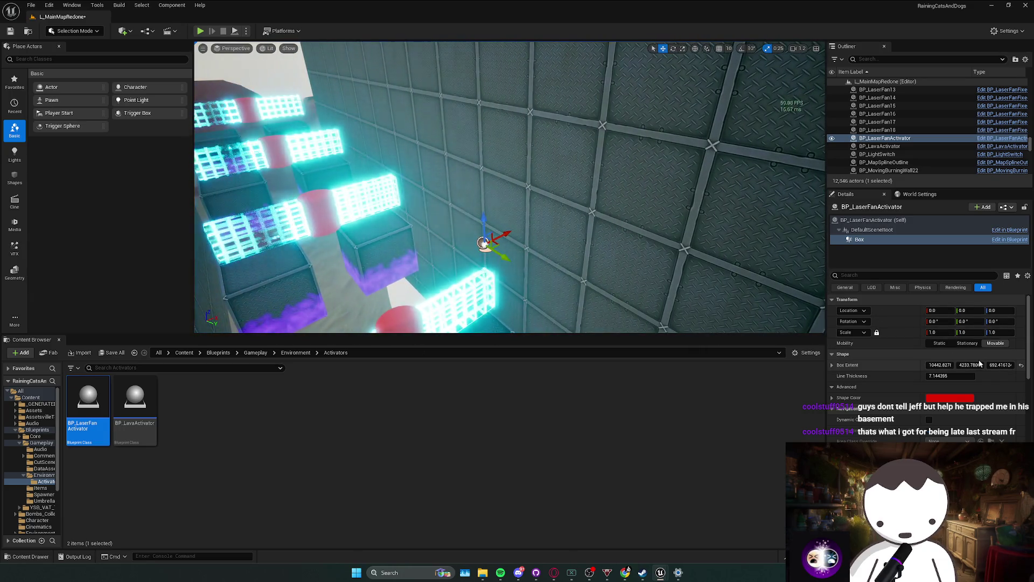
left_click_drag(969, 365, 950, 365)
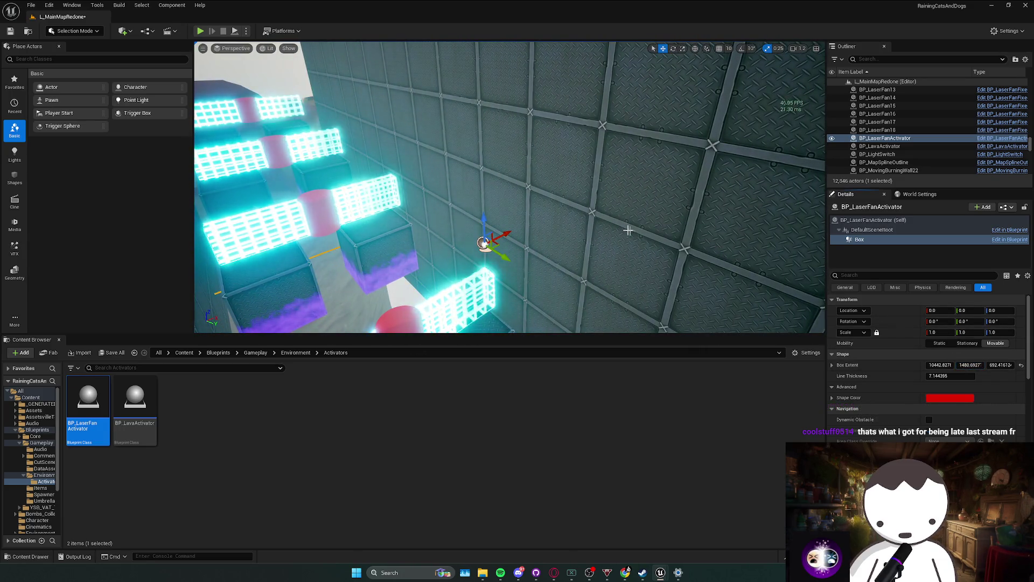
scroll(628, 230, "down", 2)
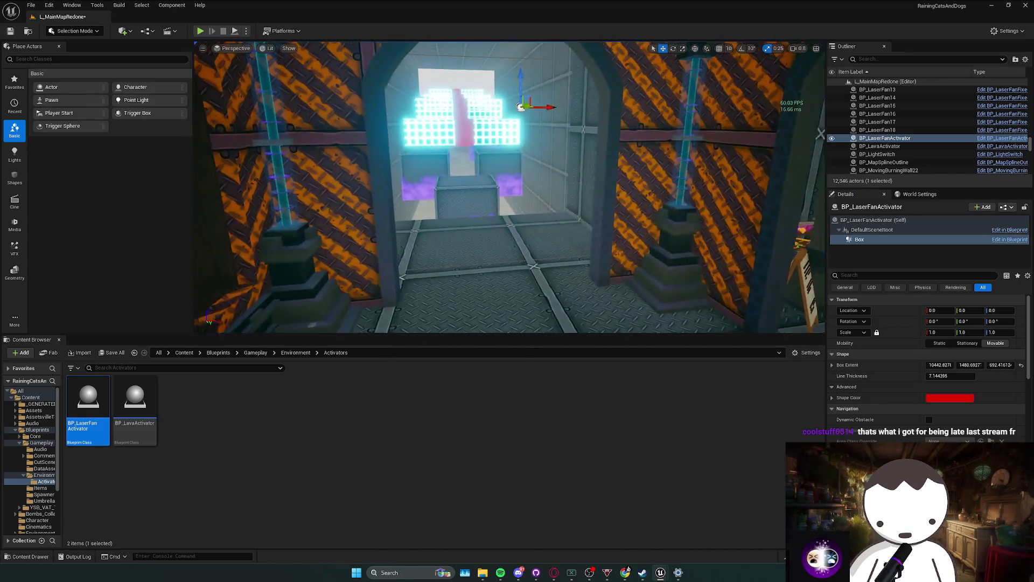
key("w")
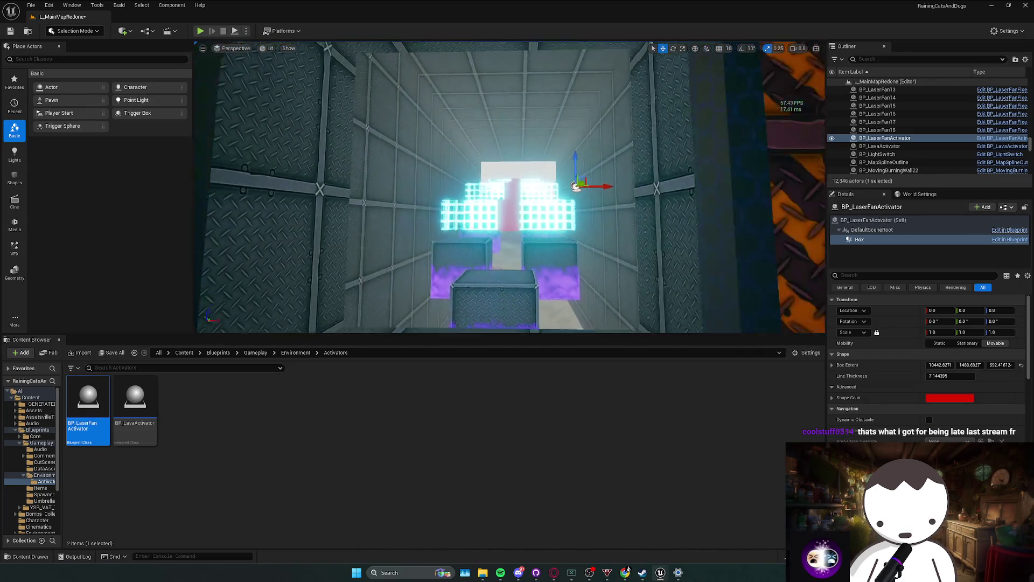
key("s")
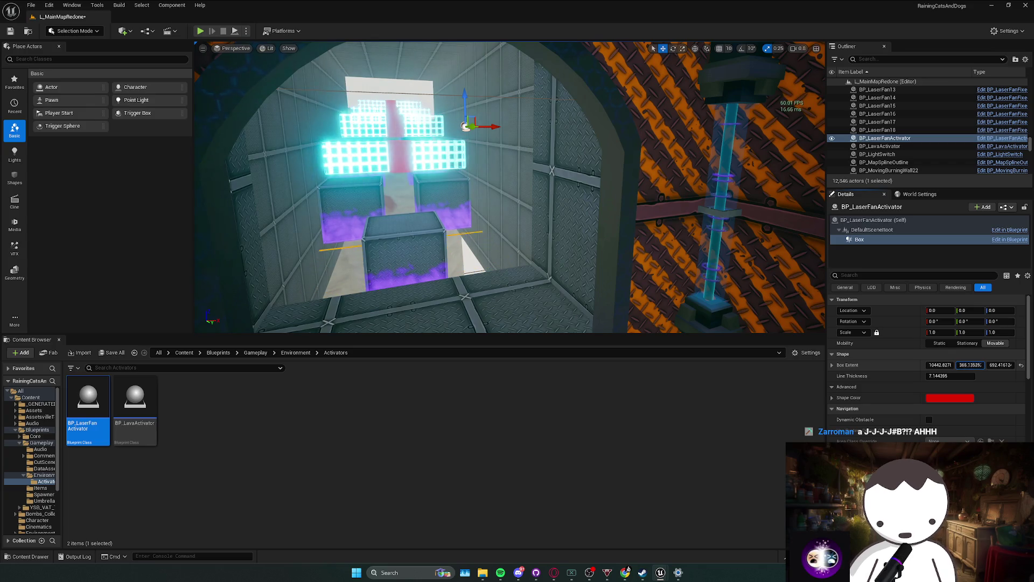
key("w")
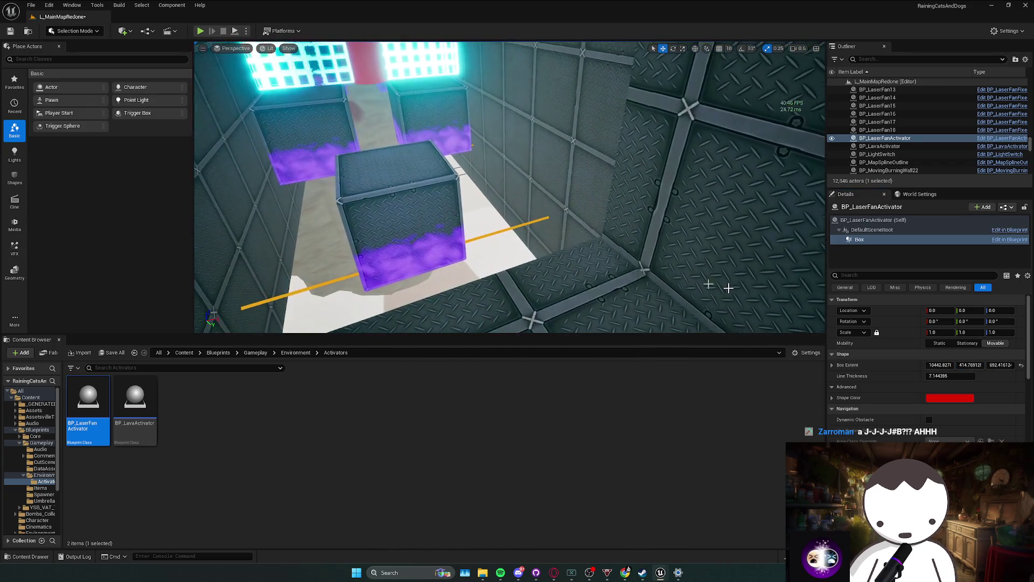
mouse_move(947, 365)
left_mouse_down()
mouse_move(932, 364)
mouse_move(950, 365)
left_mouse_up()
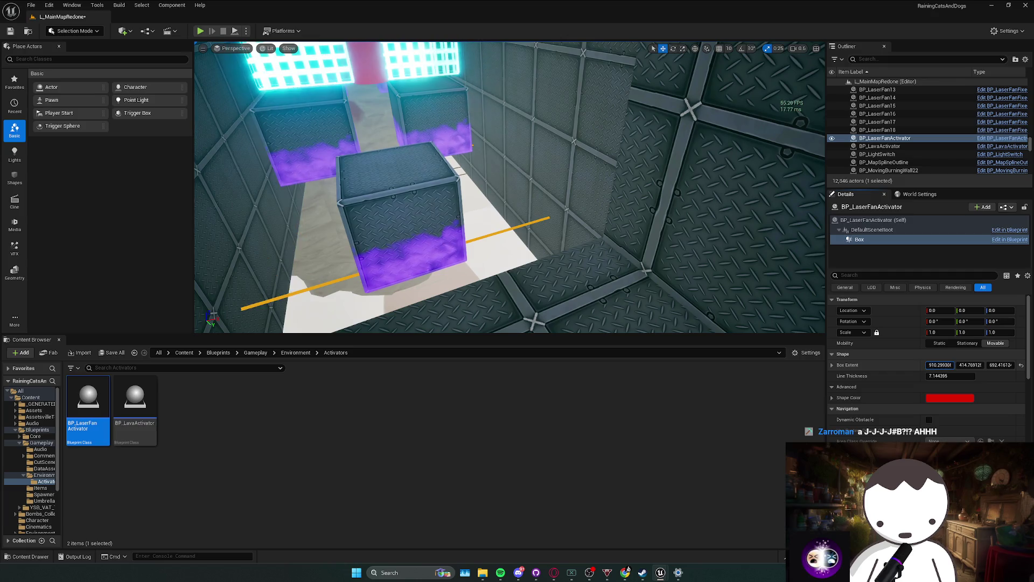
Move the activator toward the fans, give its array 4 slots, assigning BP_Fan2 and BP_Fan3 first.
double_click(888, 138)
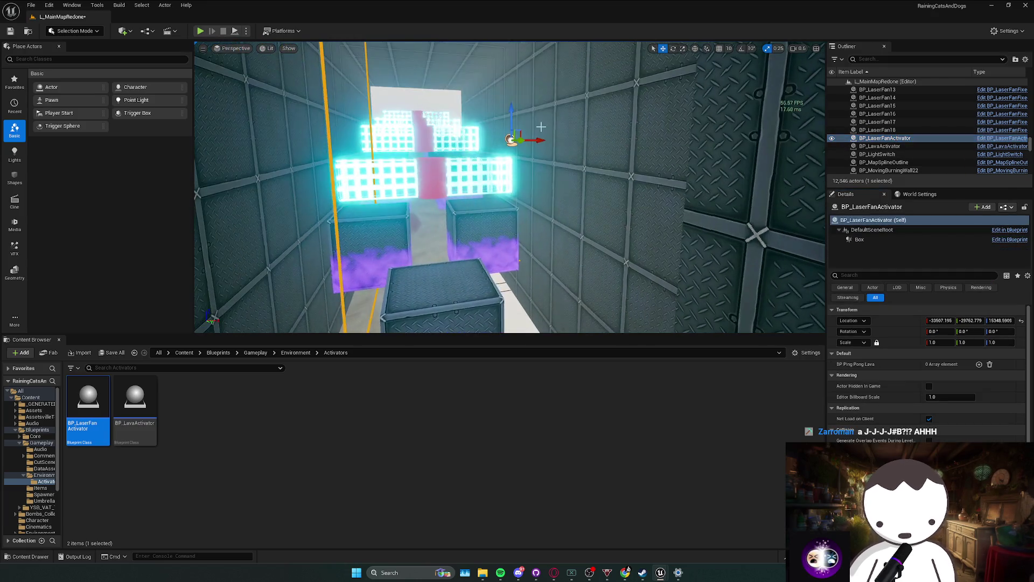
mouse_move(538, 141)
left_mouse_down()
mouse_move(474, 139)
mouse_move(486, 139)
left_mouse_up()
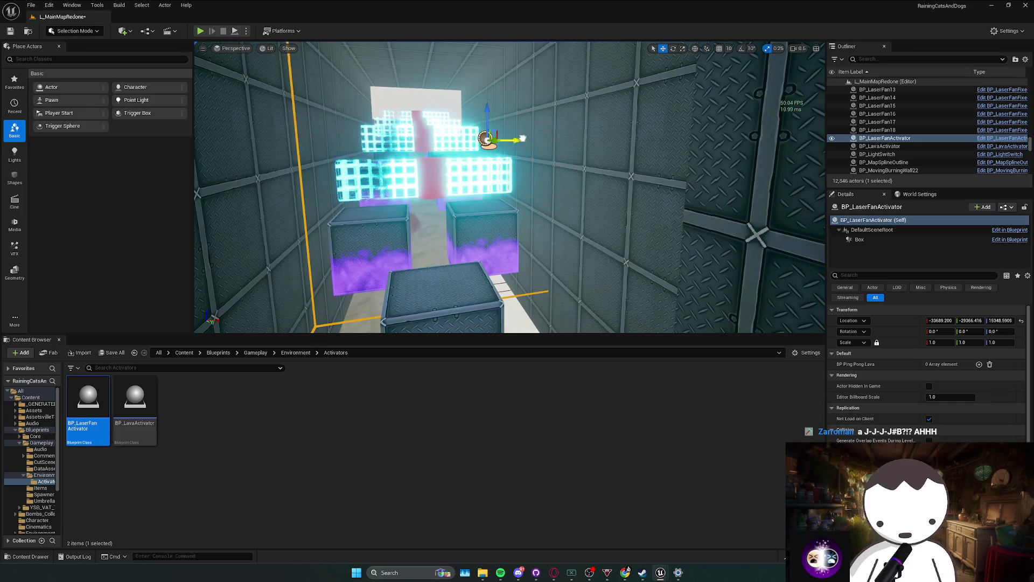
left_click(979, 364)
left_click(979, 364)
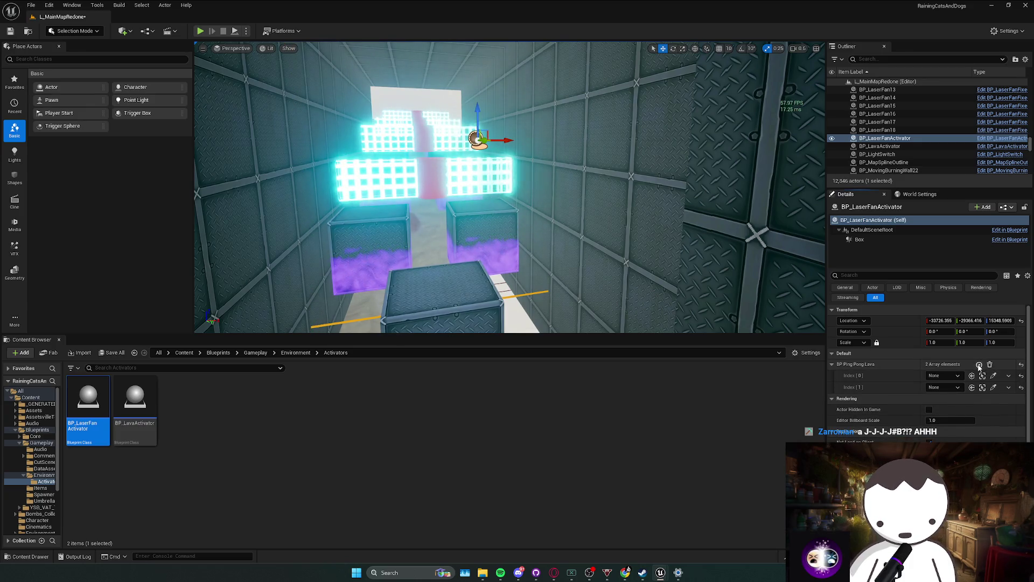
left_click(980, 364)
left_click(994, 377)
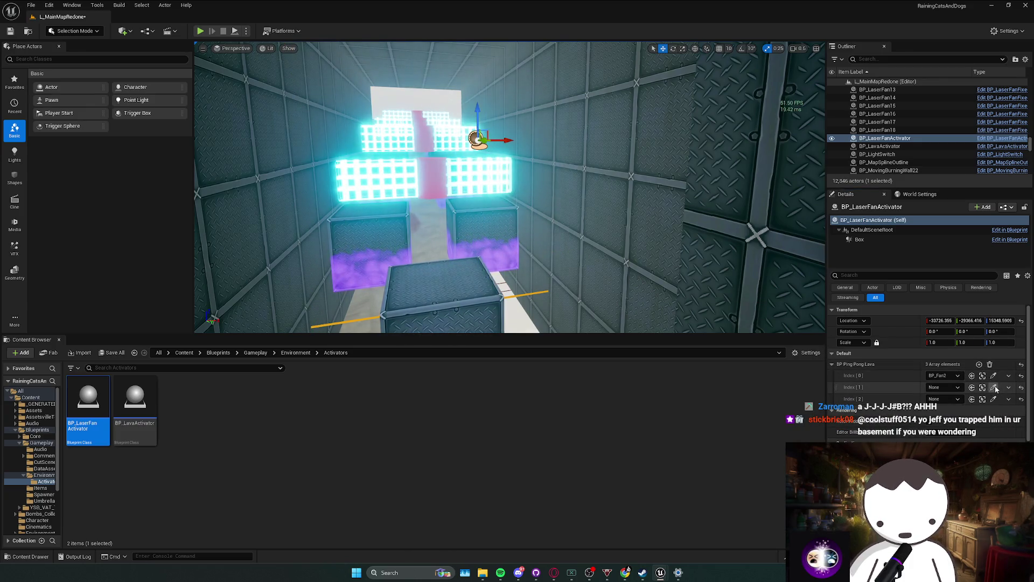
left_click(447, 175)
left_click(458, 163)
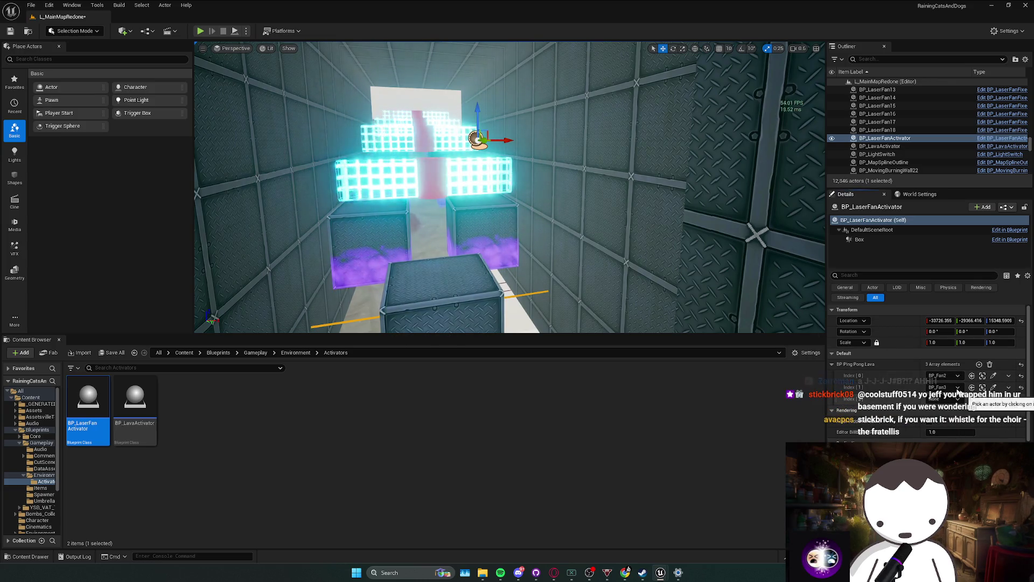
left_click(994, 399)
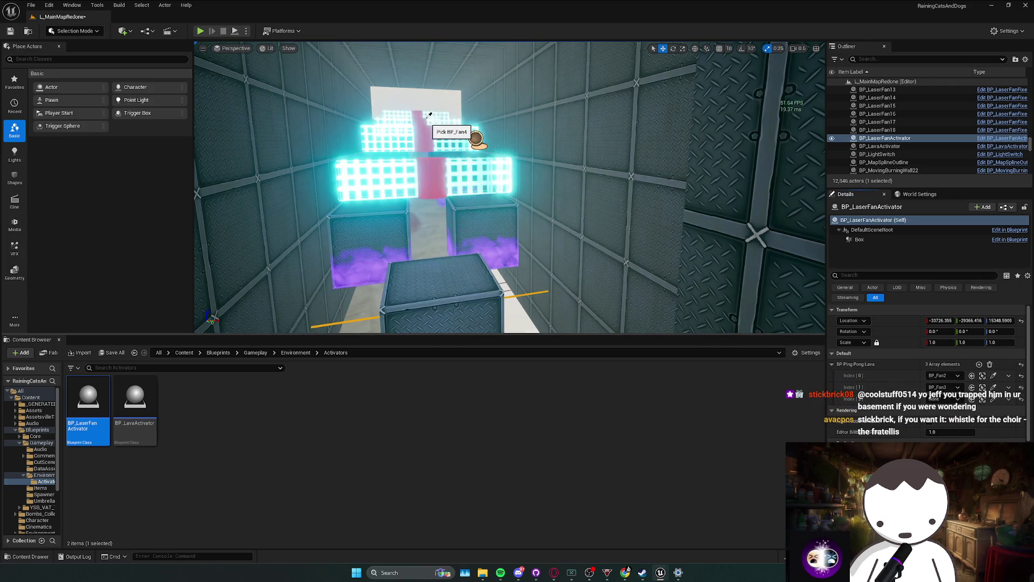
left_click(979, 365)
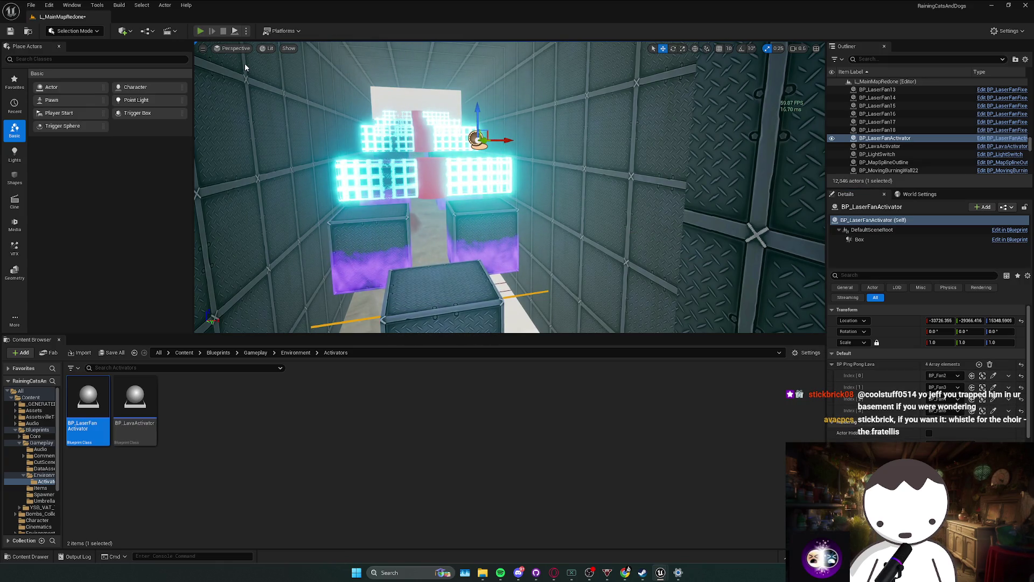
Play-test by walking through the tunnel toward the laser grid, then stop.
key("alt+p")
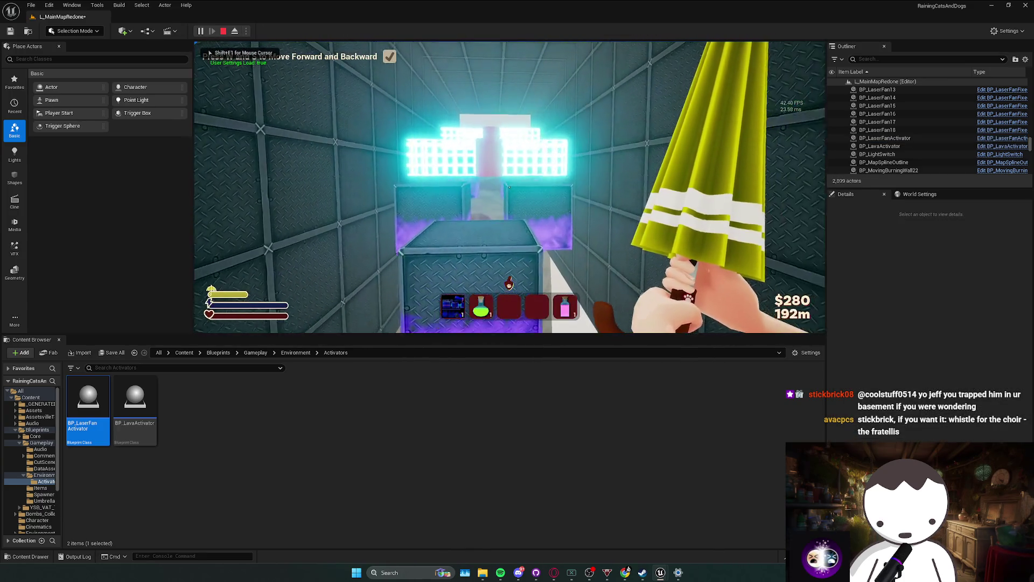
key("w")
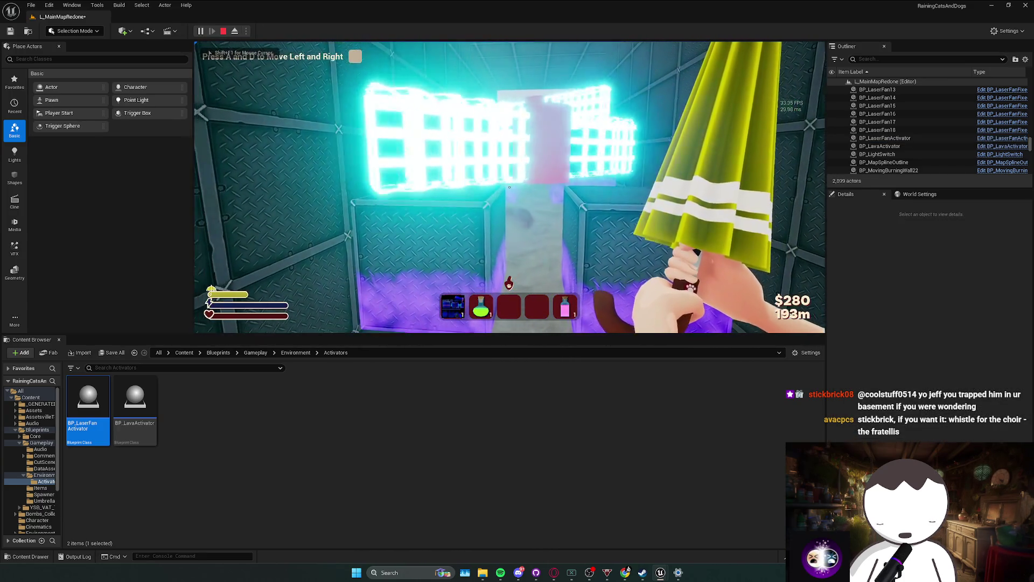
key("d")
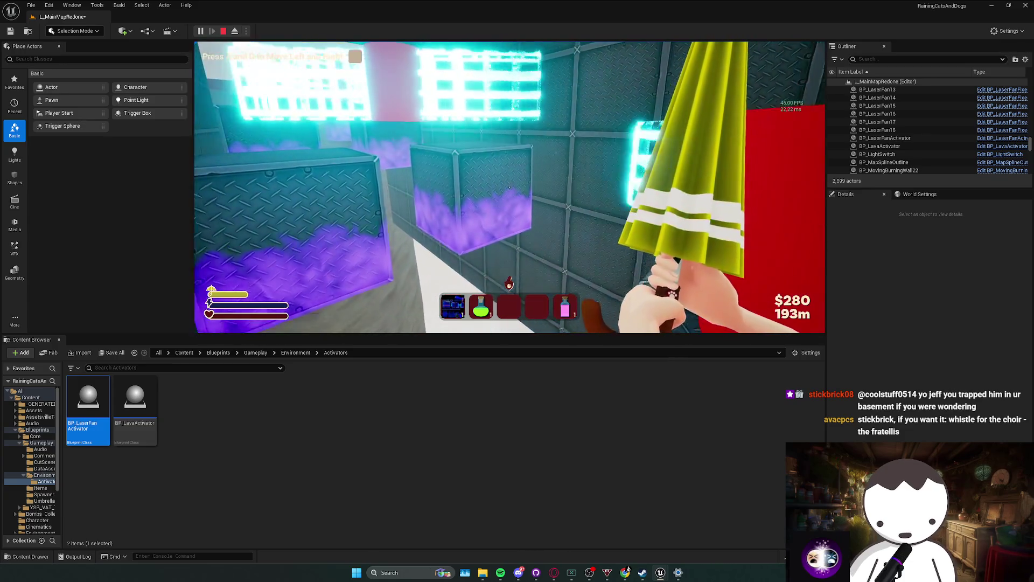
key("w")
key("Escape")
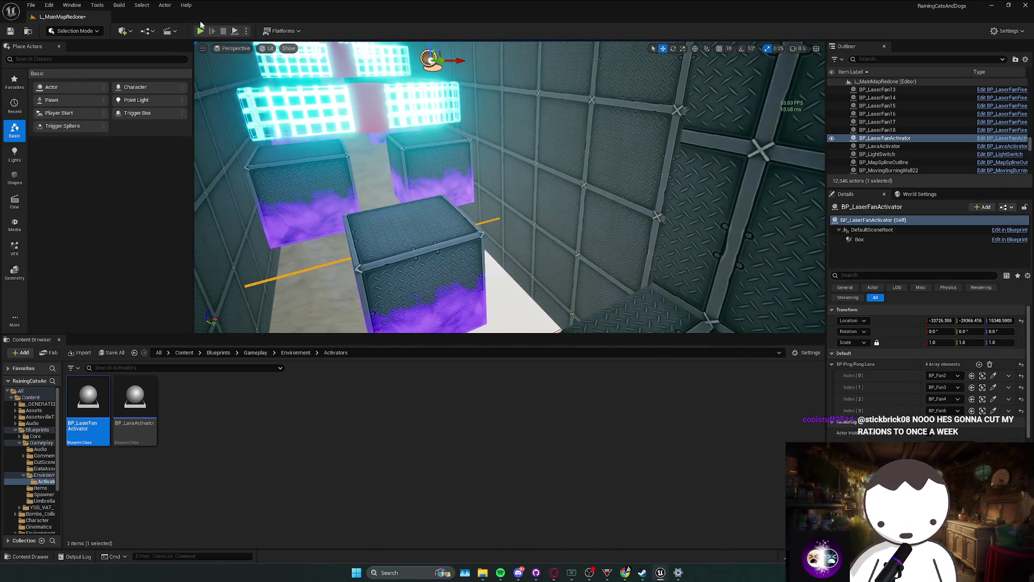
Run a second play test through the tunnel toward the shop counter, then stop.
key("alt+p")
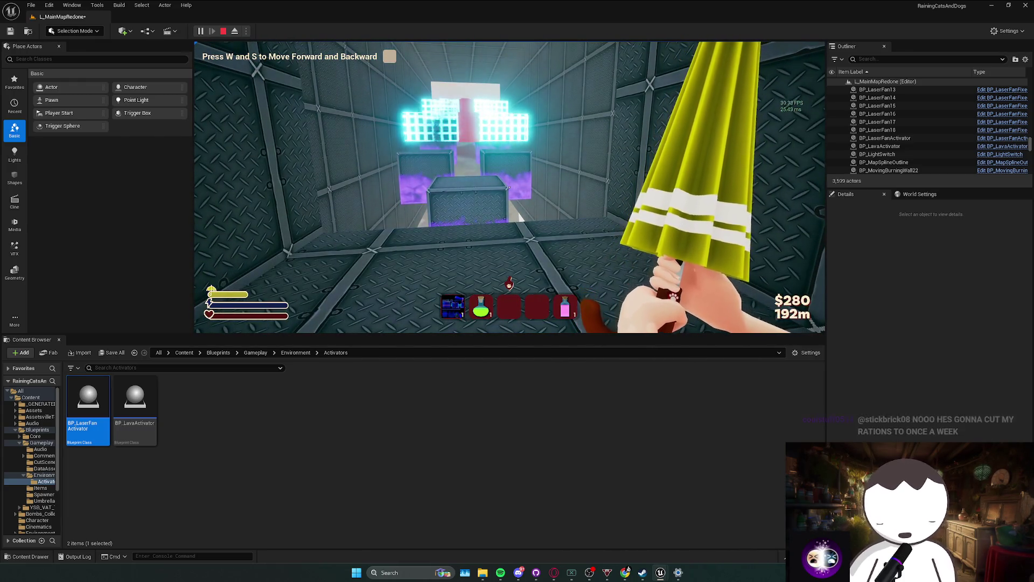
key("w")
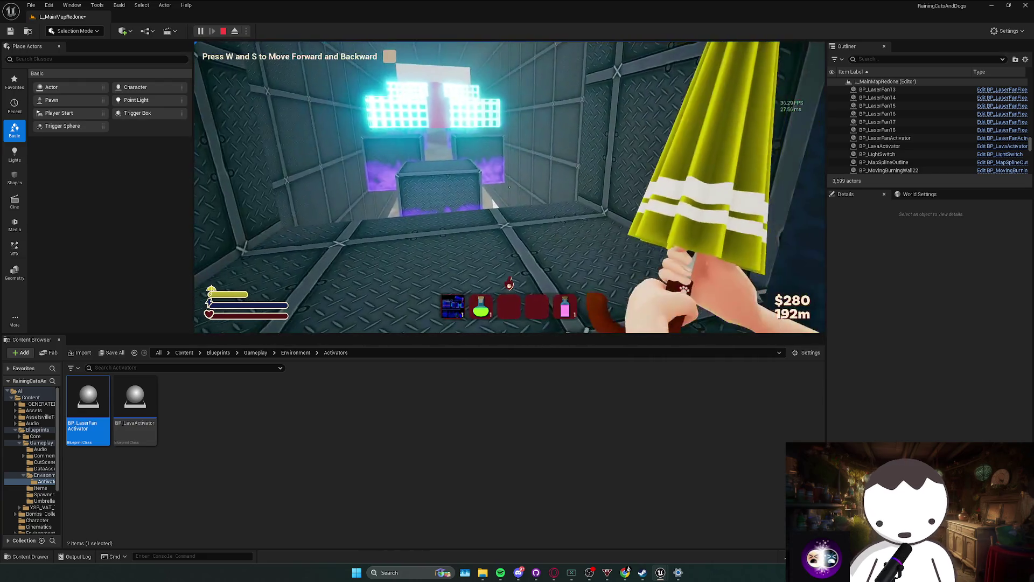
key("w")
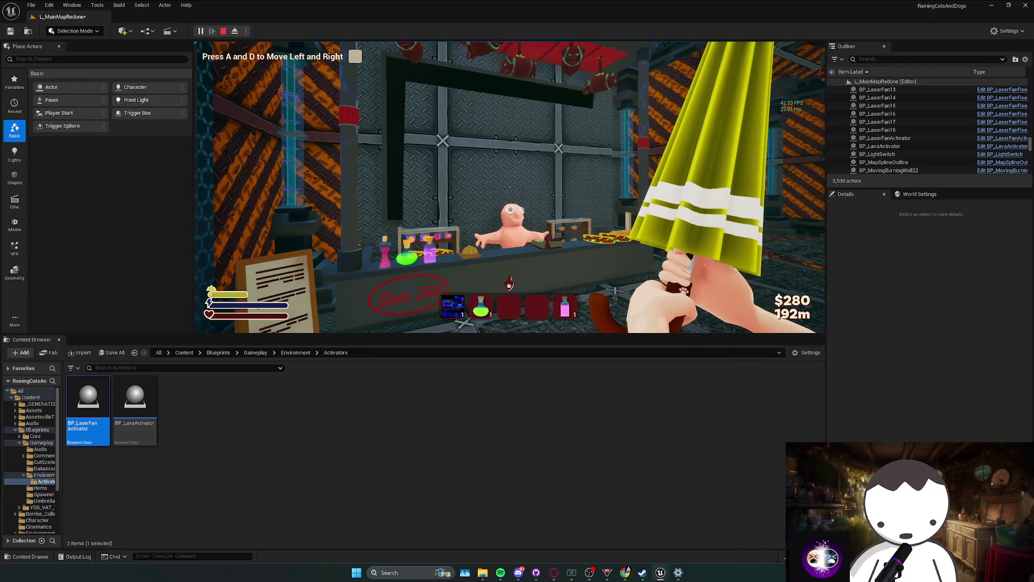
key("Escape")
Select SM_gunShopBoard_5 and undo its last move so the board sits back in the wall.
left_click(463, 120)
scroll(496, 252, "down", 5)
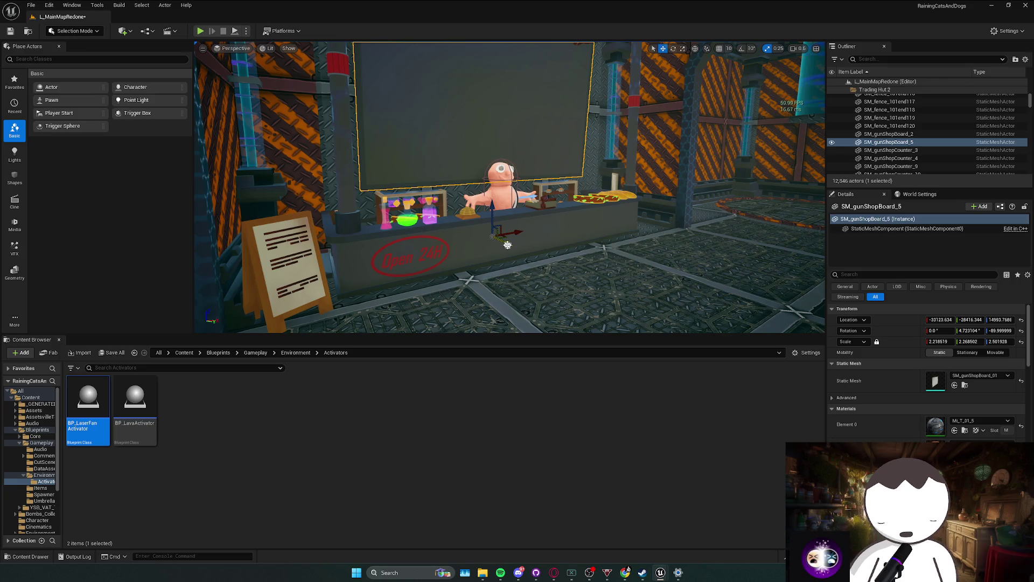
scroll(509, 205, "up", 3)
left_click_drag(507, 203, 501, 203)
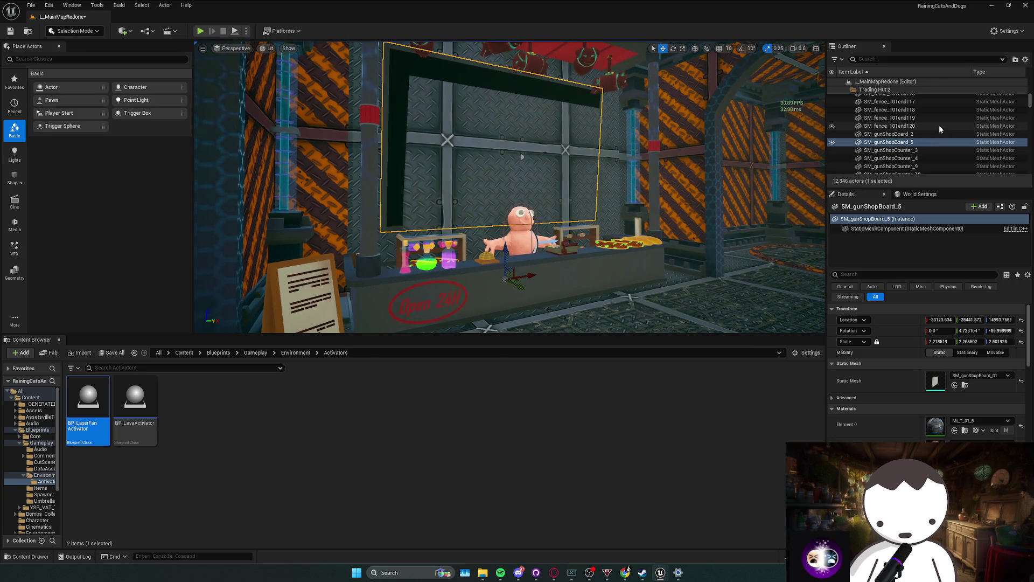
left_click(901, 141)
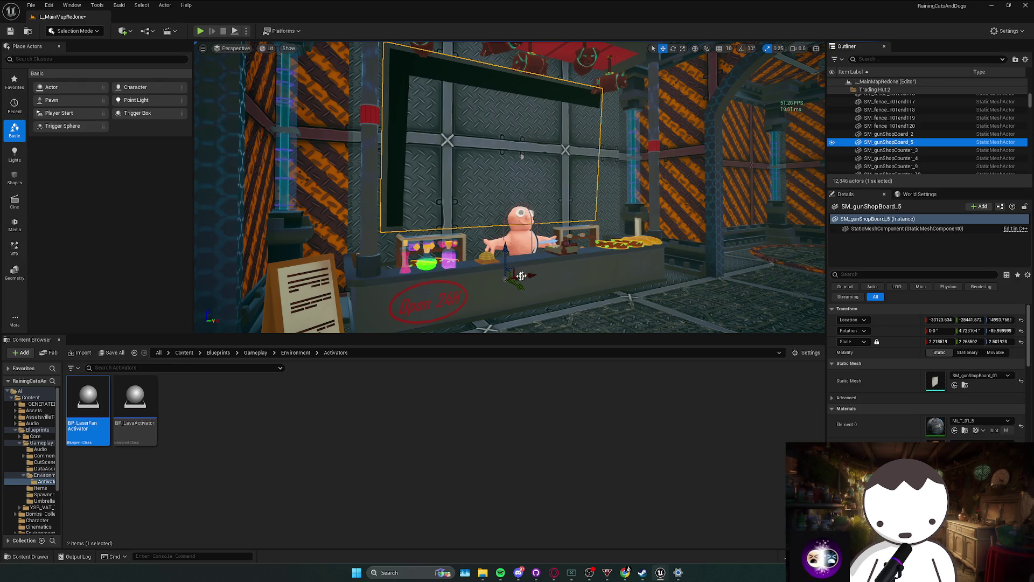
left_click_drag(520, 276, 527, 289)
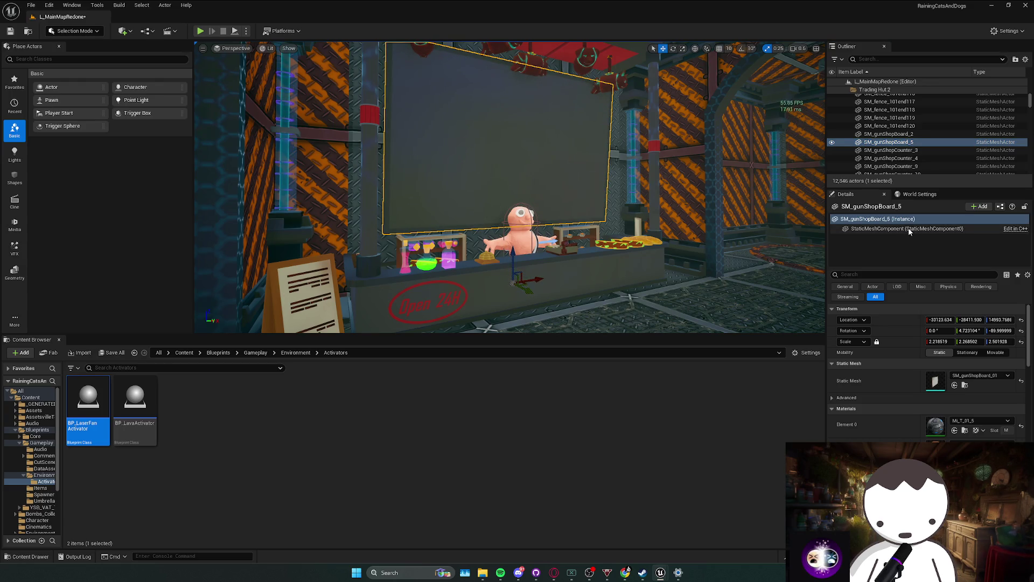
key("ctrl+z")
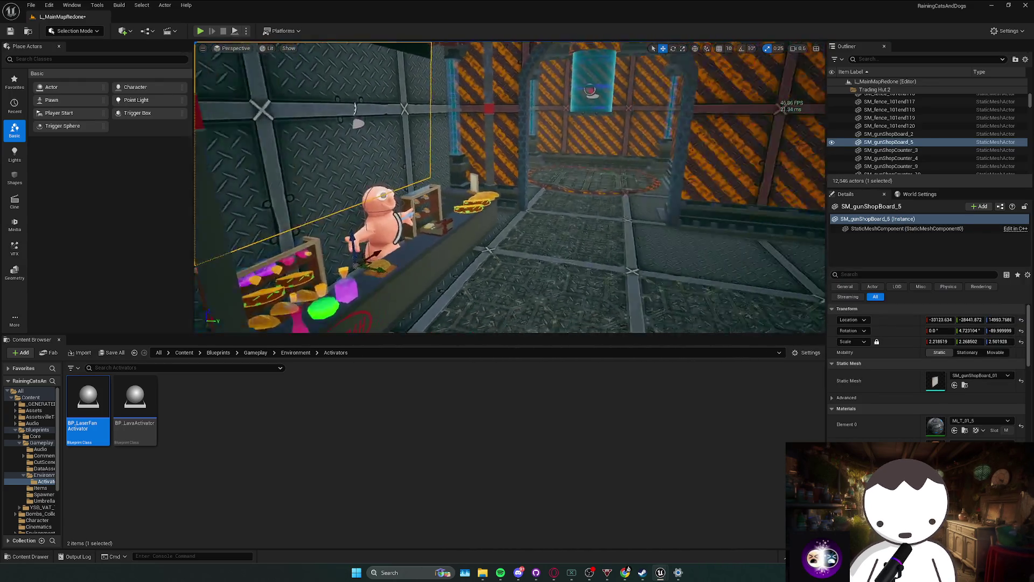
Select the gamble board and the trader behind the counter, then turn toward the laser fan machine.
left_click_drag(590, 199, 589, 200)
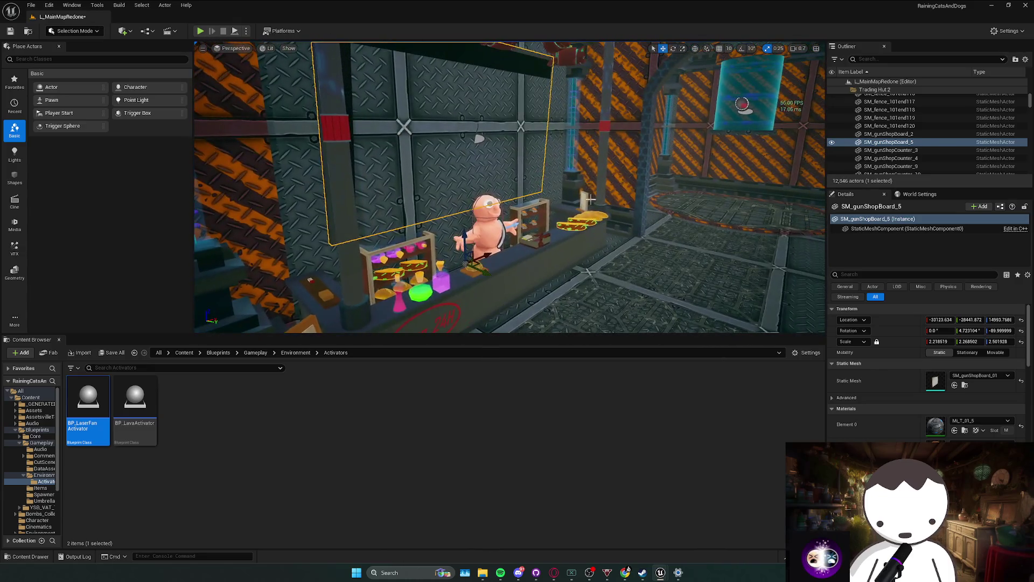
left_click(477, 130, "ctrl")
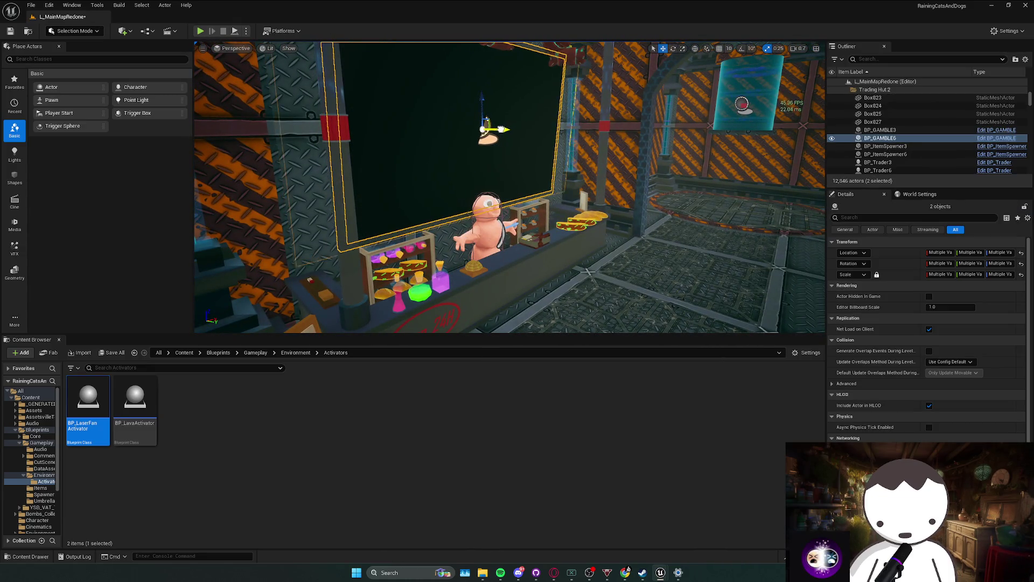
left_click(496, 216)
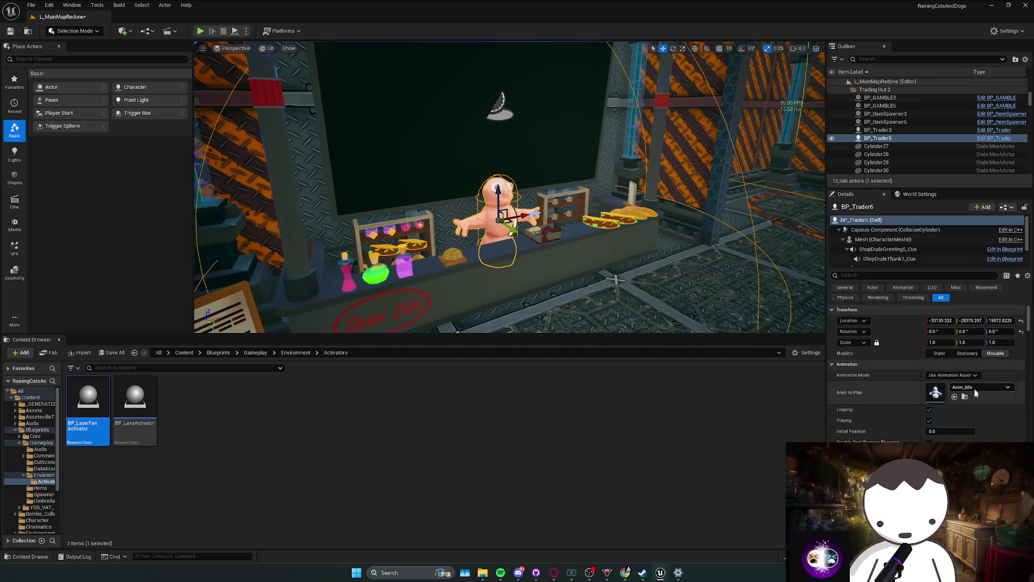
scroll(917, 356, "down", 3)
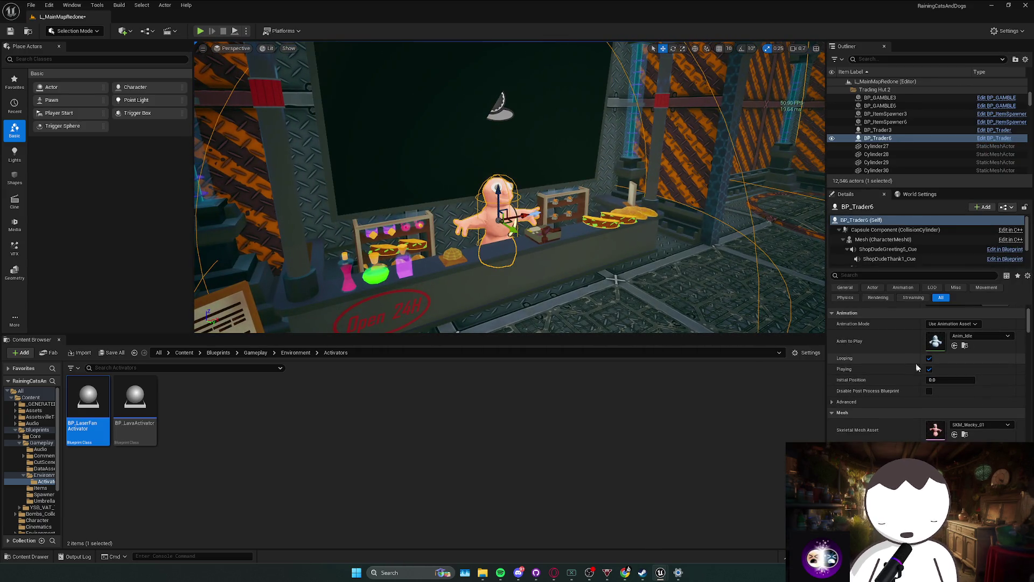
scroll(889, 287, "up", 2)
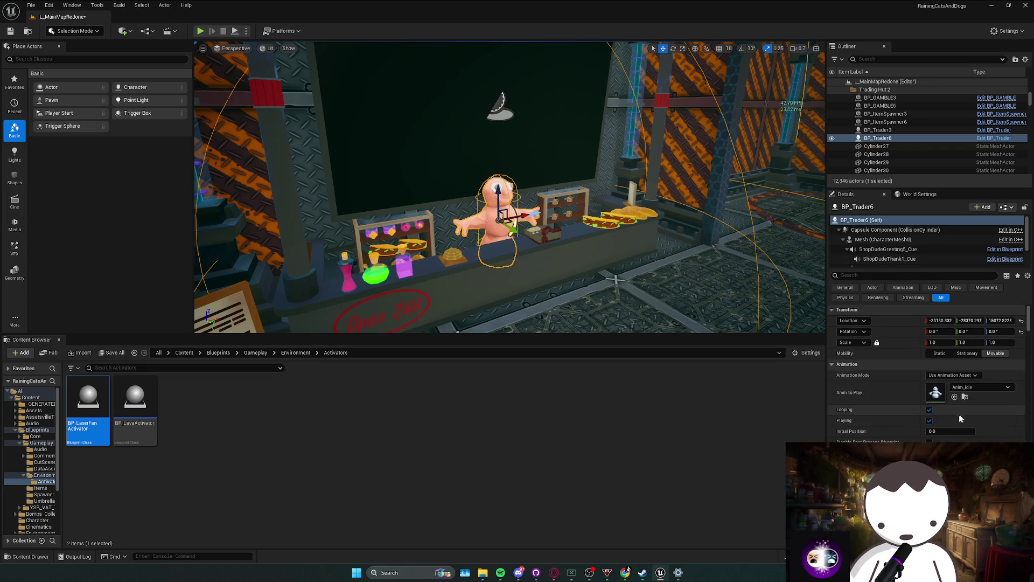
scroll(961, 419, "down", 4)
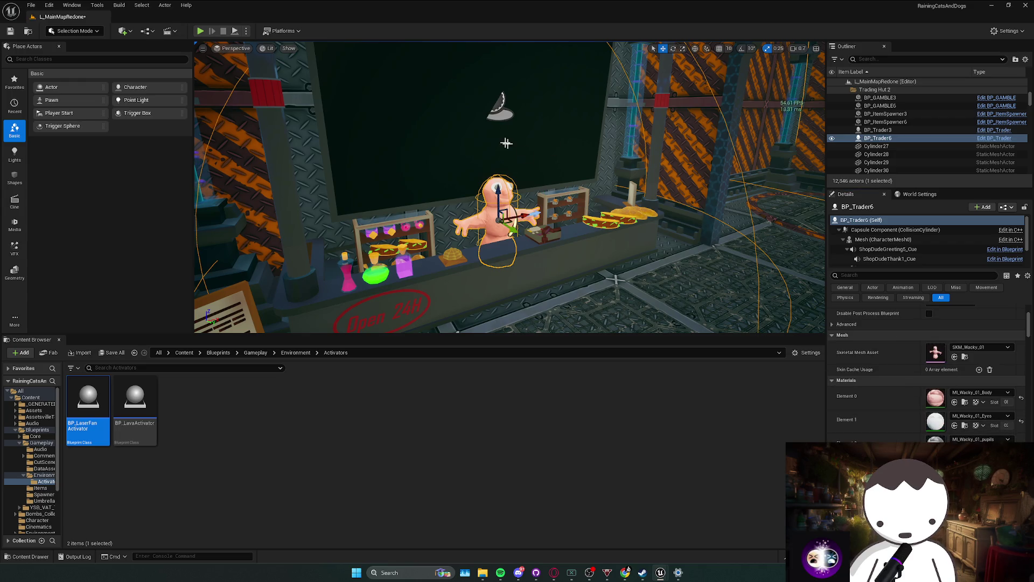
left_click_drag(506, 142, 275, 63)
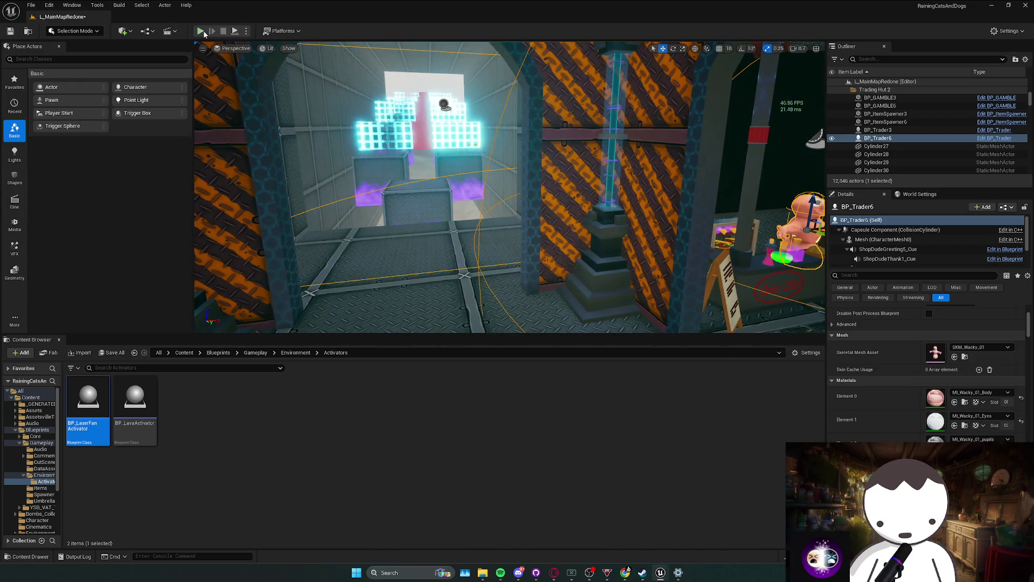
left_click(200, 31)
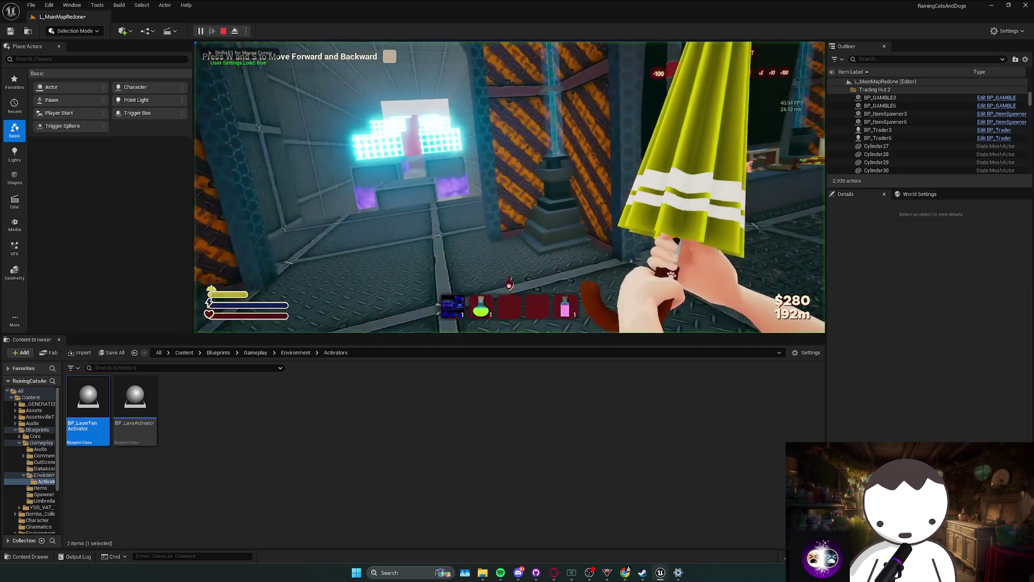
key("w")
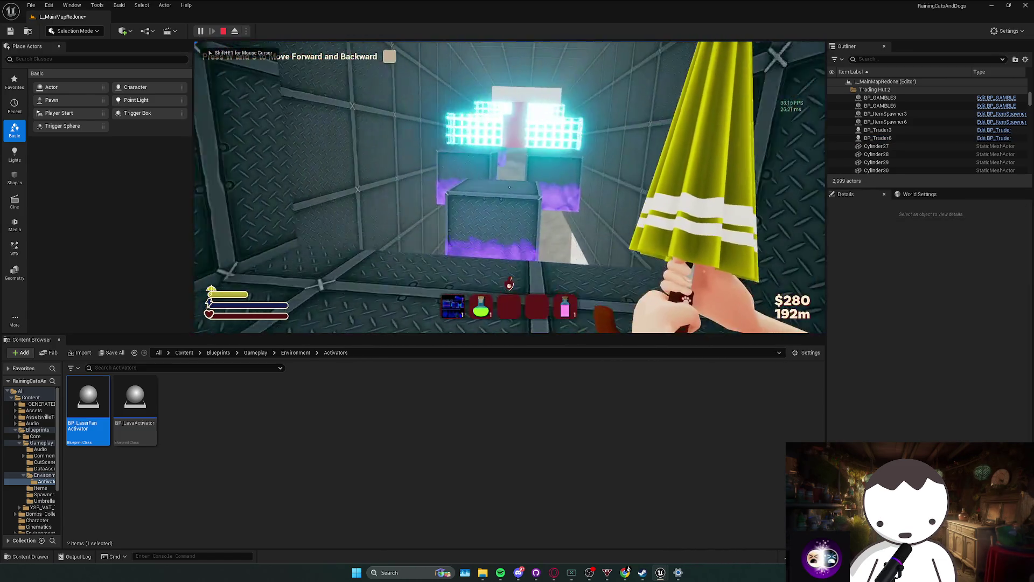
key("w")
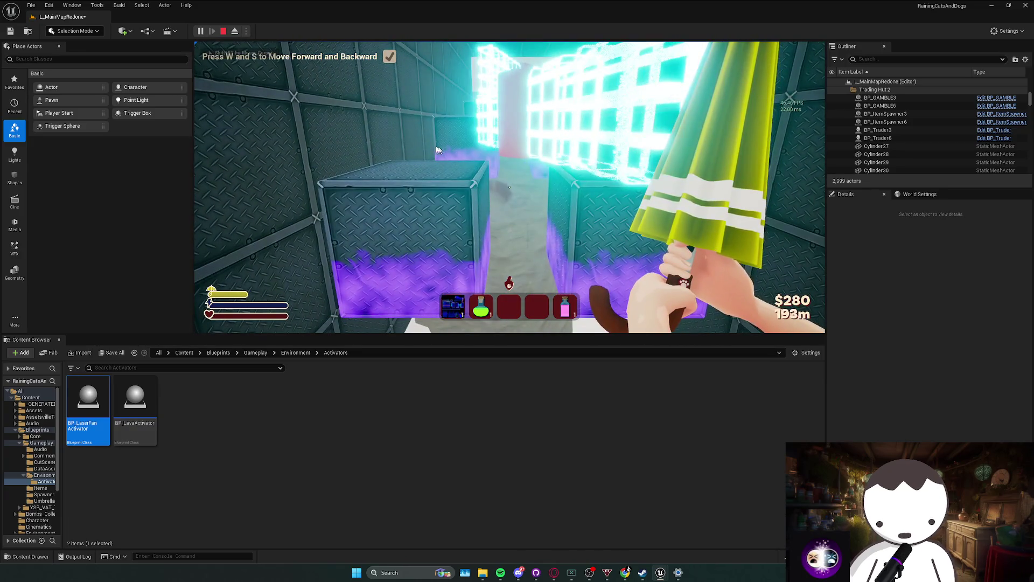
key("Escape")
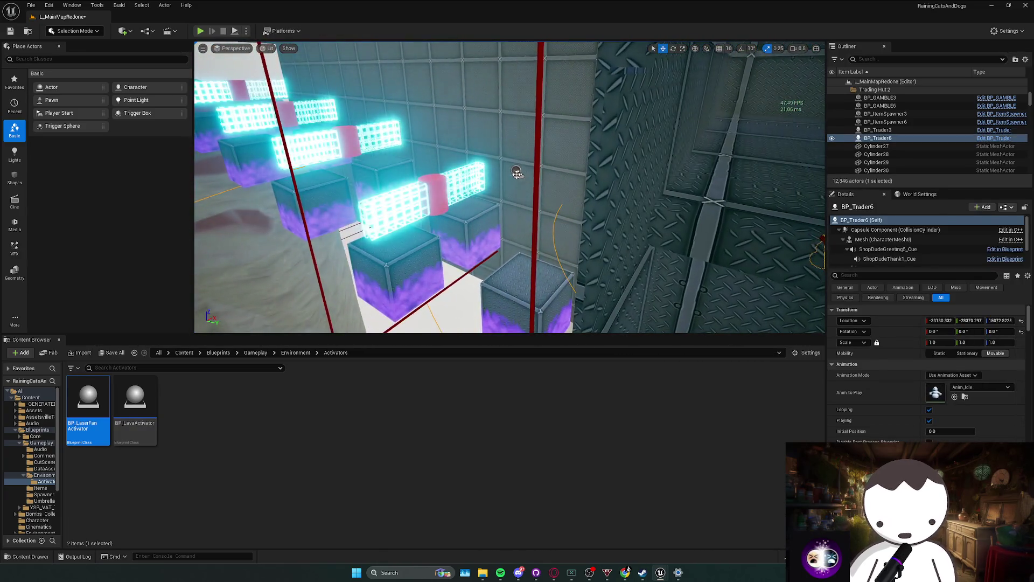
Select BP_LaserFanActivator and frame it, looking down at the floor by the lava block.
left_click(517, 173)
key("f")
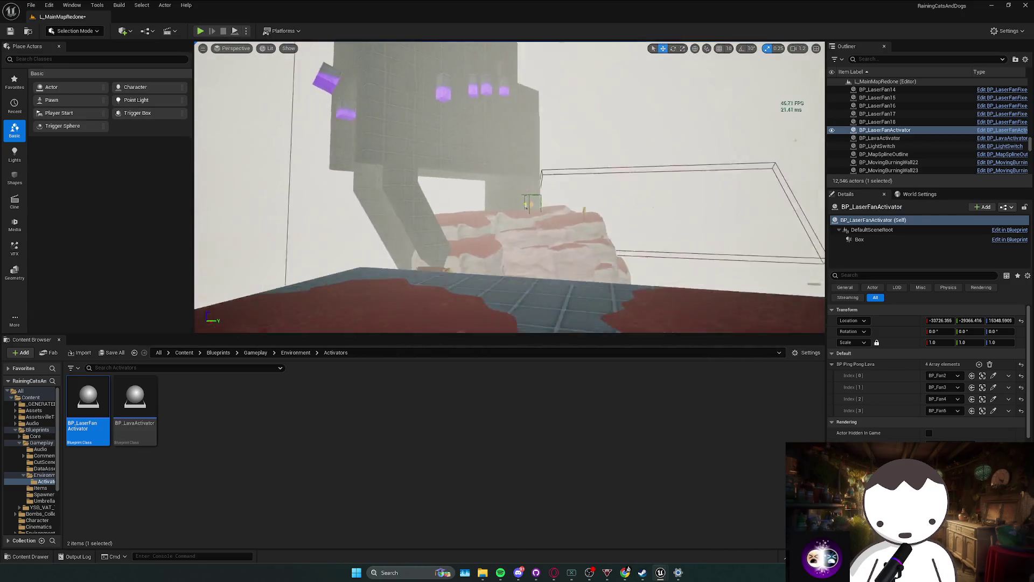
left_click_drag(509, 188, 257, 204)
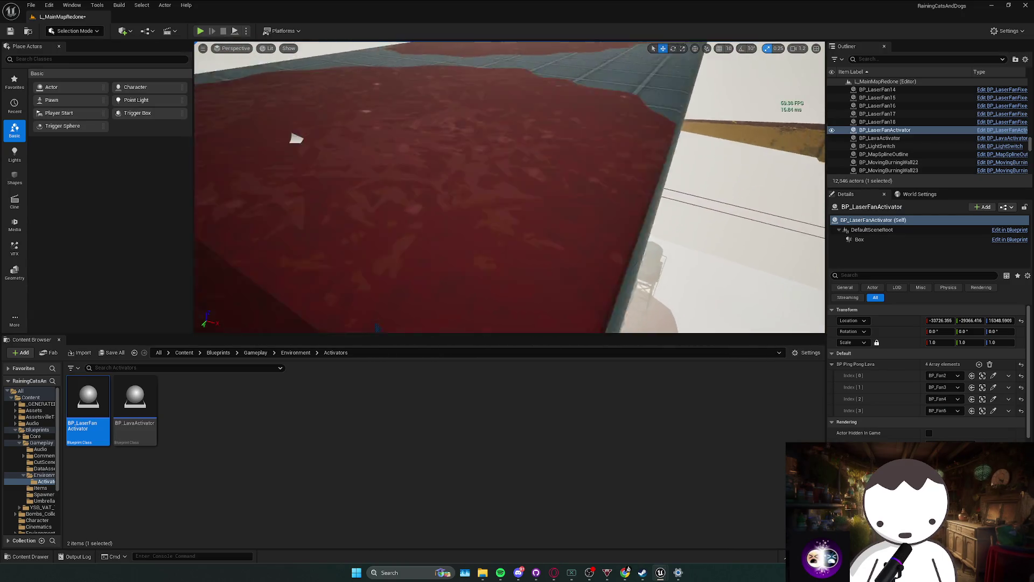
mouse_move(296, 138)
left_mouse_down()
mouse_move(473, 211)
mouse_move(471, 226)
mouse_move(498, 188)
mouse_move(463, 178)
left_mouse_up()
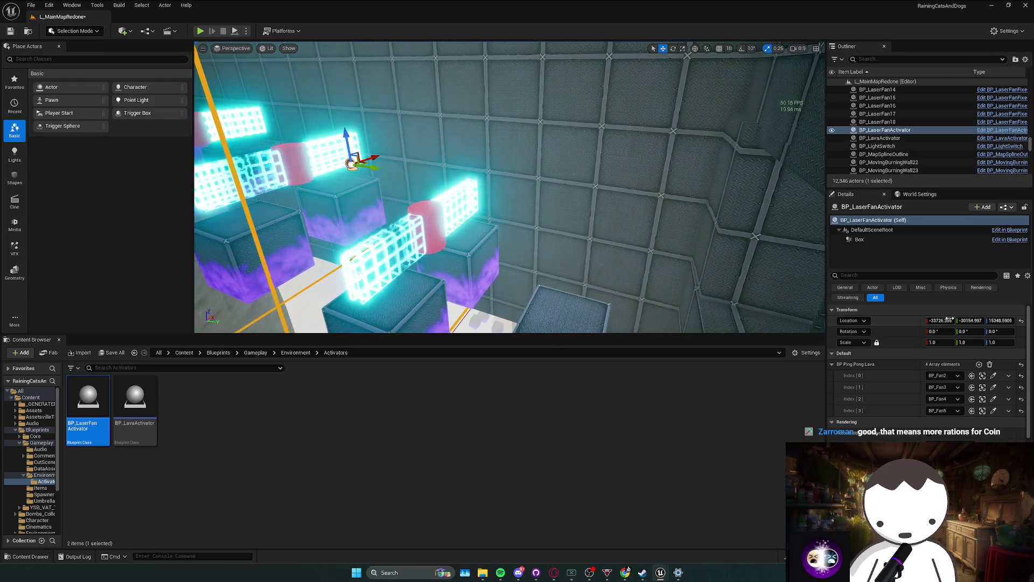
Enlarge the Box component's extents to about 914 by 2588, then start a playtest.
left_click(860, 239)
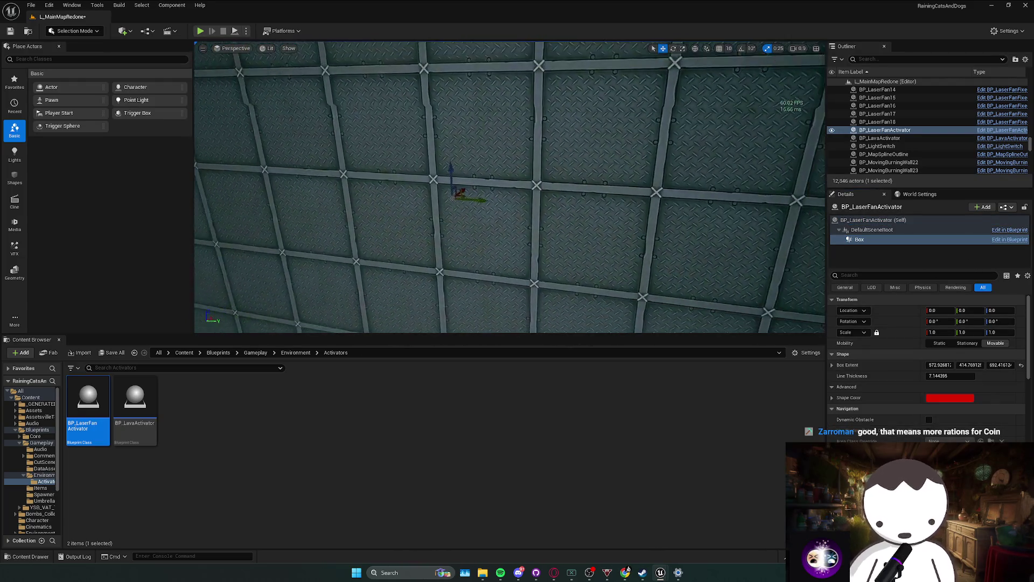
scroll(698, 274, "down", 5)
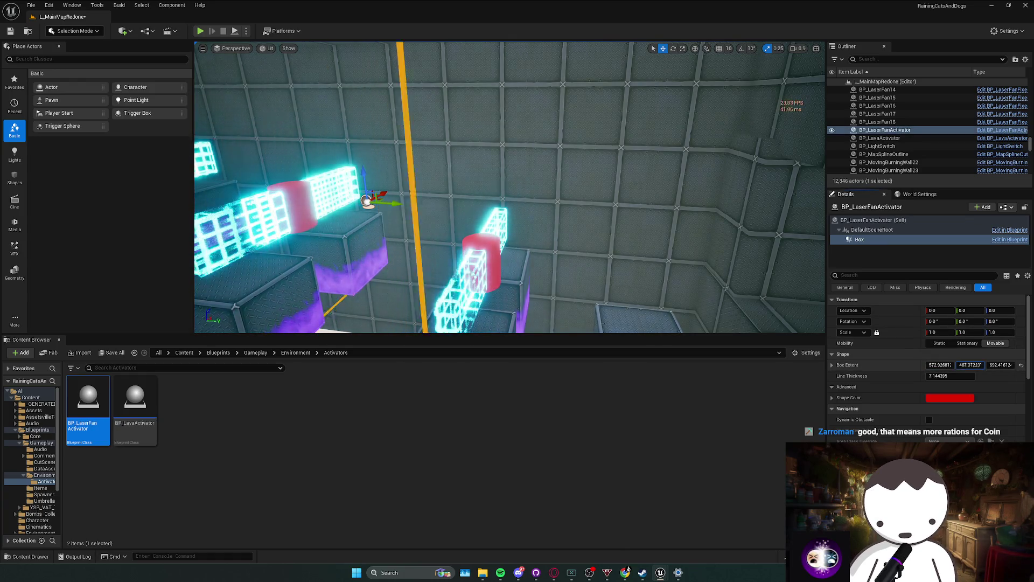
left_click_drag(967, 360, 986, 360)
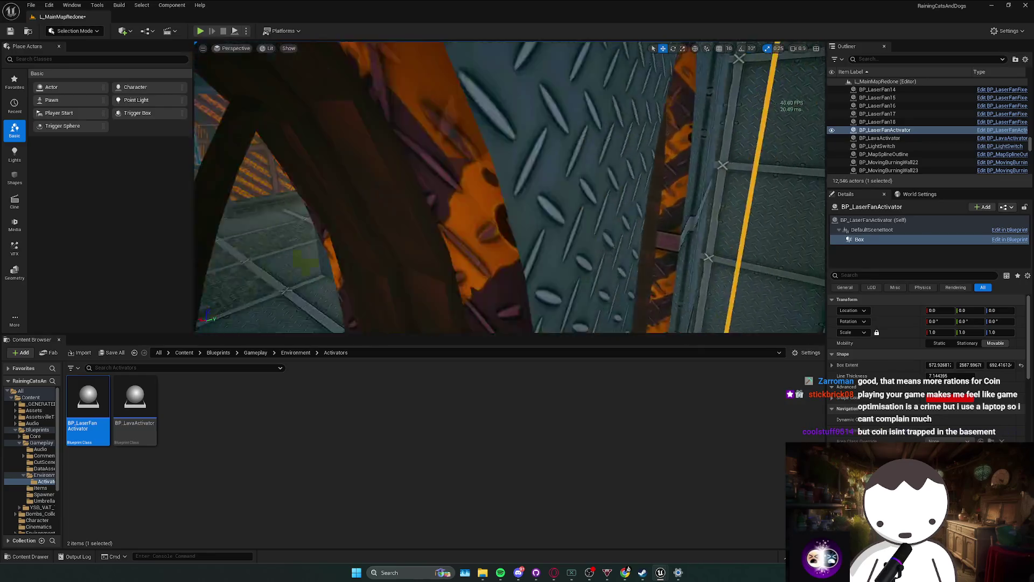
scroll(509, 187, "up", 2)
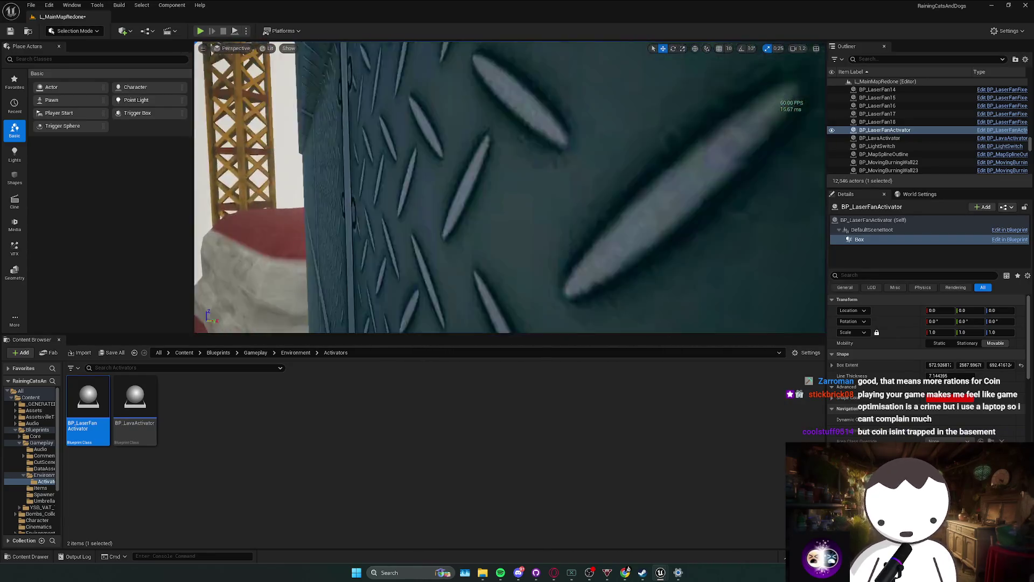
key("f")
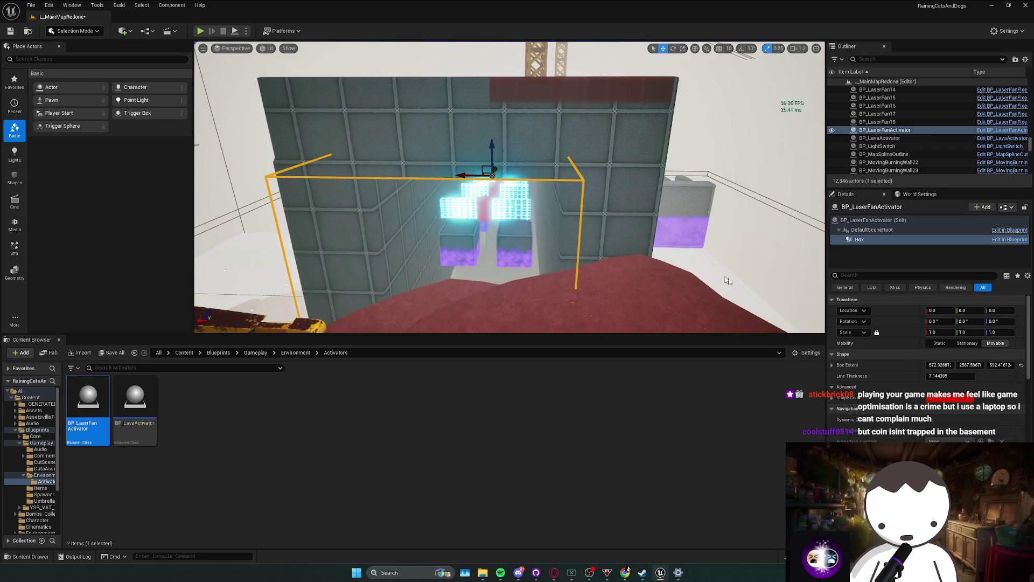
left_click_drag(932, 364, 964, 364)
scroll(509, 187, "up", 1)
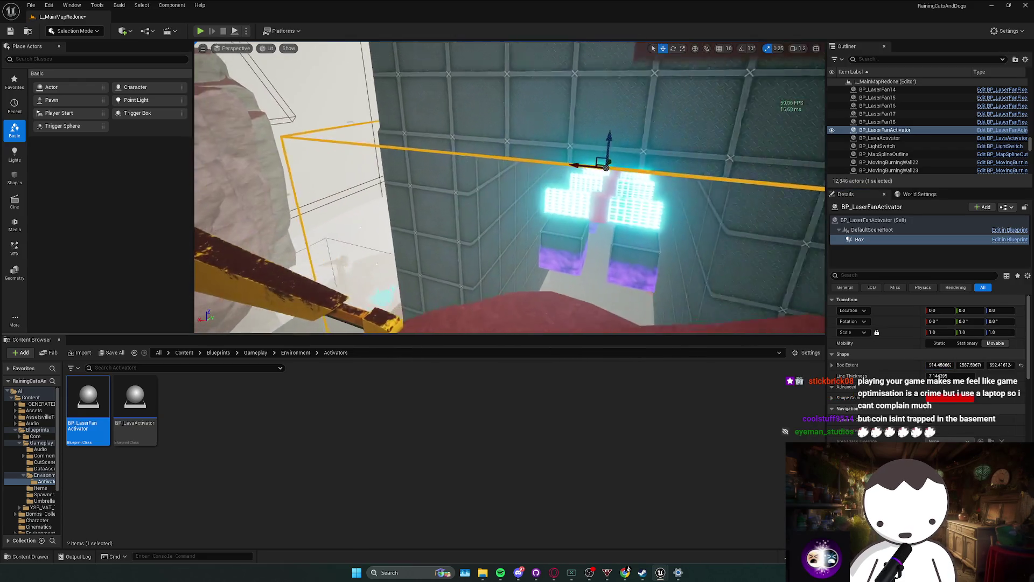
scroll(508, 187, "down", 2)
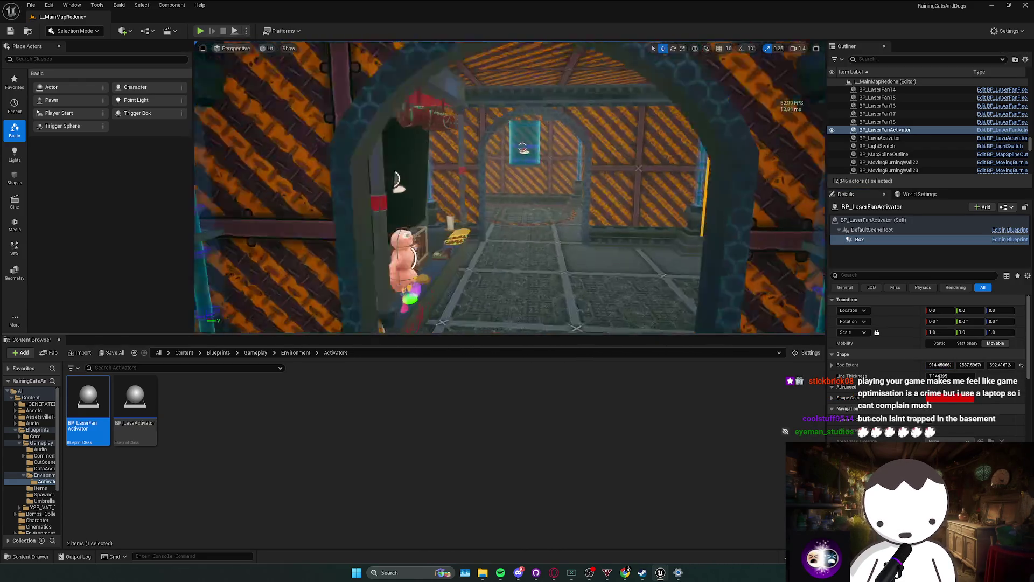
mouse_move(238, 63)
left_mouse_down()
mouse_move(232, 81)
mouse_move(238, 64)
left_mouse_up()
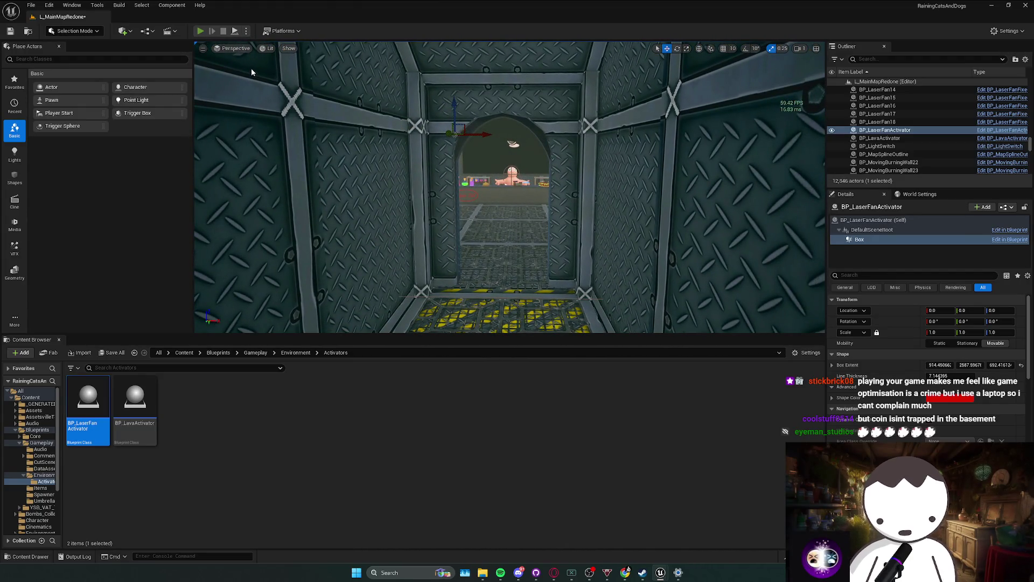
key("alt+p")
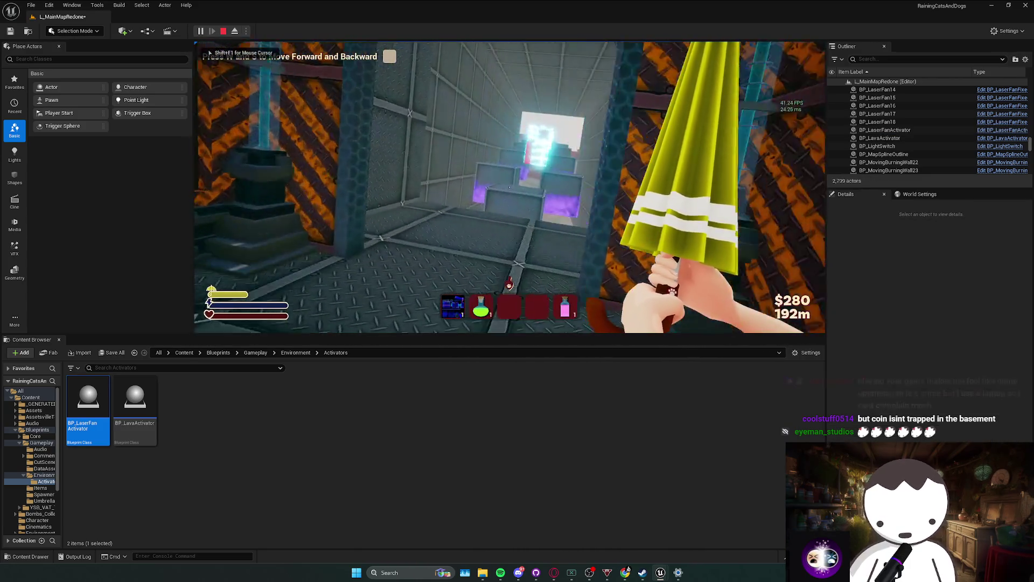
Walk, strafe and jump the player past the laser fans, then exit the playtest with Esc.
key("w")
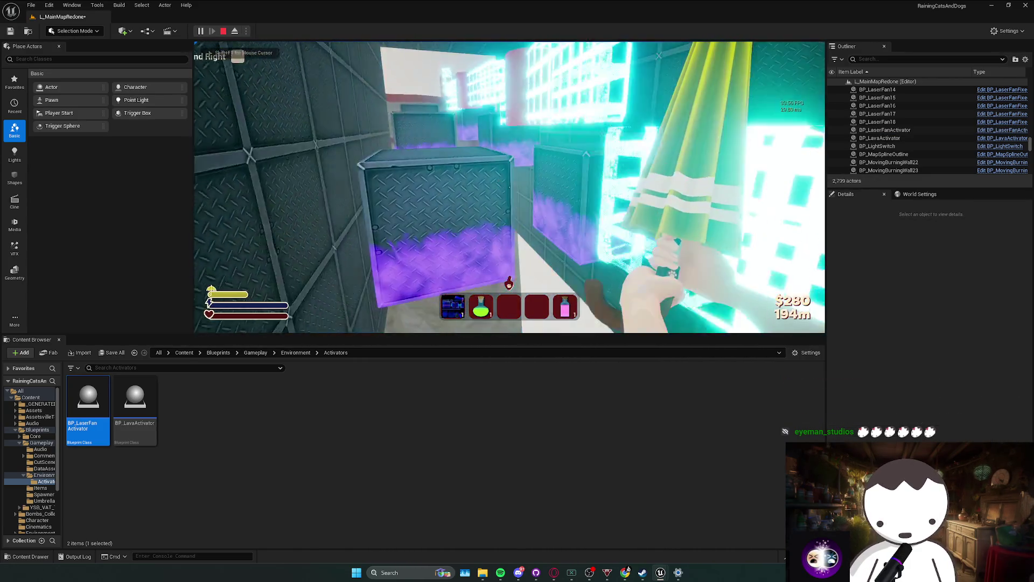
key("a")
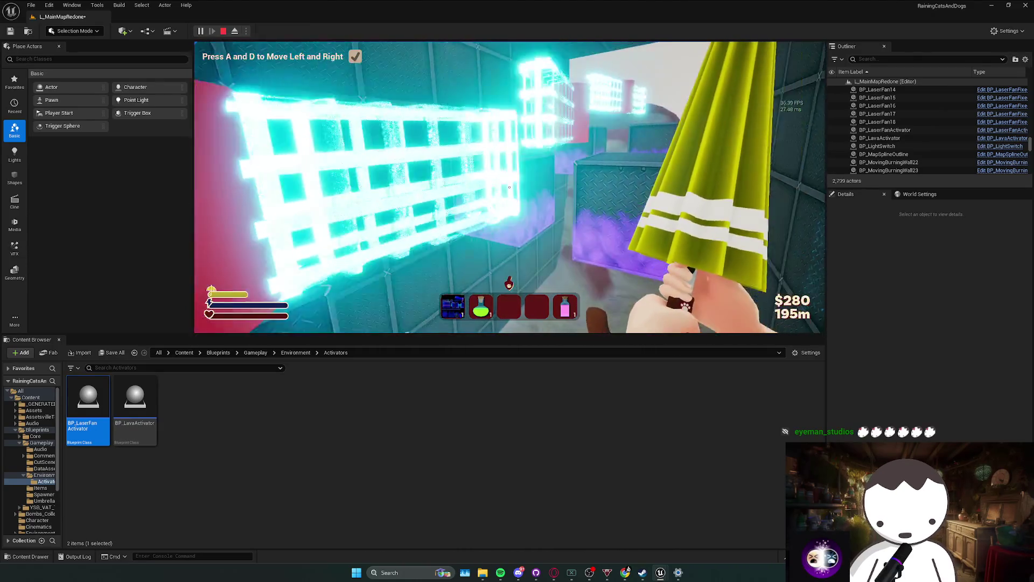
key("space")
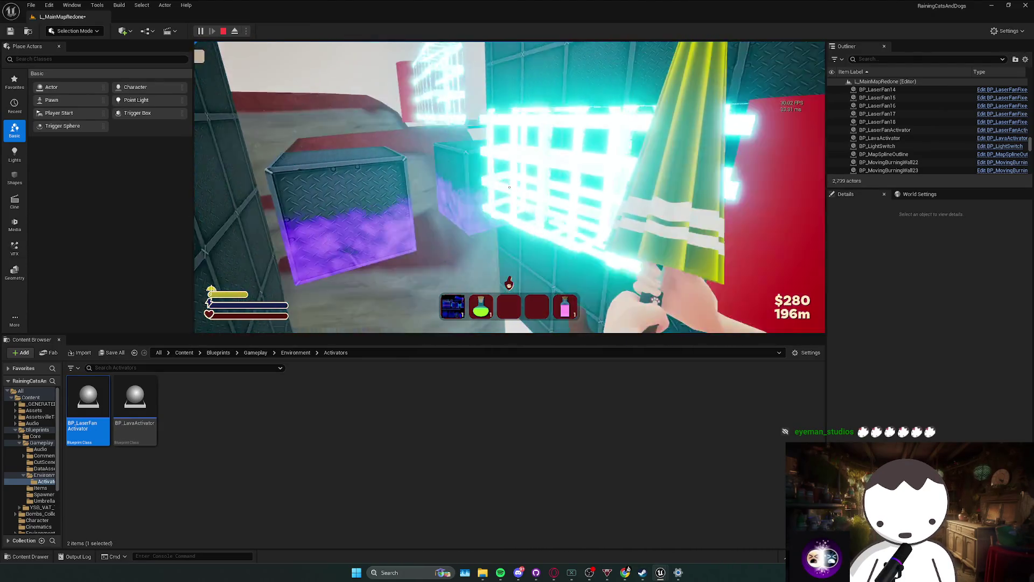
key("w")
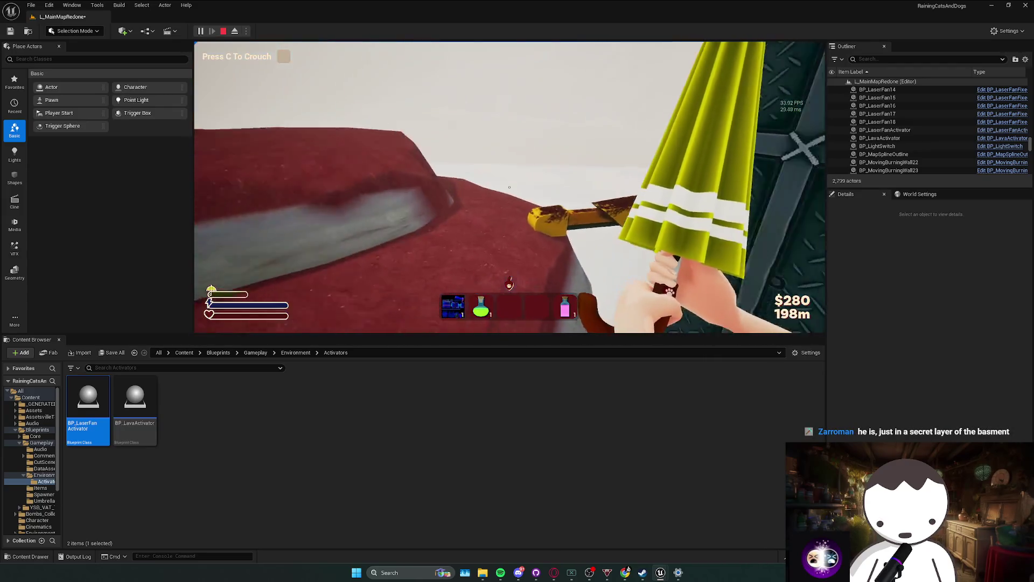
key("w")
key("w")
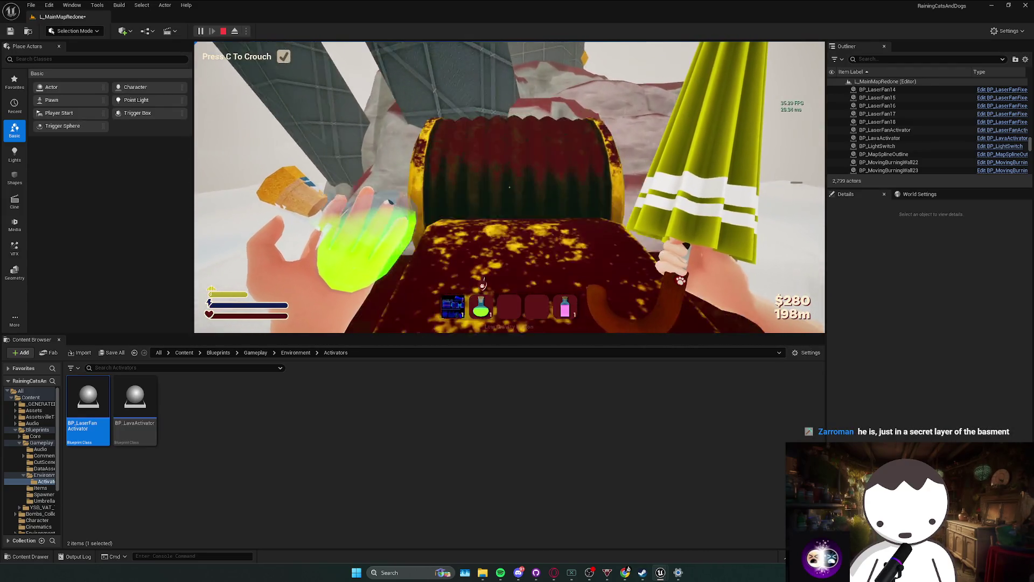
key("w")
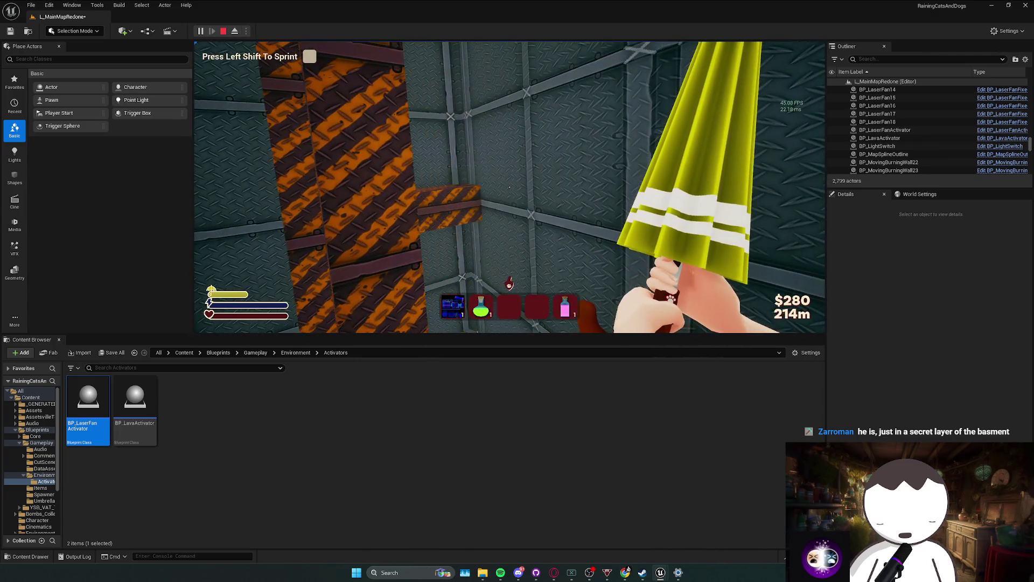
key("Escape")
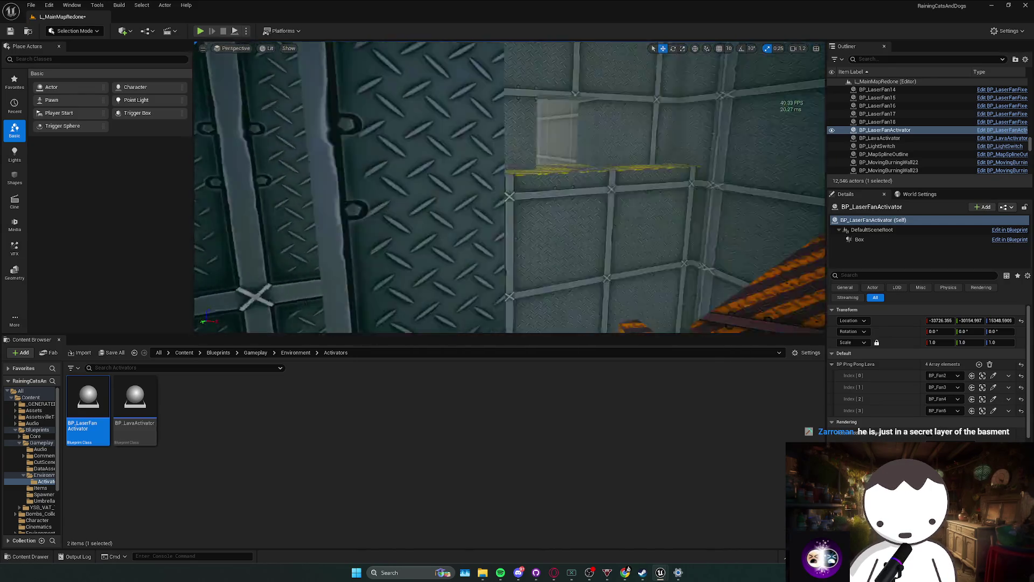
Turn toward the laser-fan tower and drop BP_LaserFanActivator2 beside it.
scroll(509, 186, "up", 3)
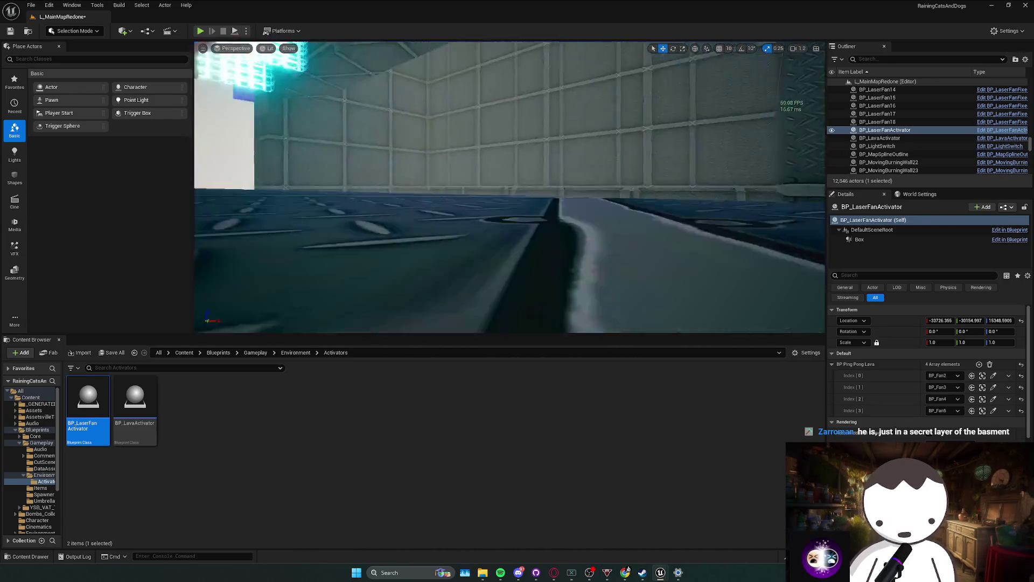
scroll(509, 186, "down", 5)
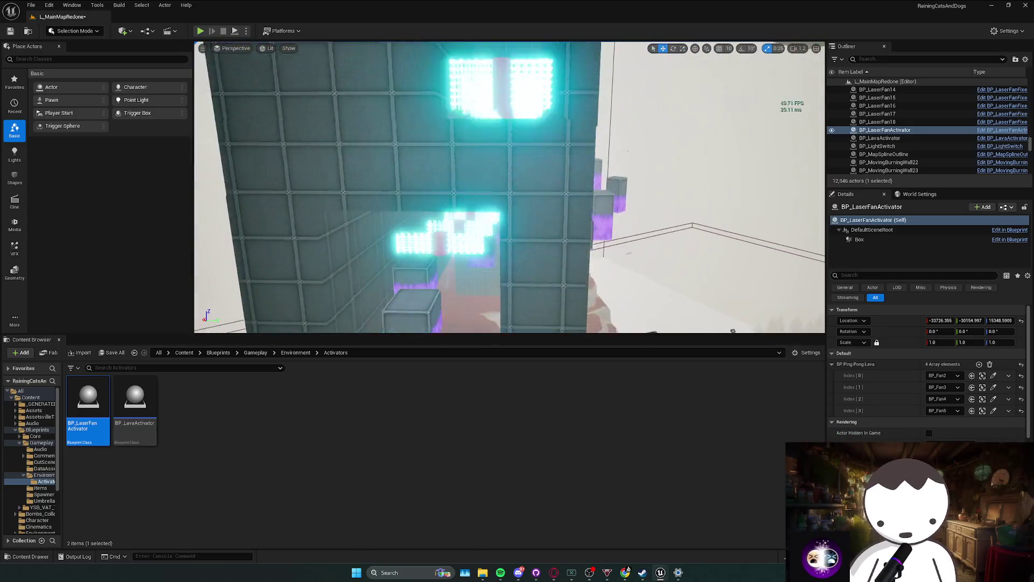
scroll(370, 133, "up", 1)
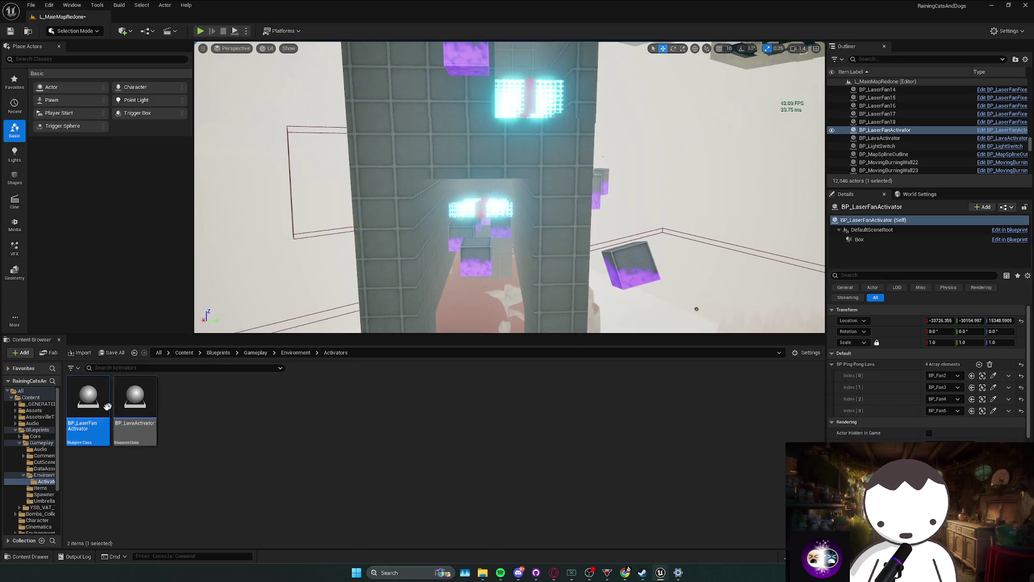
scroll(371, 133, "up", 2)
scroll(510, 187, "up", 1)
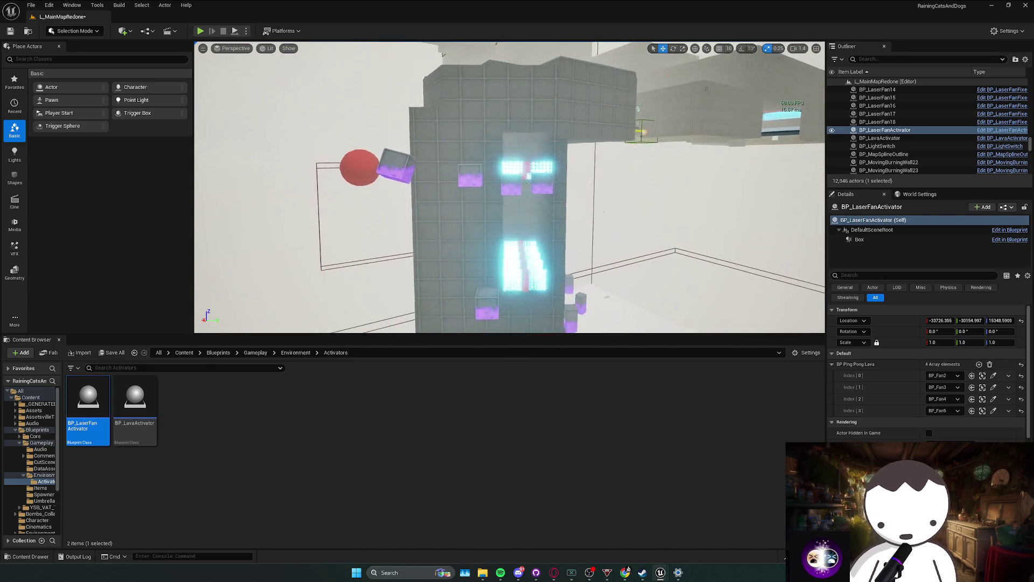
left_click_drag(395, 284, 394, 284)
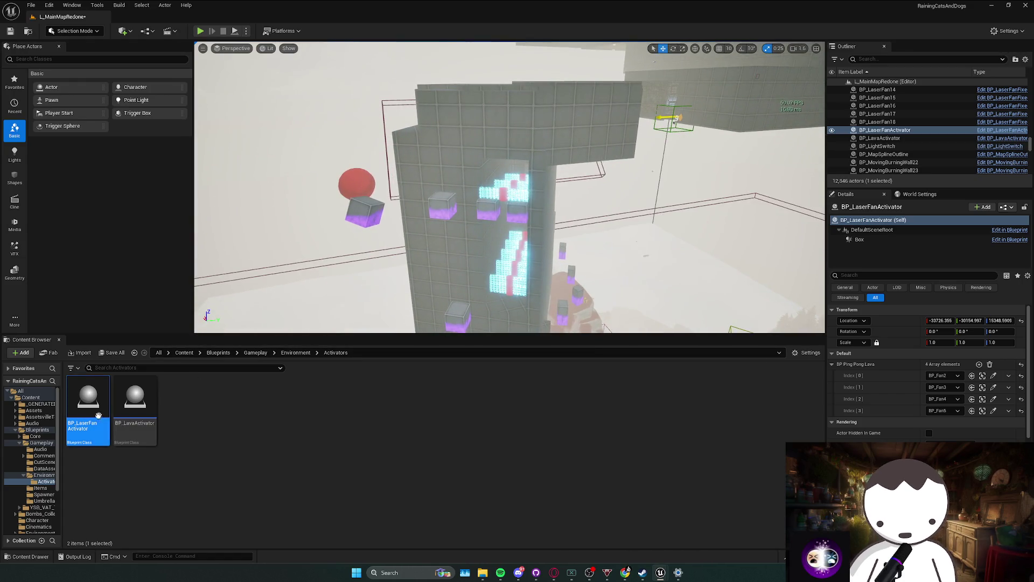
left_click_drag(496, 235, 497, 236)
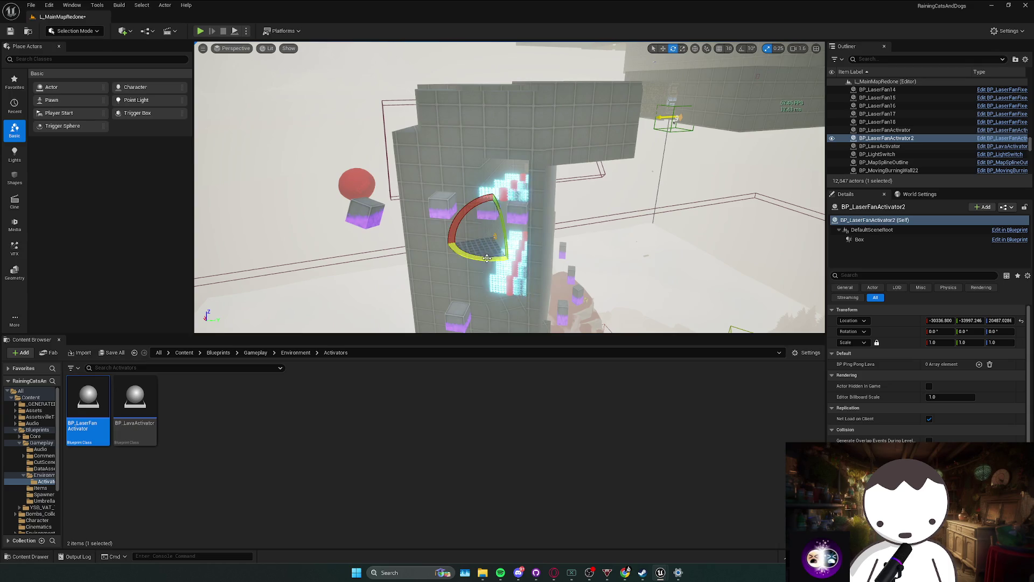
Select the new activator's Box component to show its shape settings, dismissing the music player.
left_click(888, 240)
left_click(501, 572)
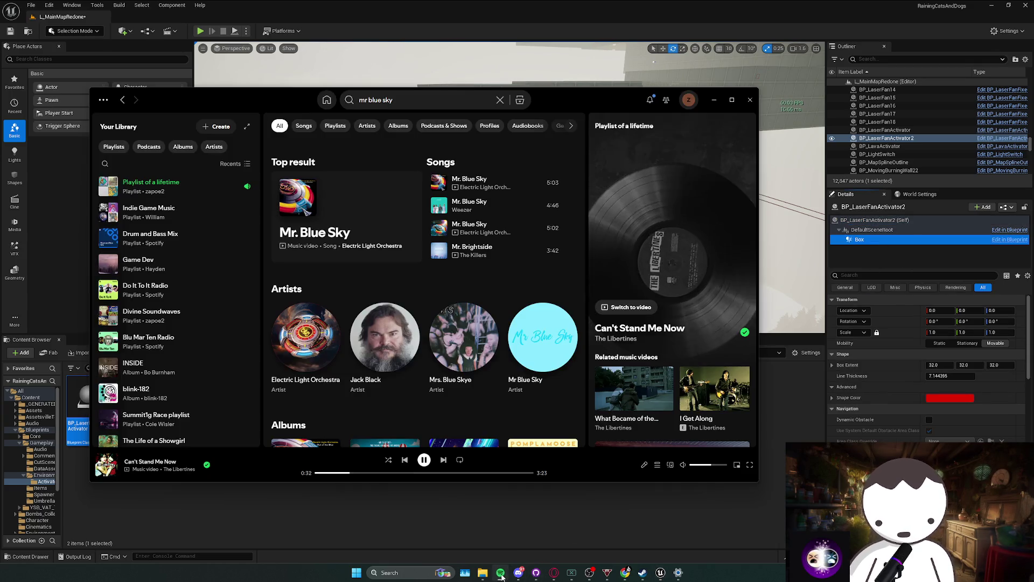
left_click(430, 500)
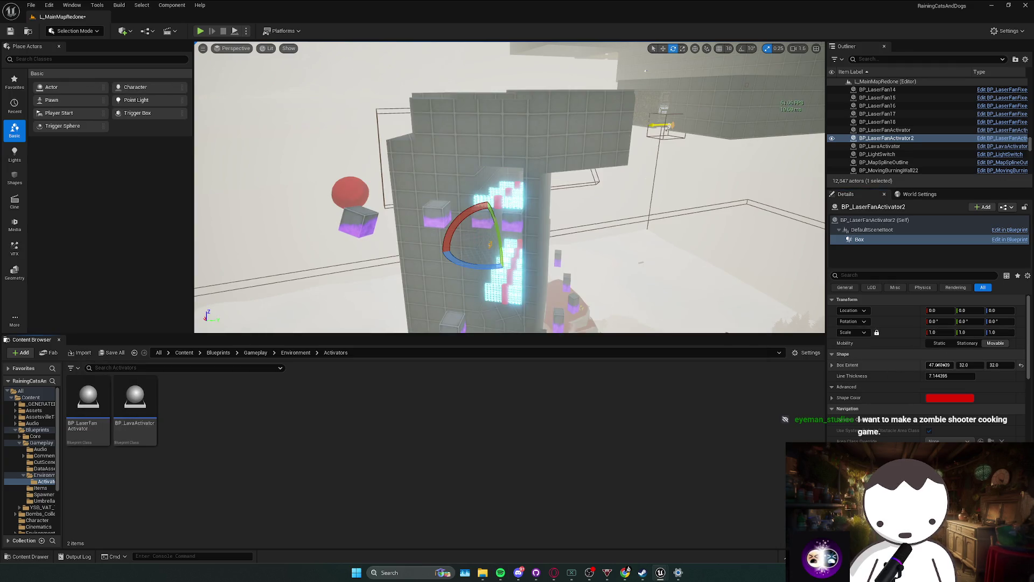
Enlarge the box to about 1421.6 × 1534.6 × 2164.6 and shift the activator along Y against the tower.
left_click_drag(949, 366, 997, 365)
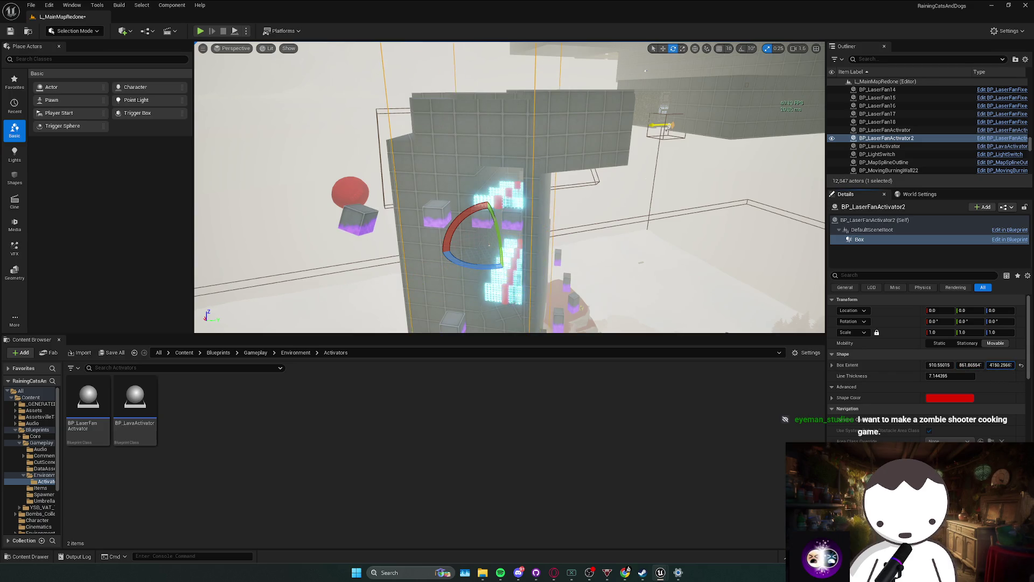
left_click_drag(1000, 365, 1013, 365)
key("f")
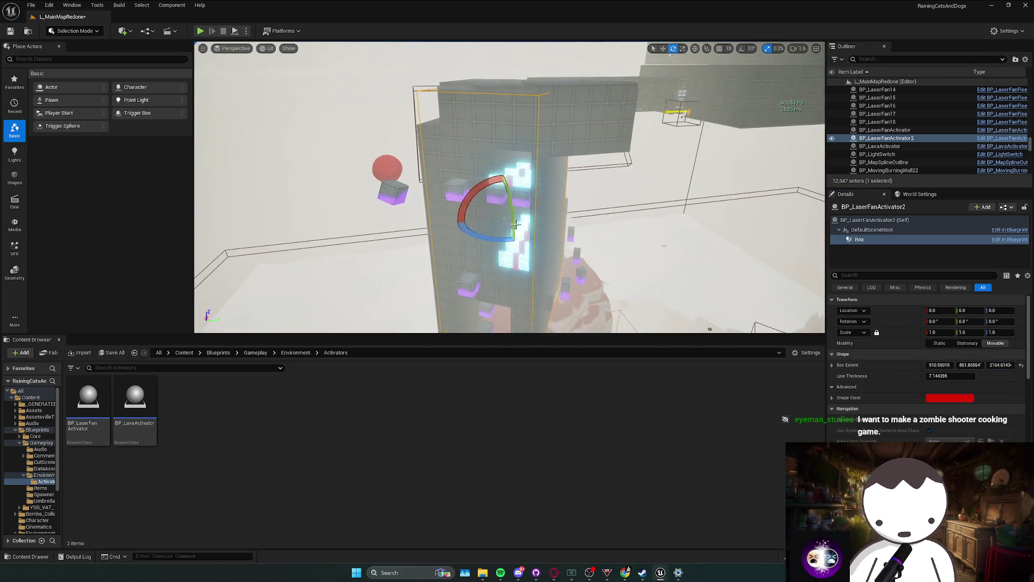
key("w")
left_click(886, 138)
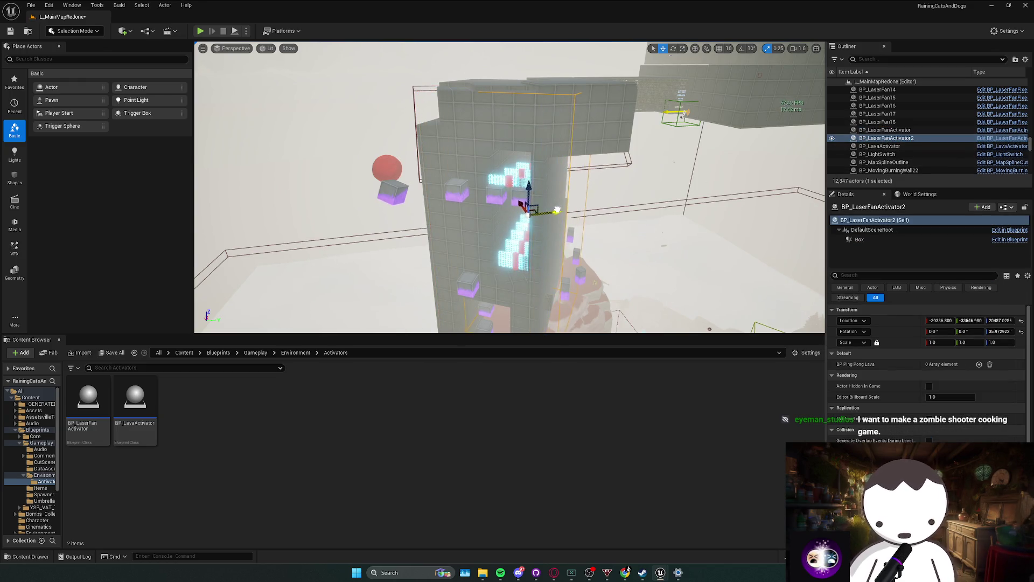
mouse_move(557, 209)
left_mouse_down()
mouse_move(515, 207)
mouse_move(533, 207)
left_mouse_up()
left_click(859, 239)
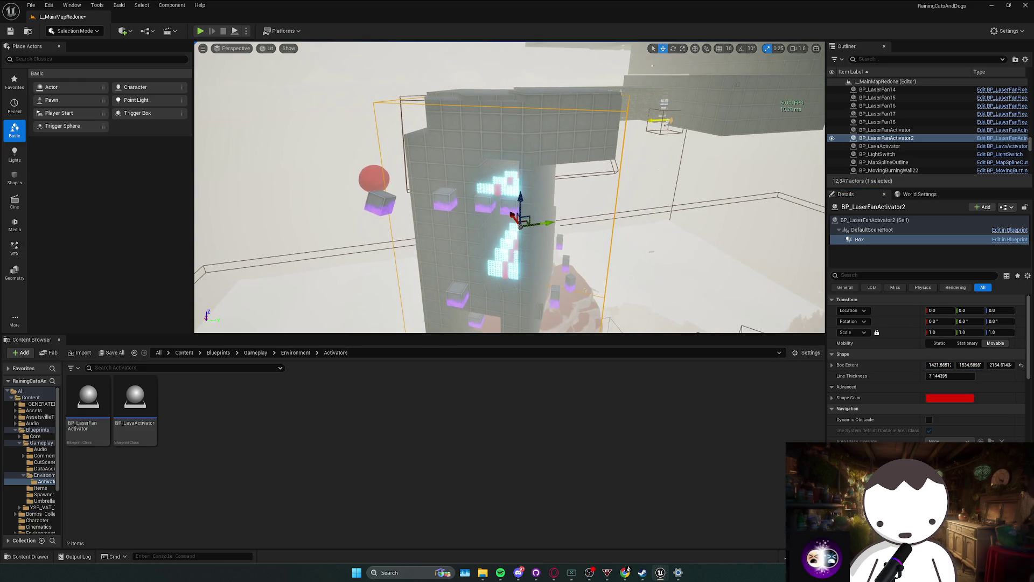
left_click(887, 139)
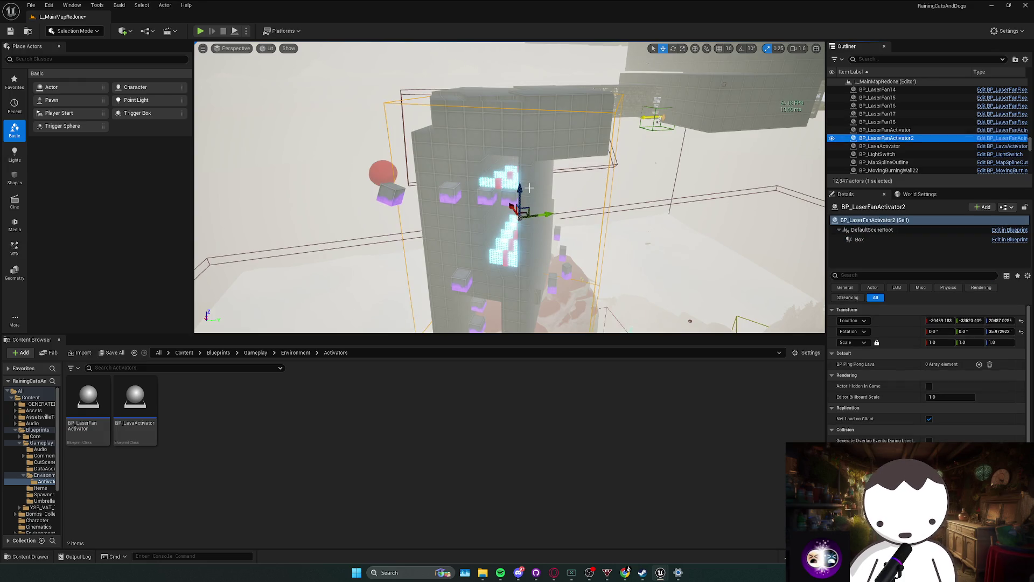
Raise BP_LaserFanActivator2 to about Z 19757.89 so its box covers the tower's fans.
mouse_move(529, 188)
left_mouse_down("shift")
mouse_move(506, 184)
mouse_move(528, 139)
mouse_move(570, 107)
left_mouse_up("shift")
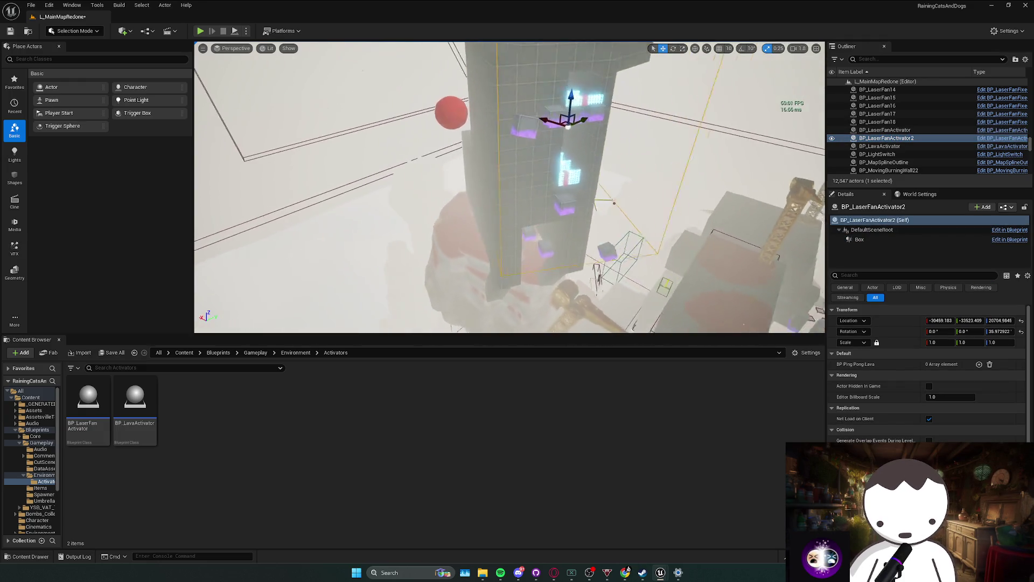
mouse_move(614, 202)
left_mouse_down()
mouse_move(677, 275)
mouse_move(617, 317)
left_mouse_up()
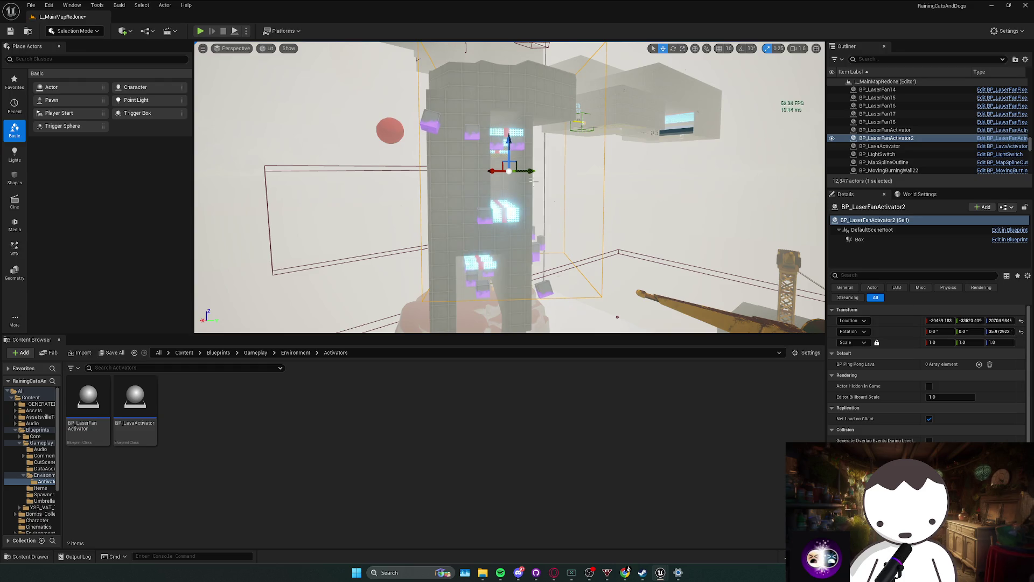
mouse_move(532, 181)
left_mouse_down()
mouse_move(505, 190)
mouse_move(513, 141)
left_mouse_up()
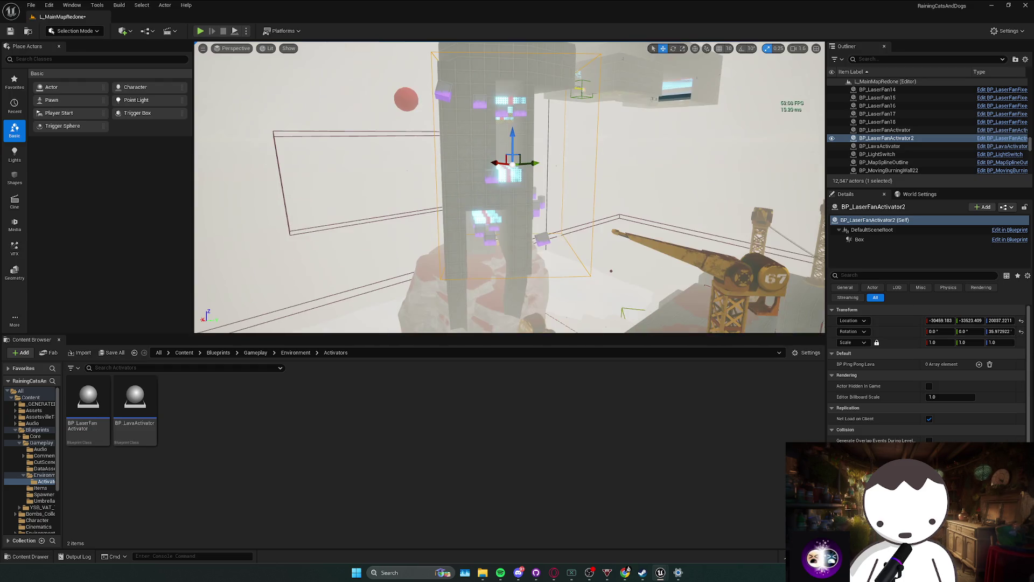
left_click(860, 239)
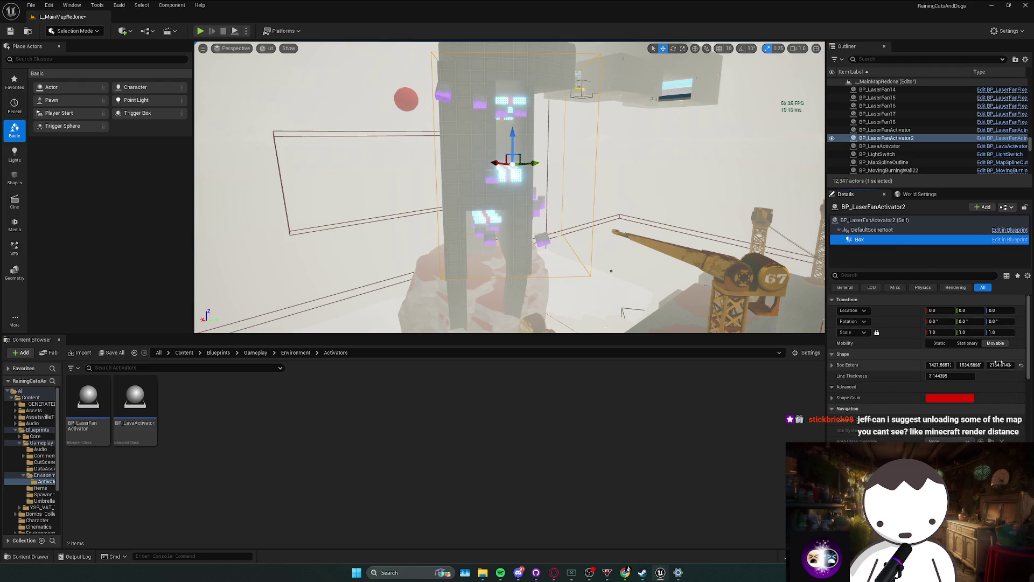
mouse_move(526, 192)
left_mouse_down()
mouse_move(517, 231)
mouse_move(526, 250)
mouse_move(554, 162)
mouse_move(765, 219)
mouse_move(760, 226)
mouse_move(750, 215)
left_mouse_up()
left_click(561, 223)
scroll(765, 218, "down", 2)
scroll(749, 216, "down", 2)
Add array slots and assign BP_Fan6, BP_Fan7, BP_Fan8 and BP_Fan9 to indices 0–3.
left_click(979, 364)
left_click(980, 364)
left_click(979, 364)
scroll(749, 215, "down", 1)
left_click(993, 376)
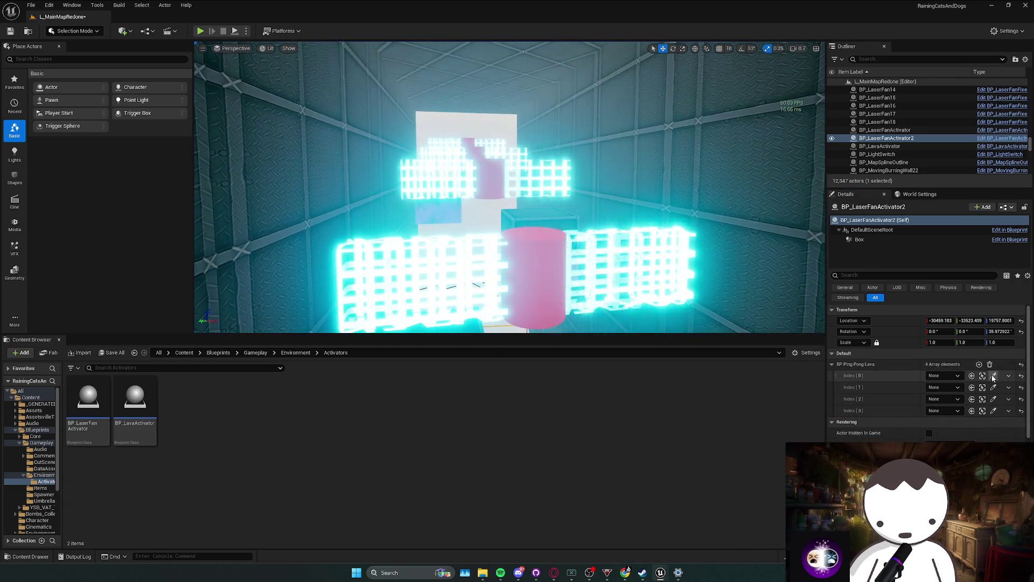
left_click(547, 275)
left_click(993, 387)
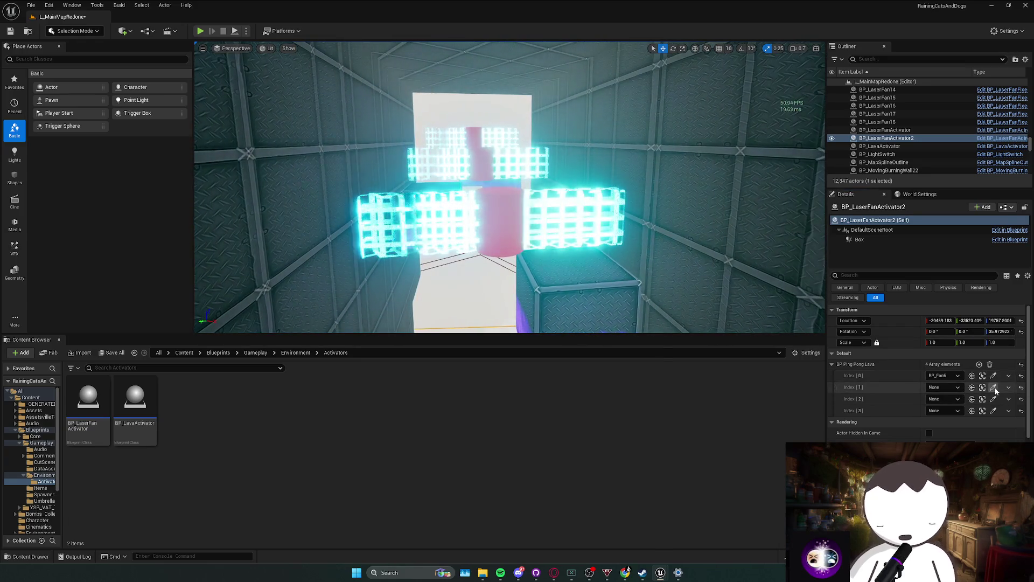
left_click(531, 237)
left_click(993, 399)
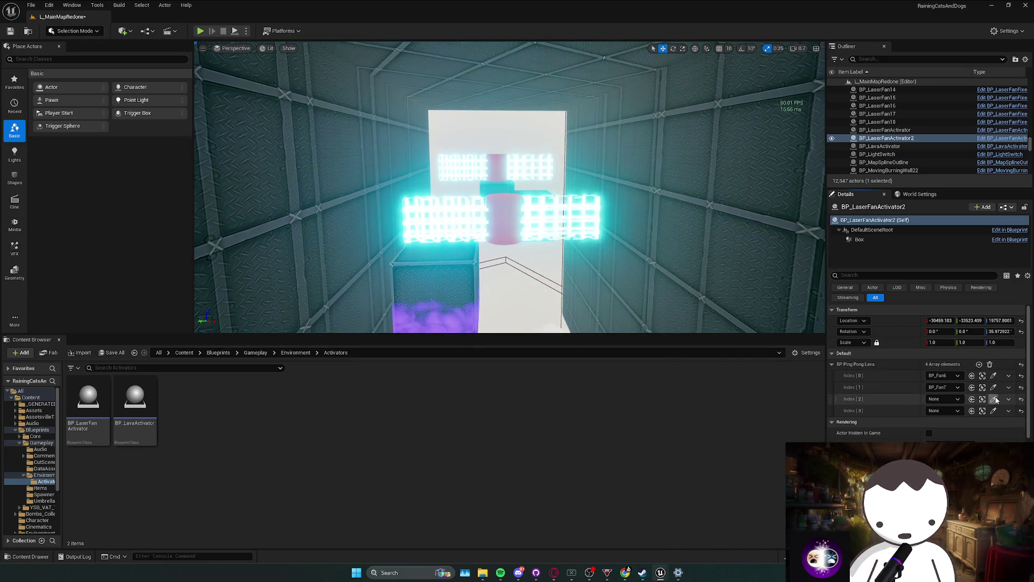
left_click(531, 167)
left_click(993, 410)
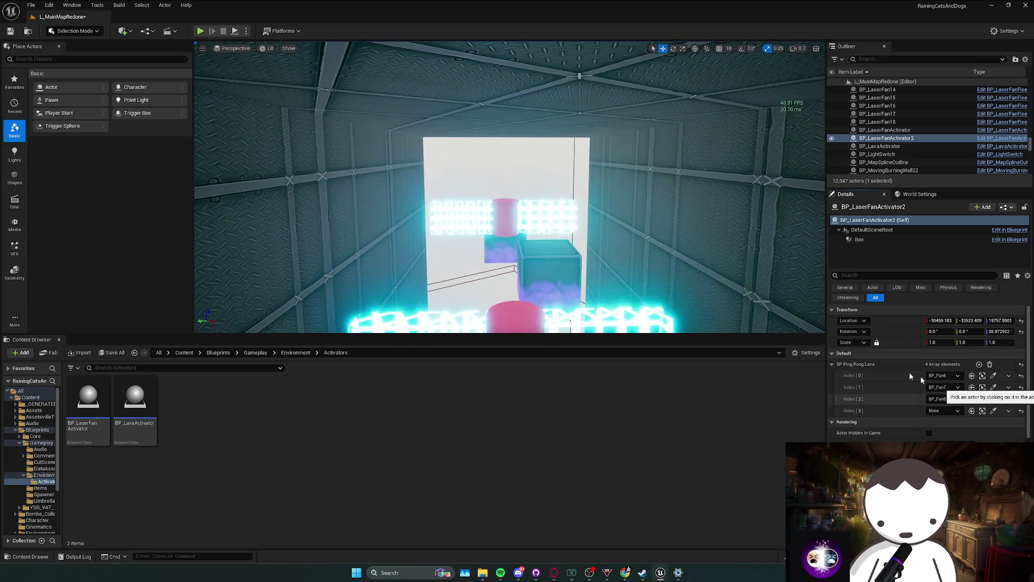
left_click(539, 215)
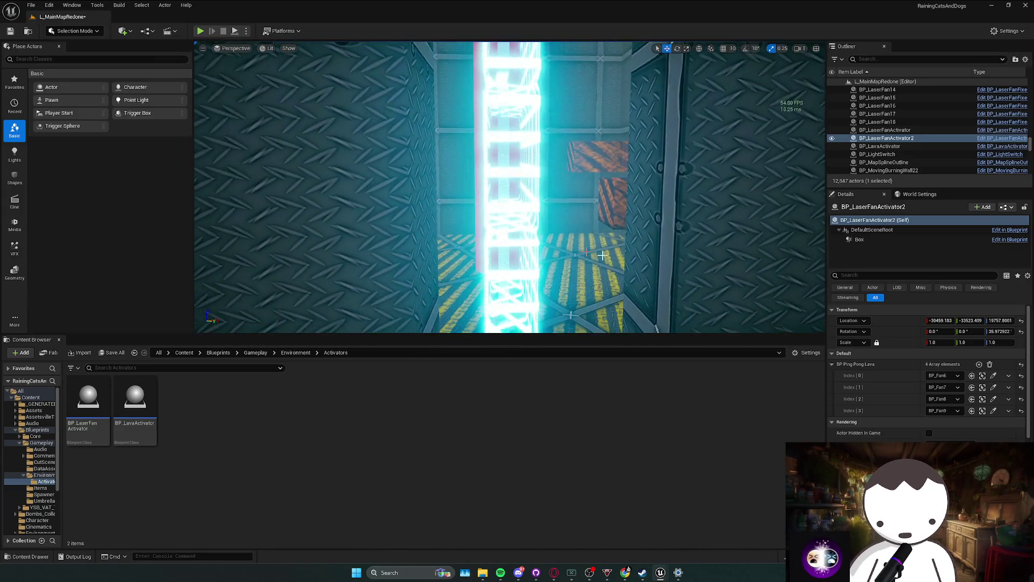
Add more slots to the Ping Pong Lava array and pick another fan from the level.
left_click(980, 364)
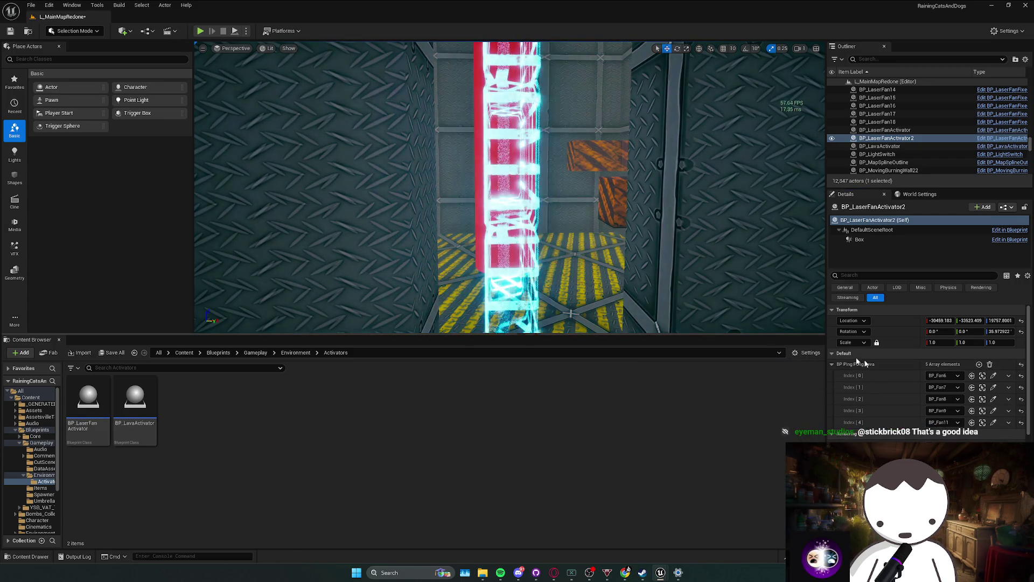
left_click(980, 364)
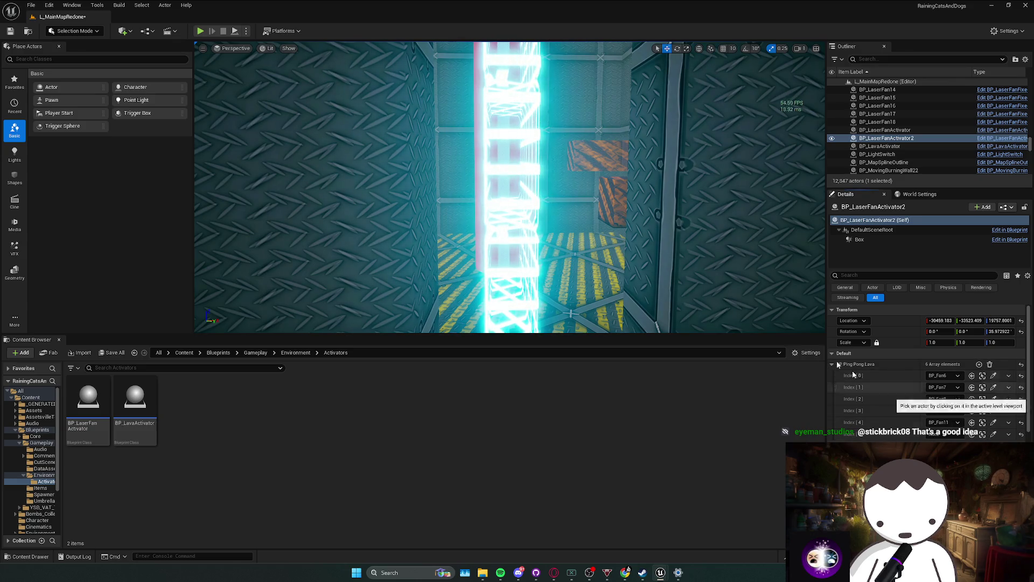
left_click(993, 433)
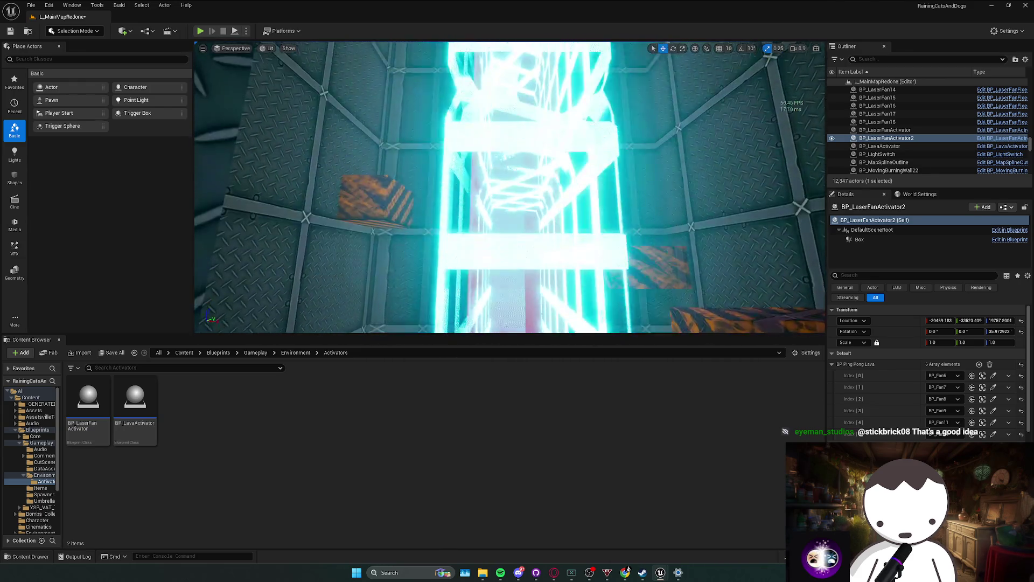
left_click(486, 173)
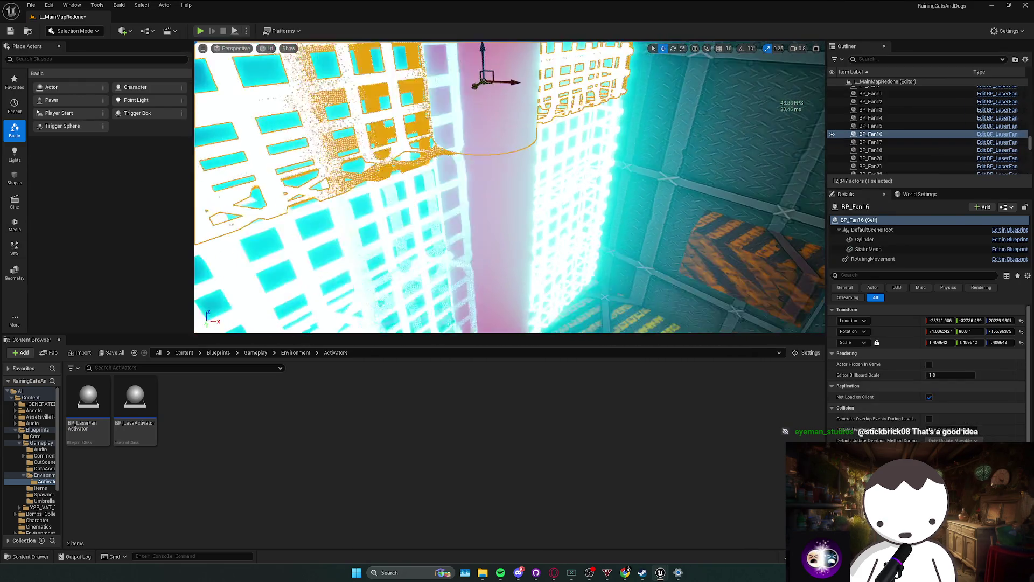
key("ctrl+z")
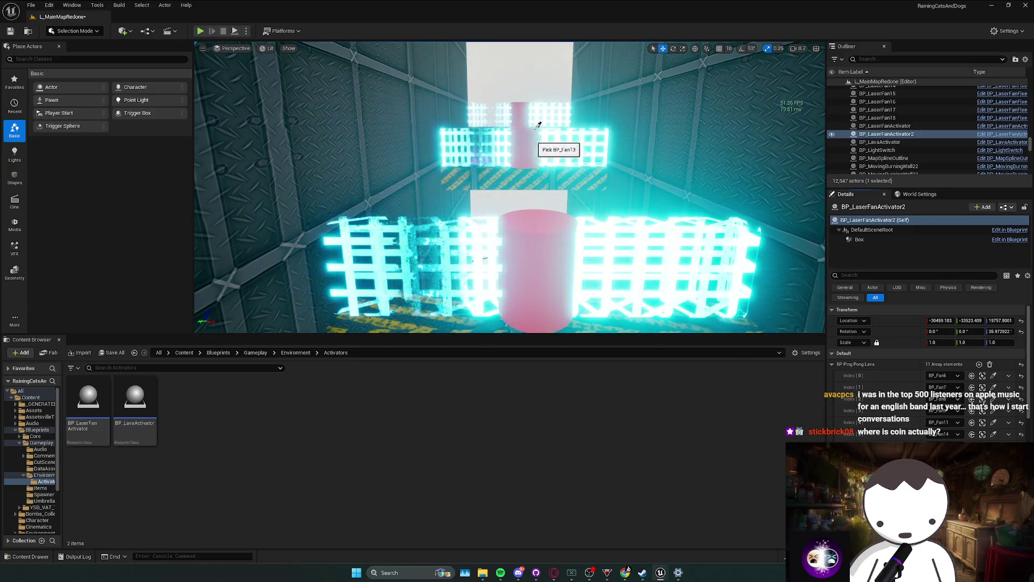
scroll(526, 111, "up", 2)
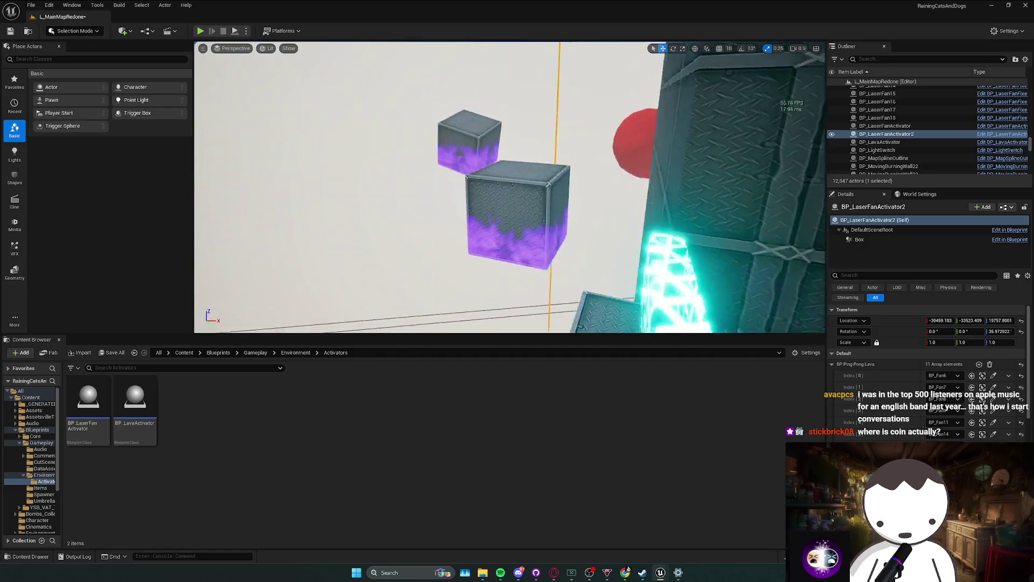
scroll(509, 187, "up", 1)
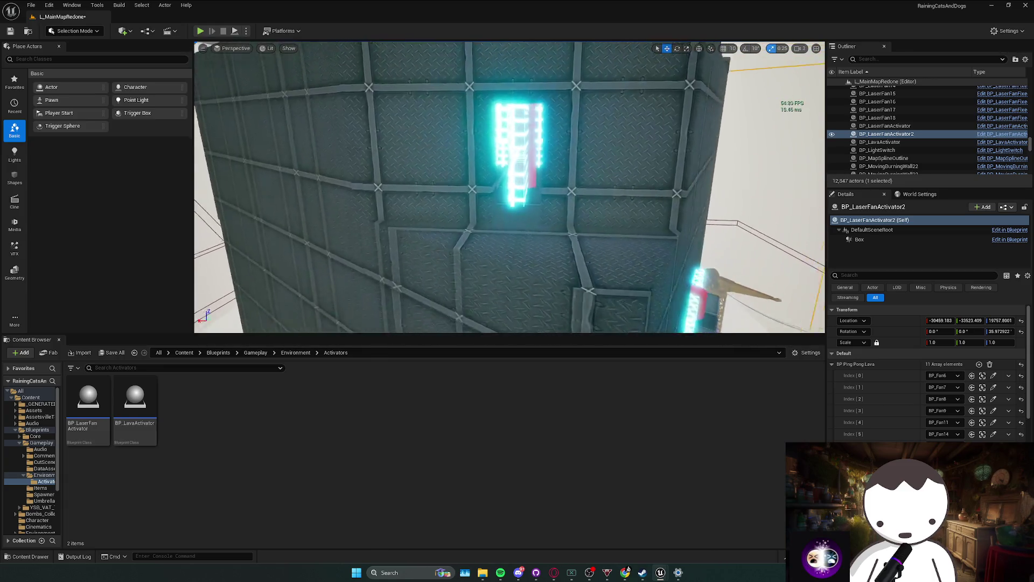
left_click(979, 365)
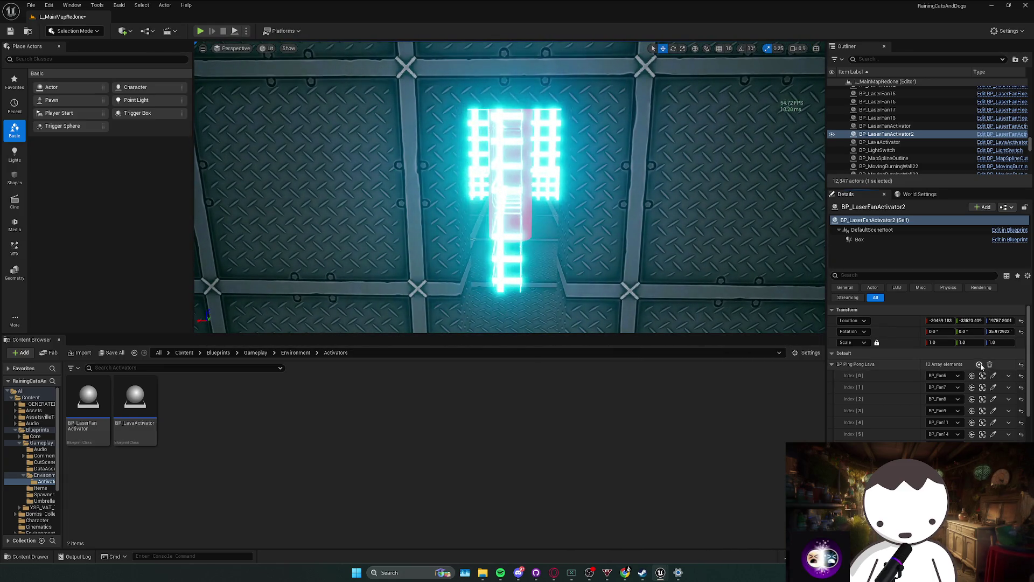
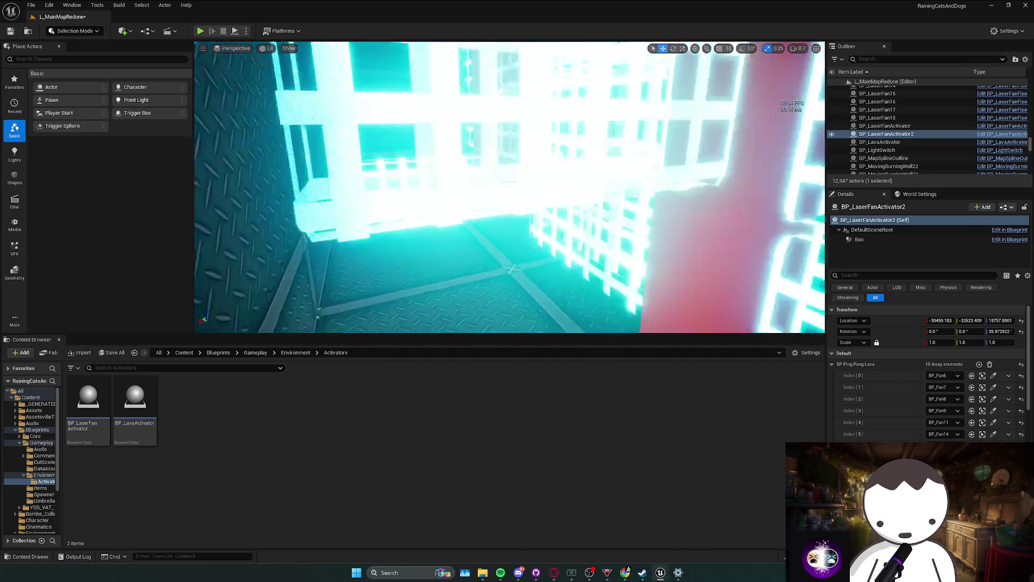
Add two more fan entries to the Ping Pong Lava list, bringing it to 17.
scroll(961, 410, "down", 2)
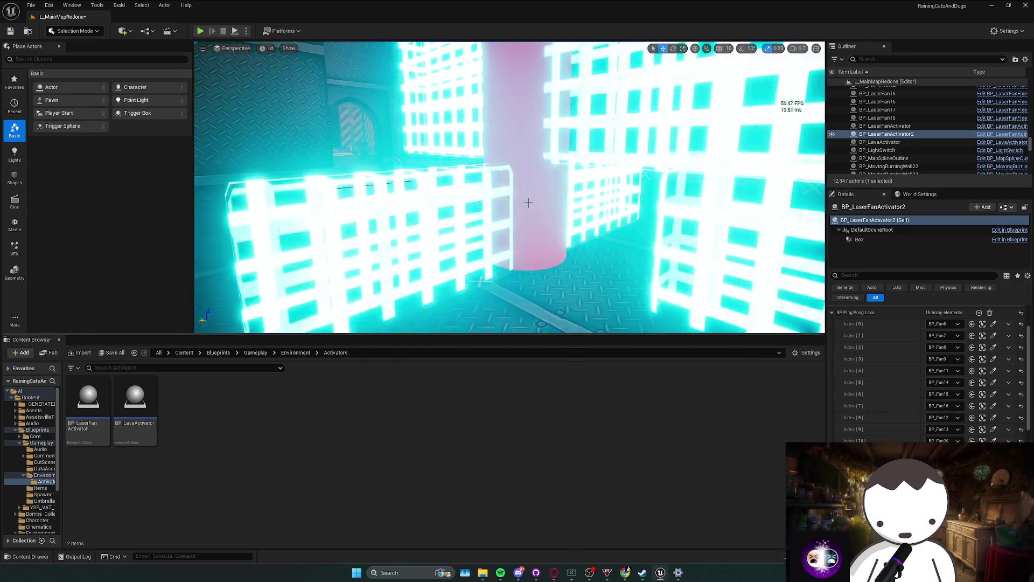
left_click(979, 313)
left_click(979, 313)
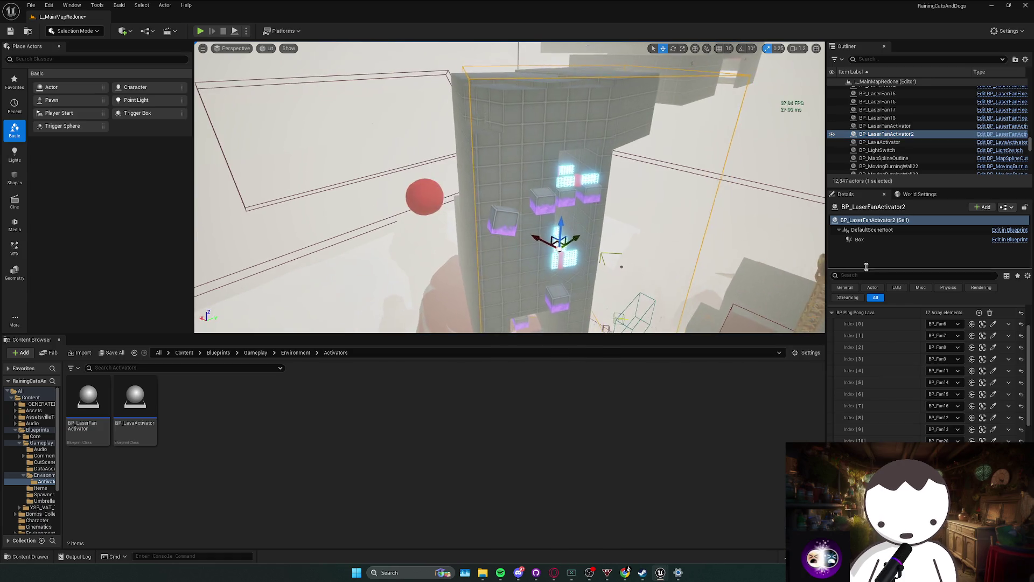
Select the activator's Box trigger and stretch it to about 2089 on Y.
left_click(859, 239)
scroll(937, 321, "up", 2)
left_click_drag(970, 365, 991, 364)
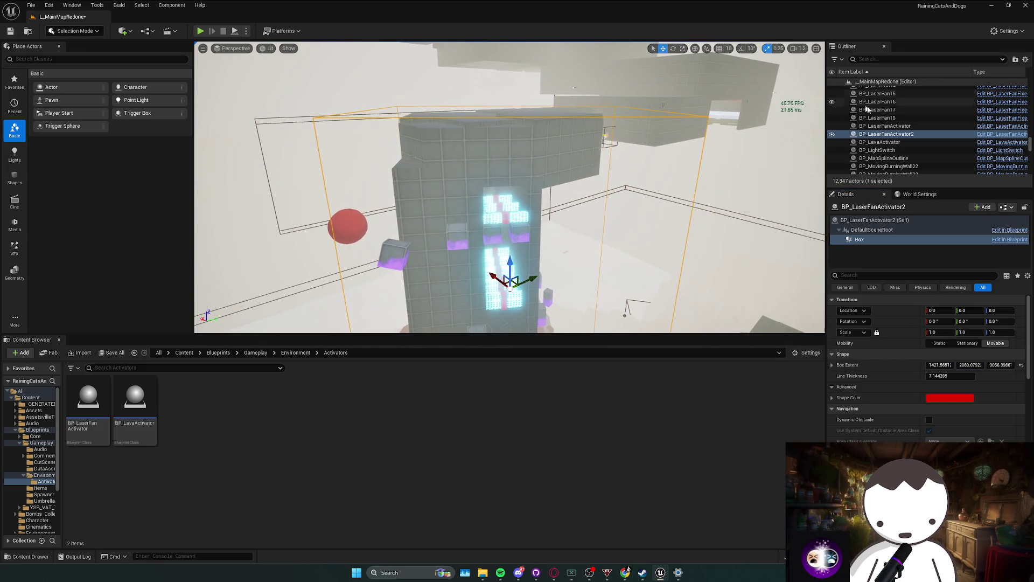
Reselect BP_LaserFanActivator2, save L_MainMapRedone, and switch to the stream dashboard.
left_click(885, 127)
left_click(886, 134)
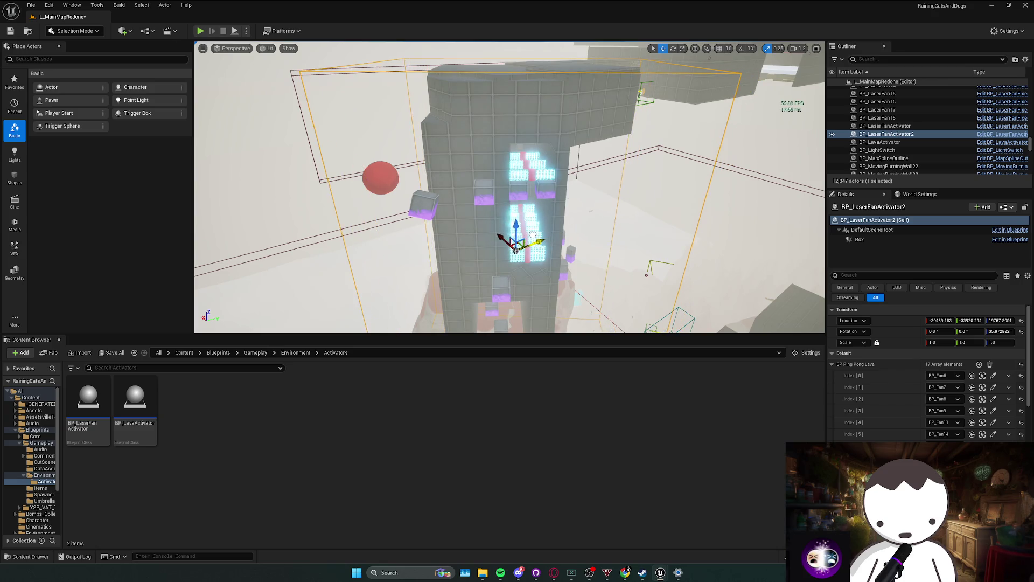
key("ctrl+s")
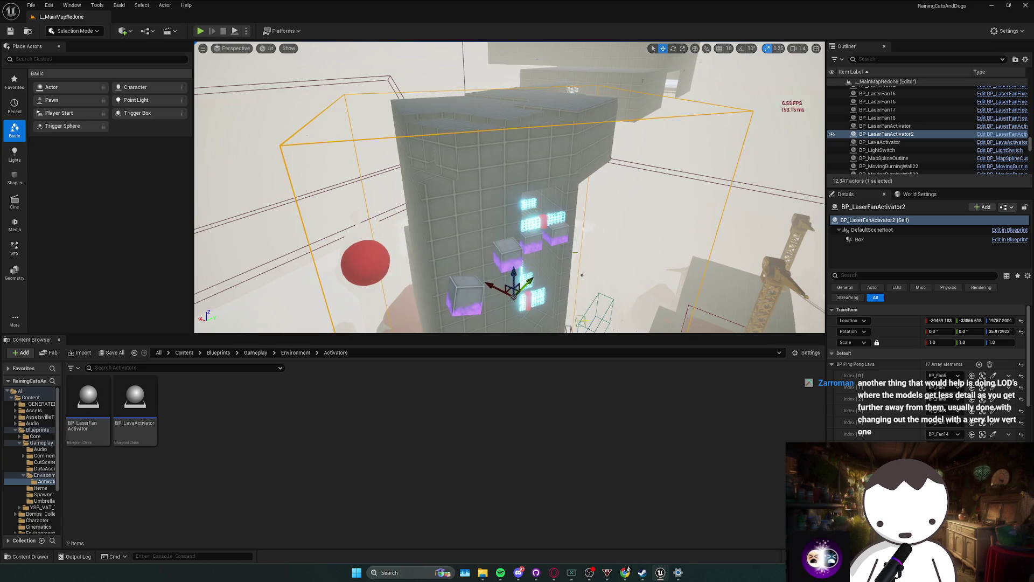
key("alt+Tab")
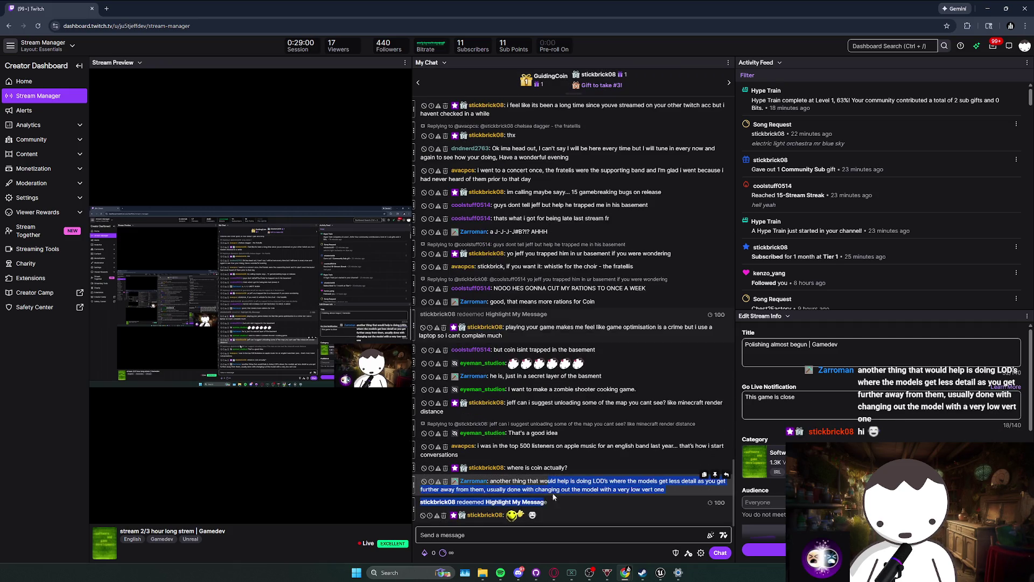
Read through the latest chat, including the suggestion about unloading the map.
left_click(537, 522)
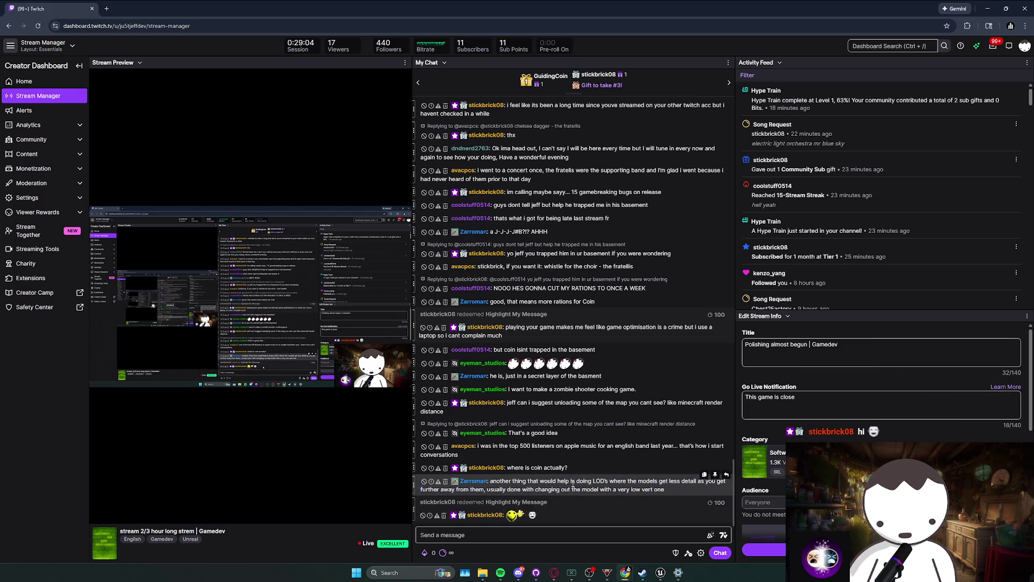
left_click_drag(541, 457, 517, 449)
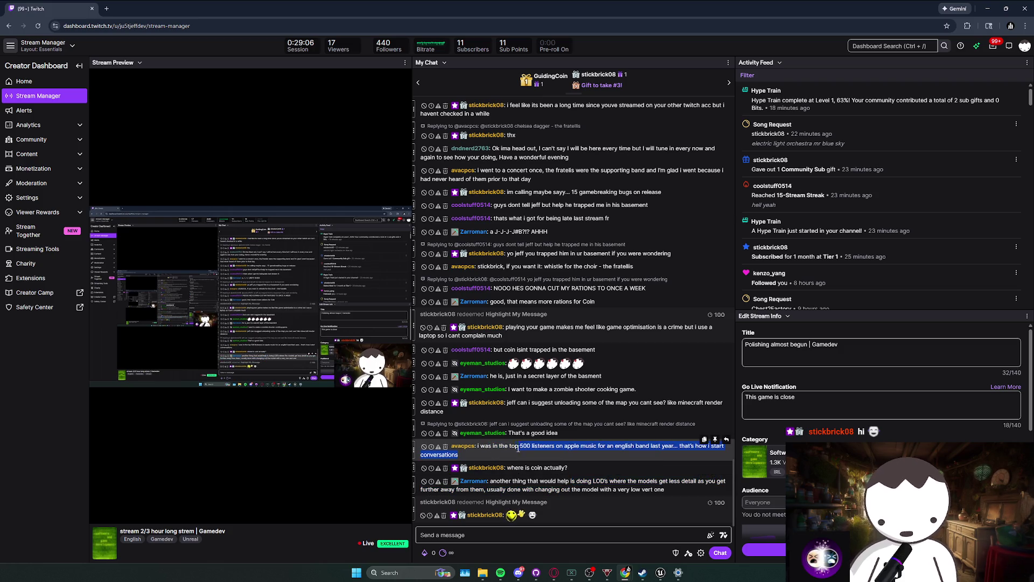
left_click(610, 455)
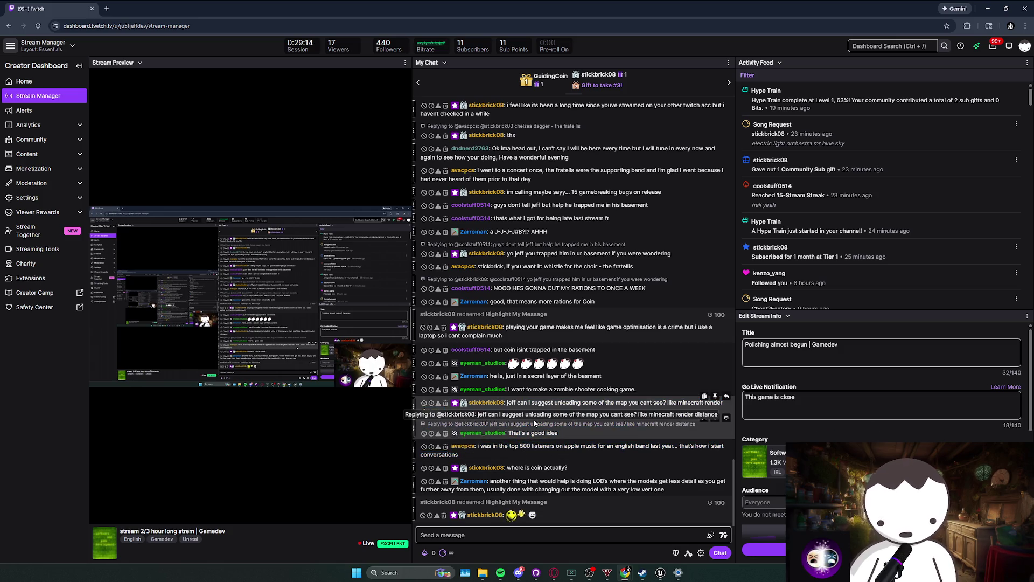
key("alt+Tab")
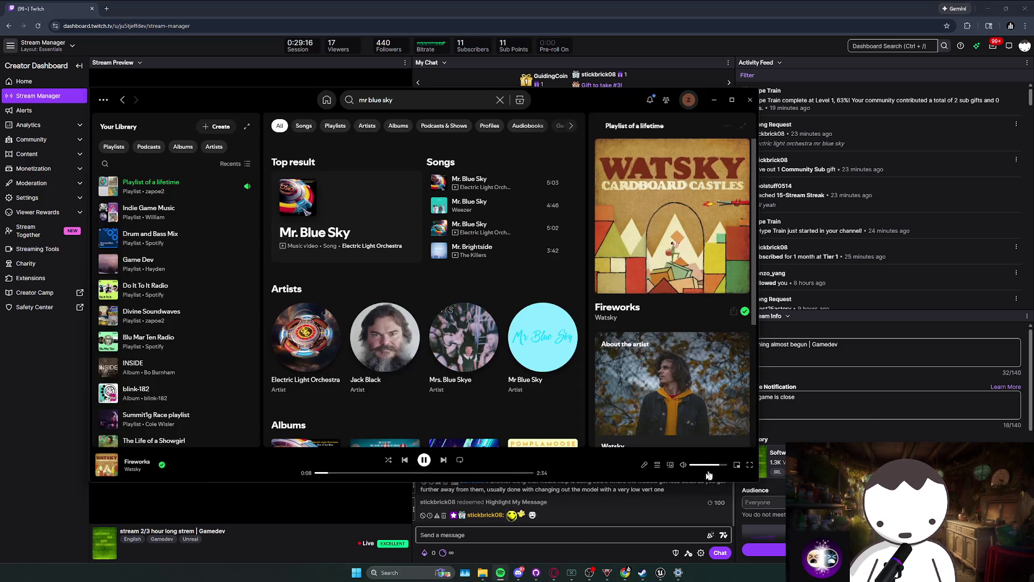
left_click(695, 492)
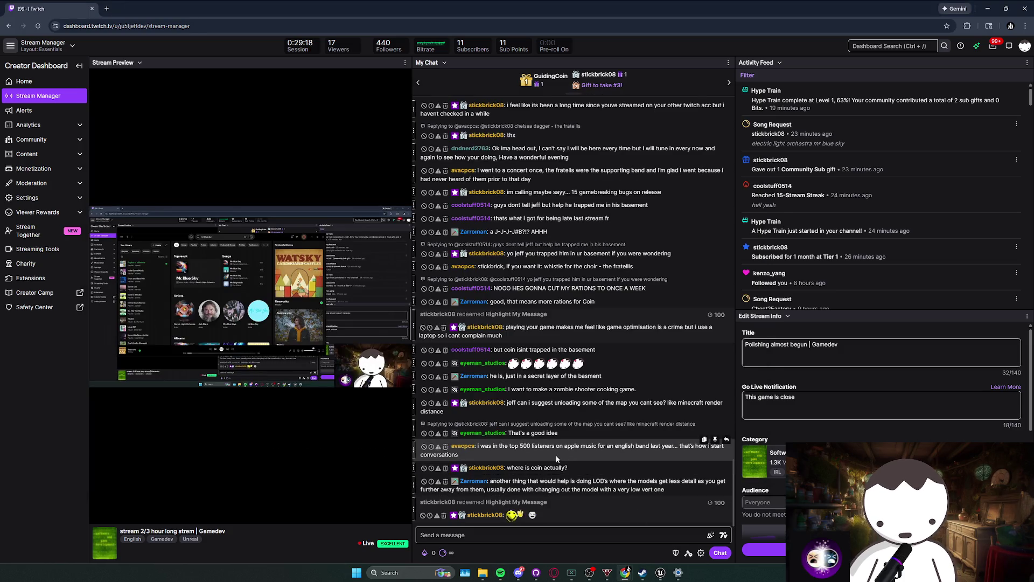
mouse_move(561, 410)
left_mouse_down()
mouse_move(555, 404)
mouse_move(630, 403)
left_mouse_up()
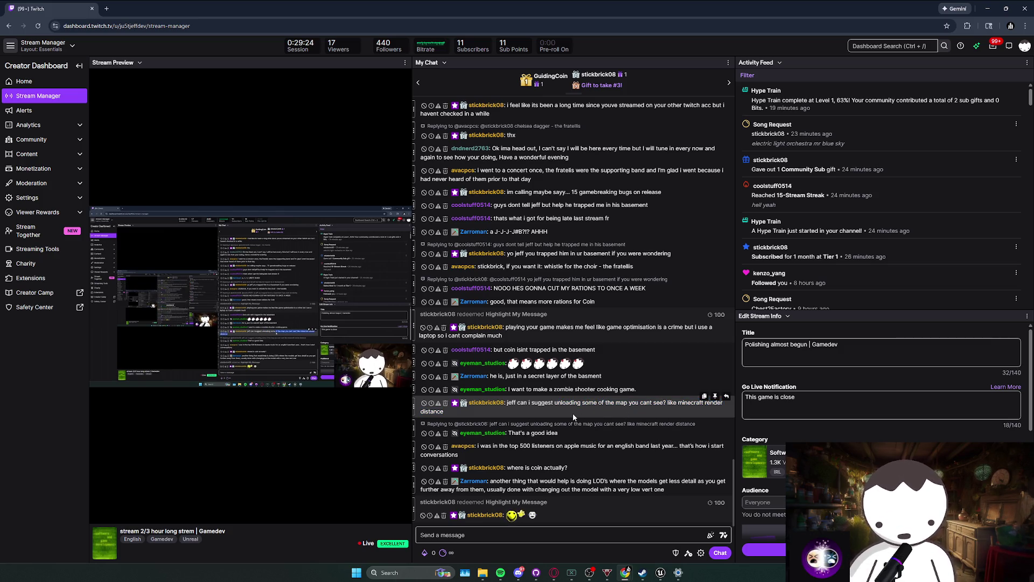
Un-maximize and hide the dashboard window, returning to the Unreal editor.
left_click_drag(746, 10, 750, 30)
left_click(952, 26)
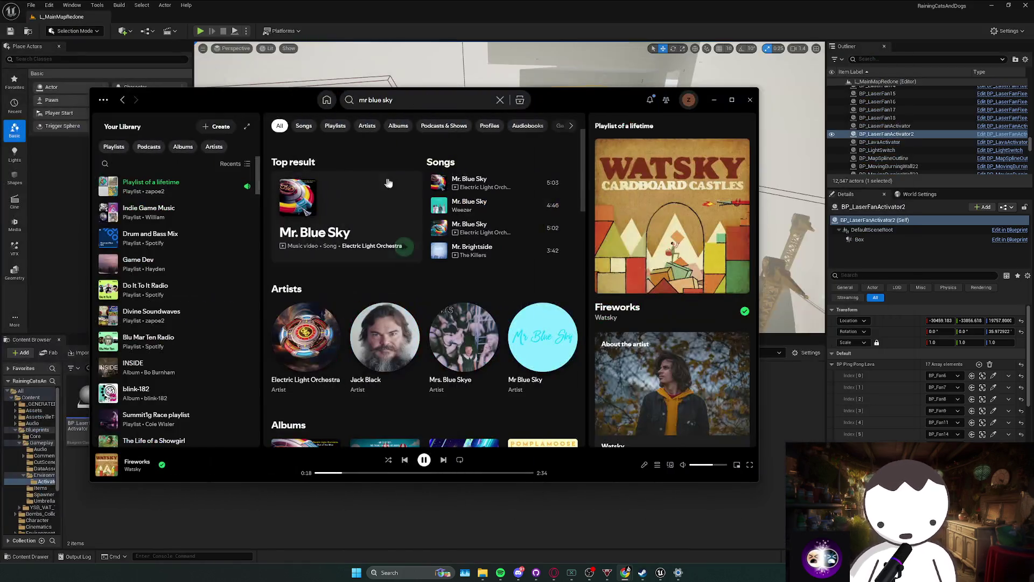
left_click(660, 572)
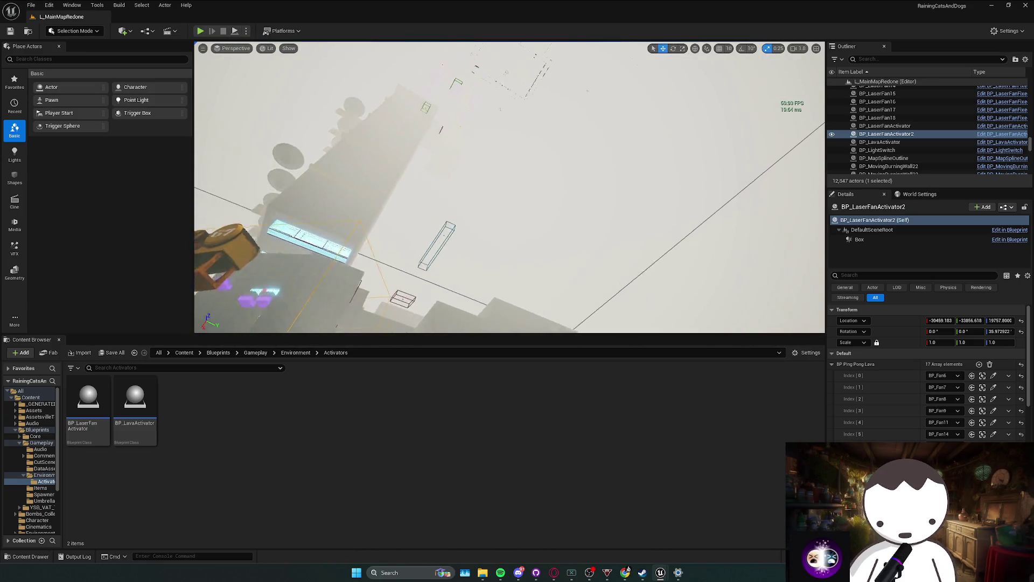
Fly past the blocks and cranes down to the glowing cubes, then start a play-in-editor session.
left_click_drag(509, 187, 395, 72)
scroll(468, 146, "up", 1)
scroll(455, 132, "up", 2)
scroll(444, 121, "up", 2)
scroll(433, 110, "down", 1)
scroll(402, 78, "down", 1)
left_click_drag(547, 220, 547, 220)
scroll(546, 220, "down", 2)
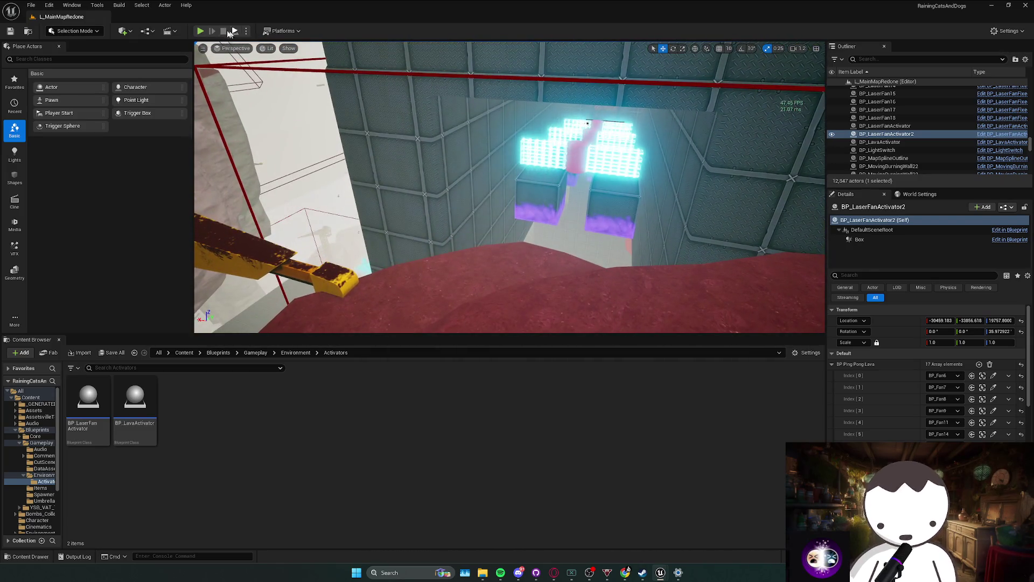
left_click(200, 31)
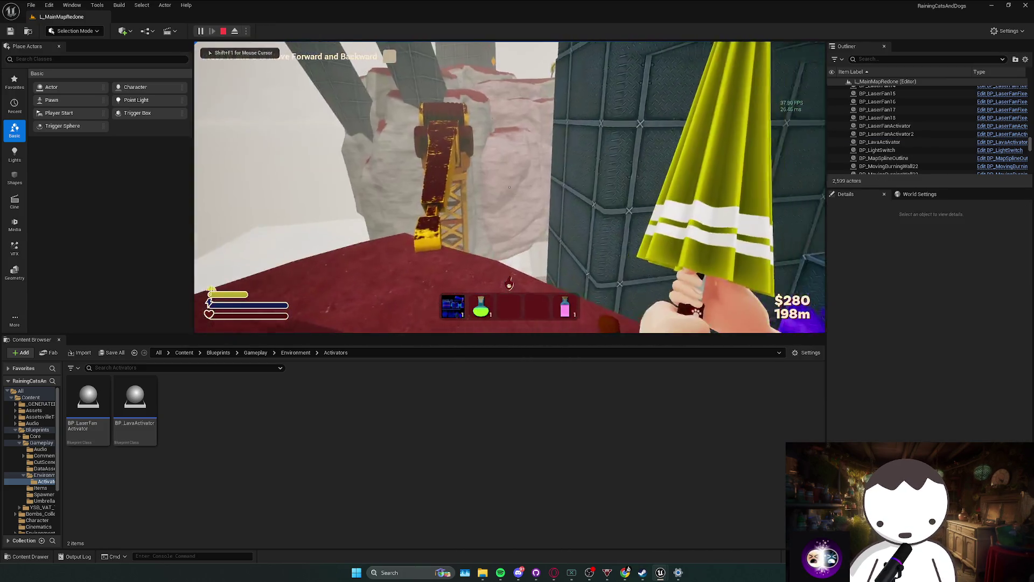
Walk along the lava conveyor to the metal wall and ceiling, then stop the play-test.
key("w")
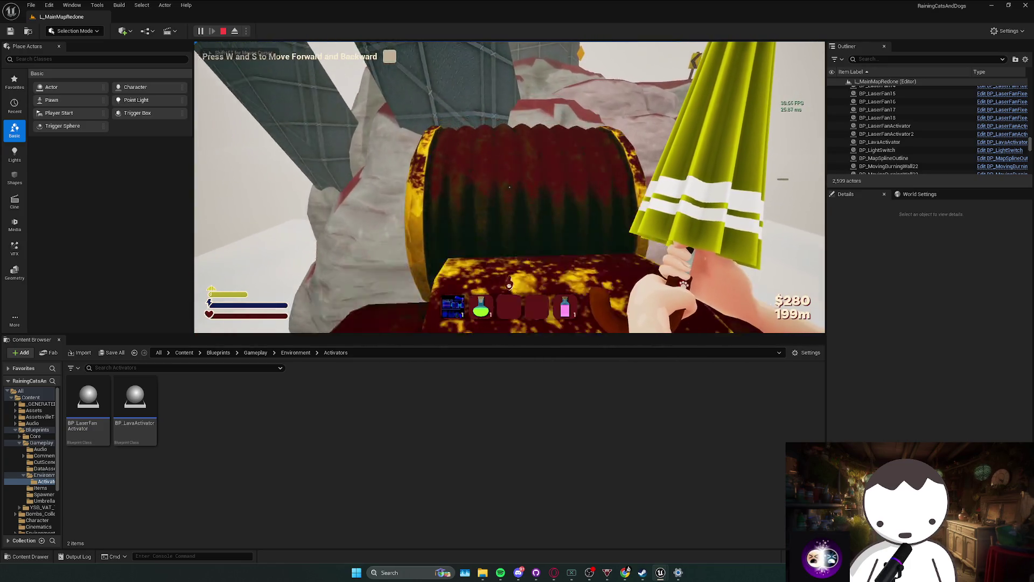
key("w")
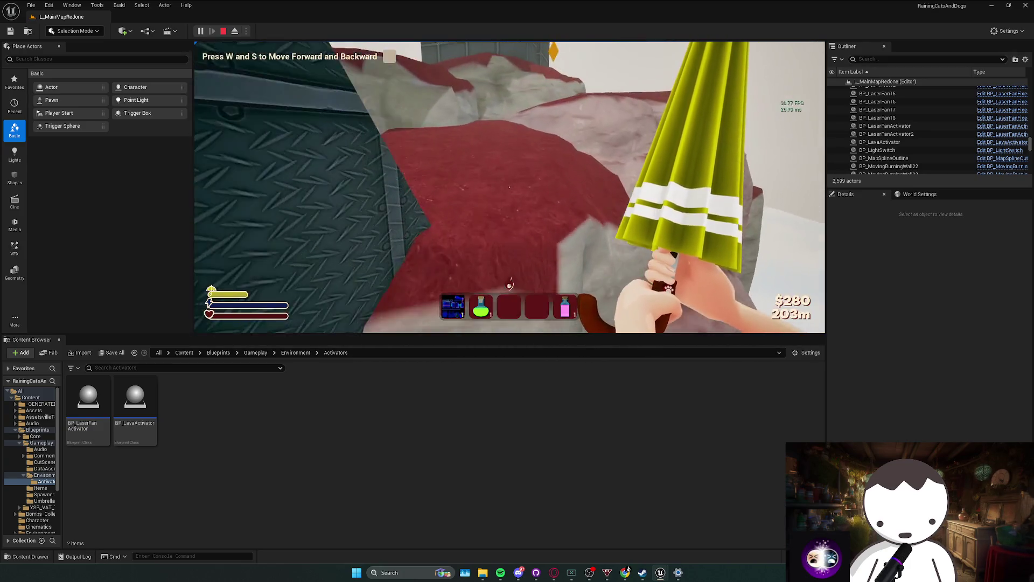
key("w")
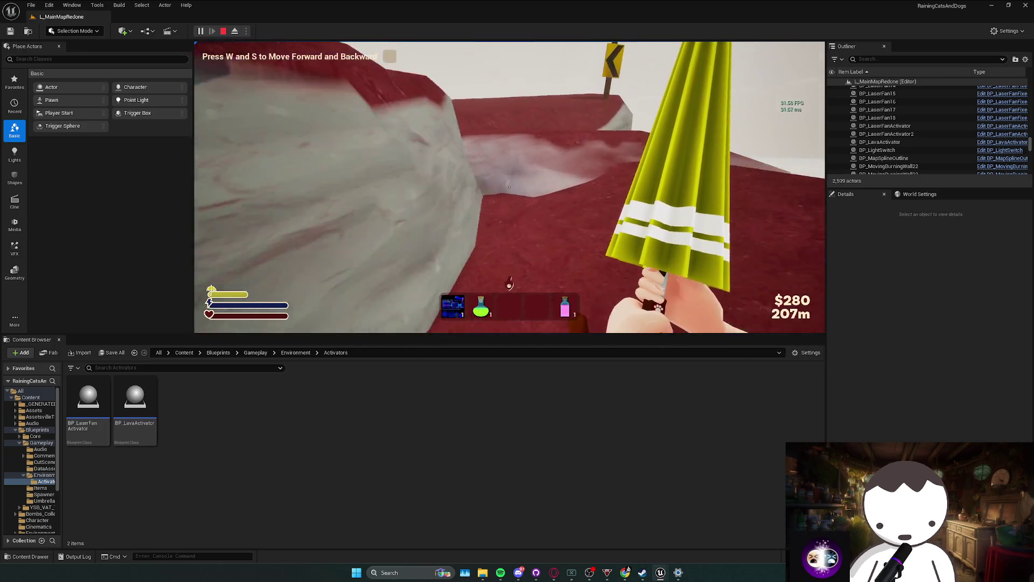
key("w")
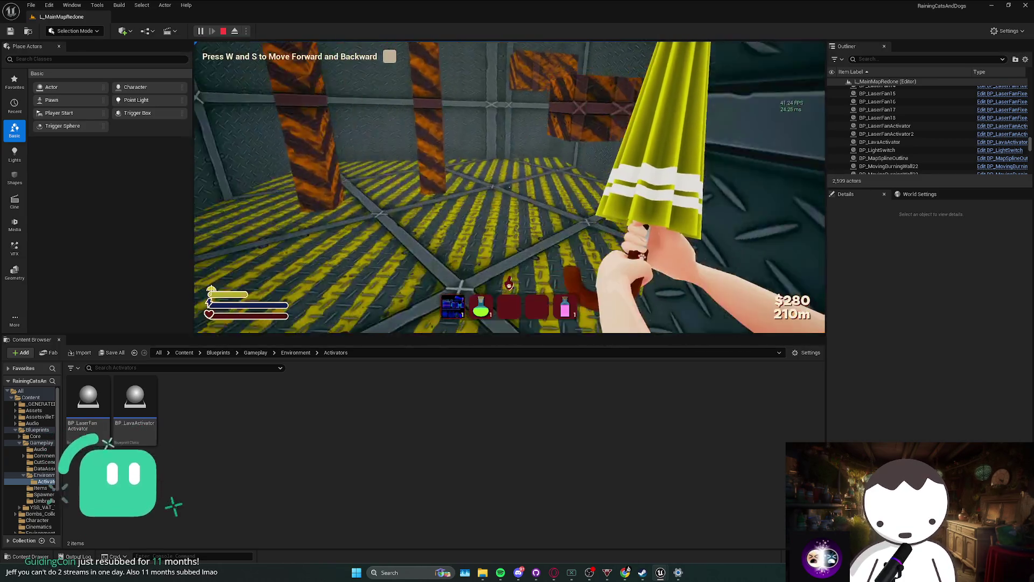
key("w")
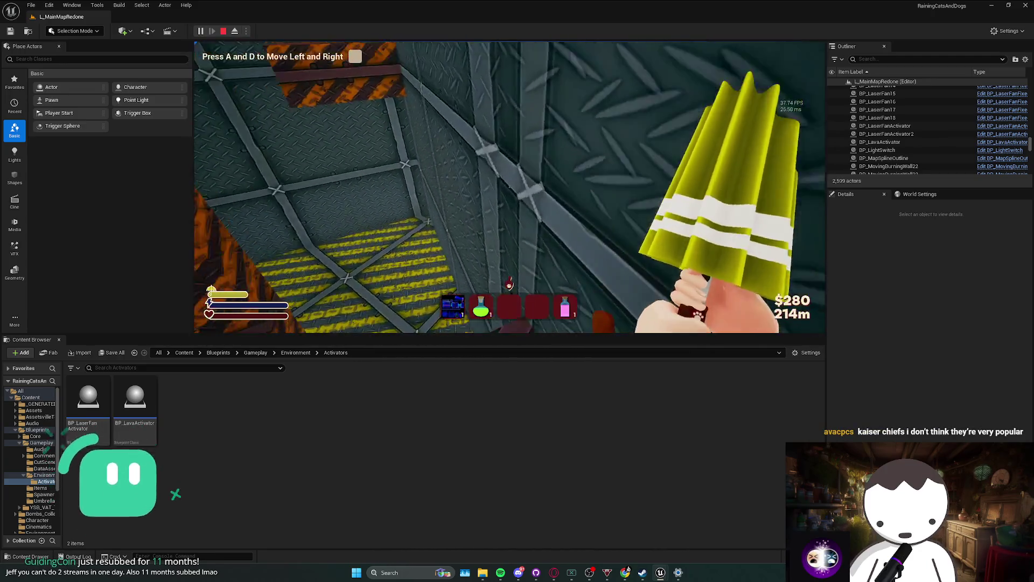
key("w")
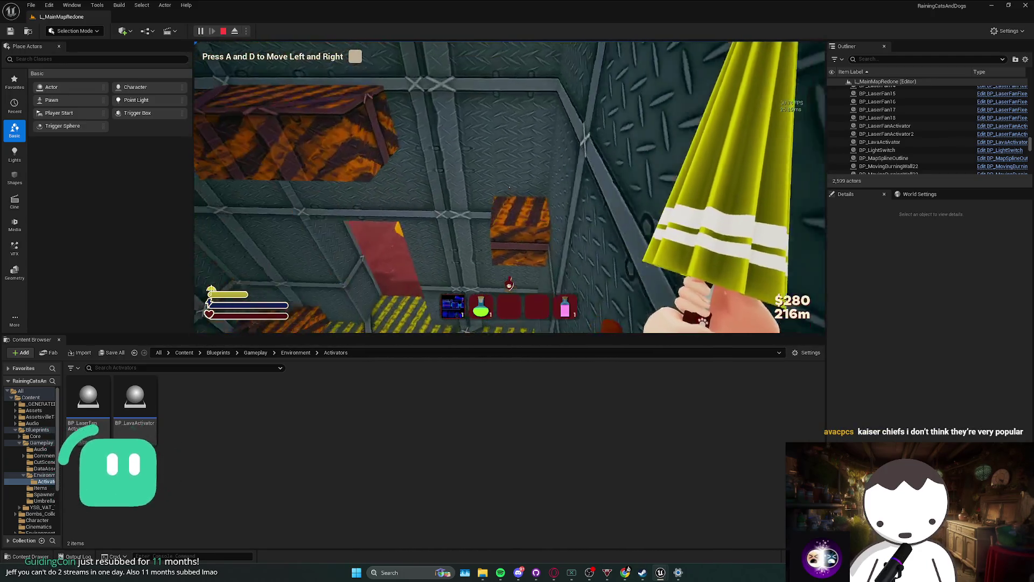
key("w")
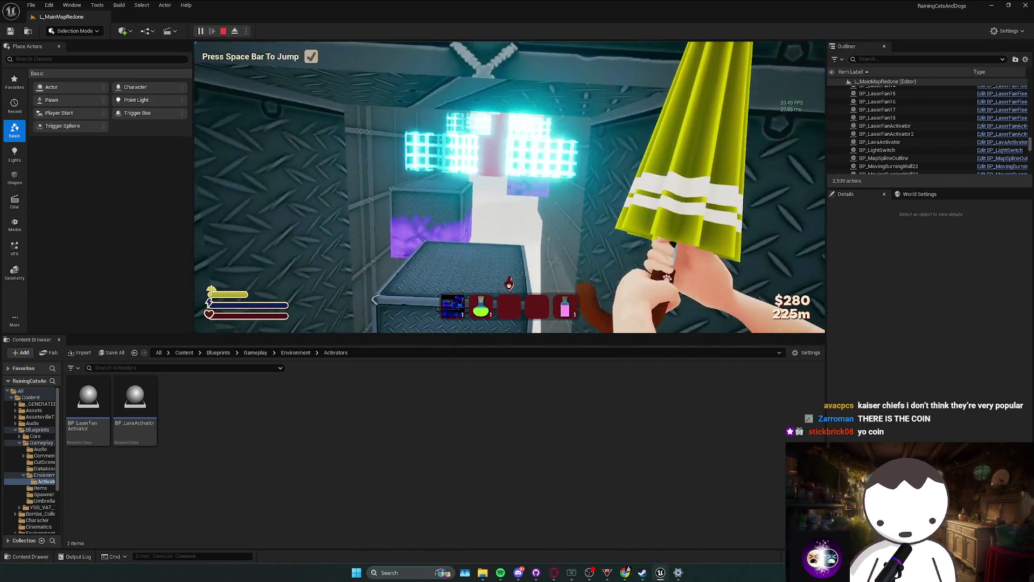
key("shift+F1")
left_click(886, 134)
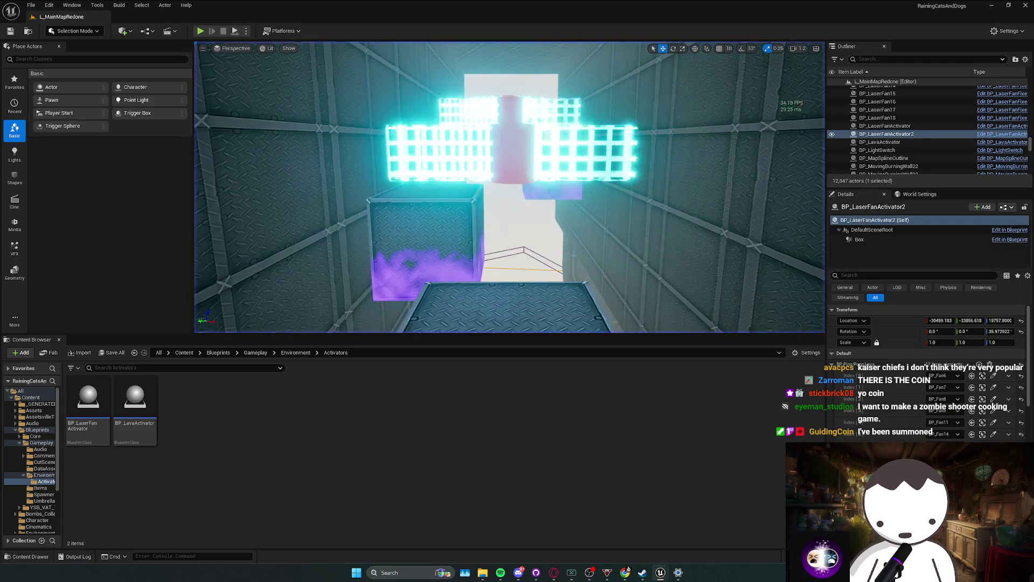
Look over the activators around the cubes, then maximize the stream dashboard.
key("Escape")
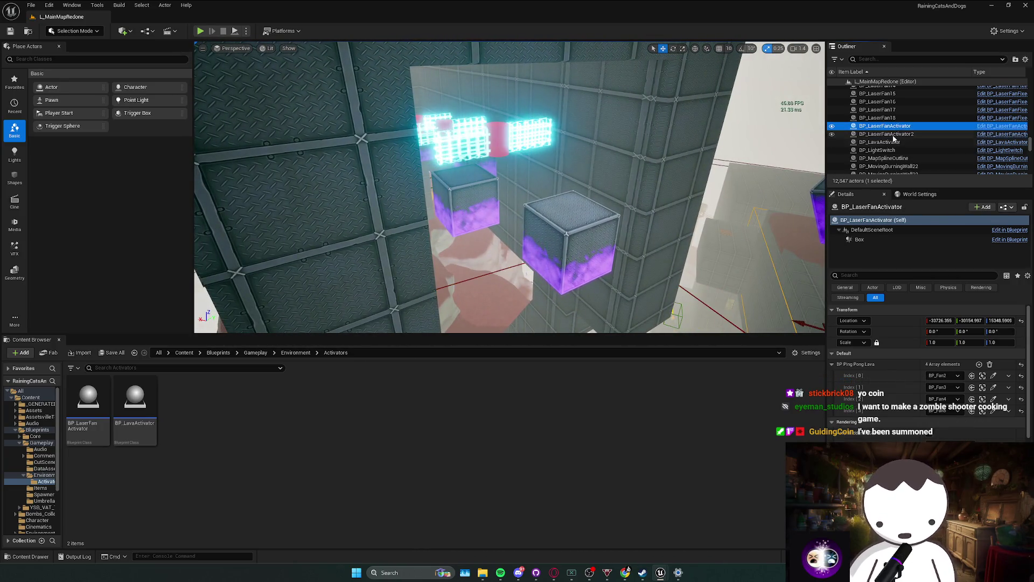
scroll(624, 261, "down", 2)
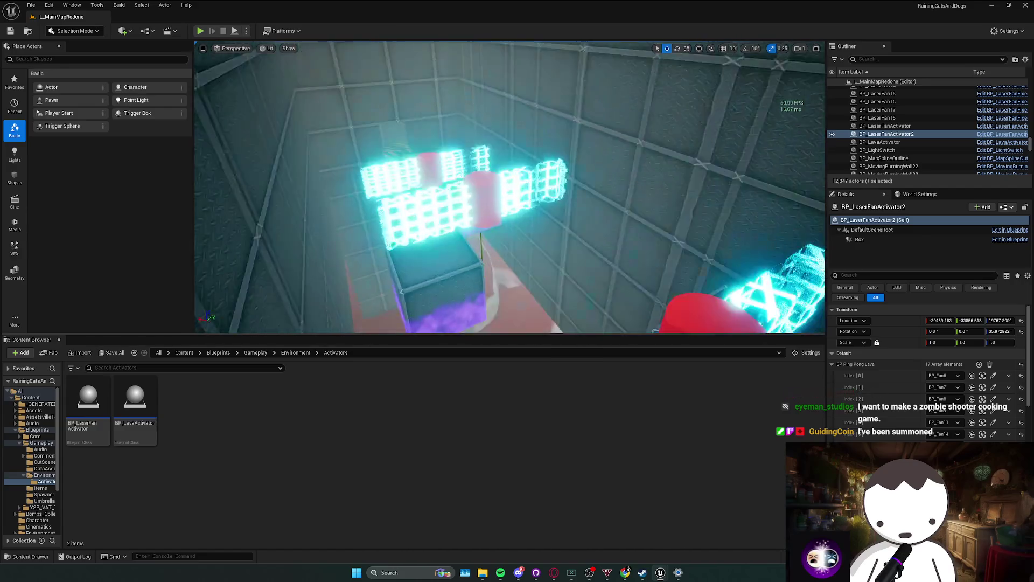
scroll(509, 187, "up", 1)
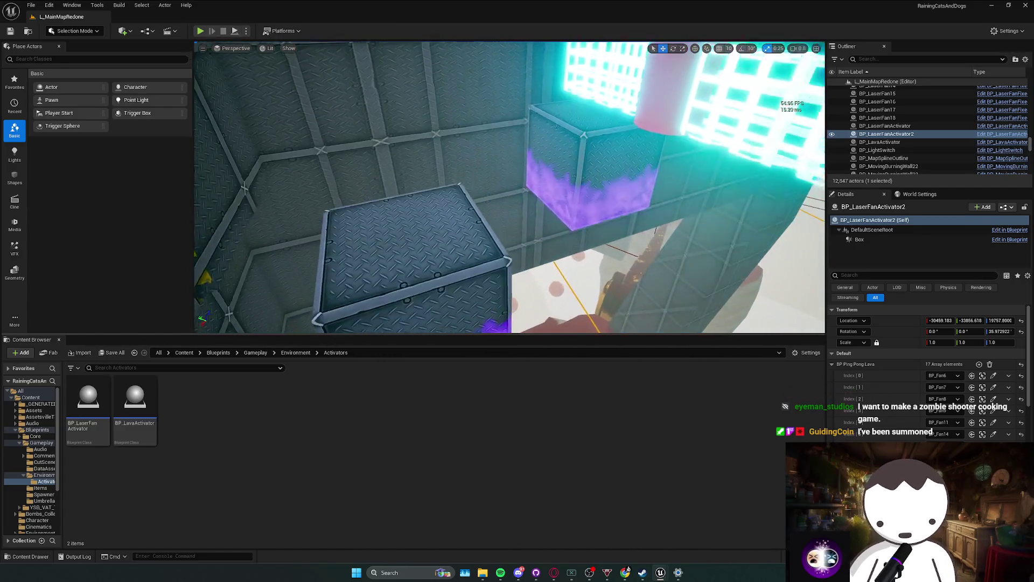
left_click_drag(107, 137, 599, 6)
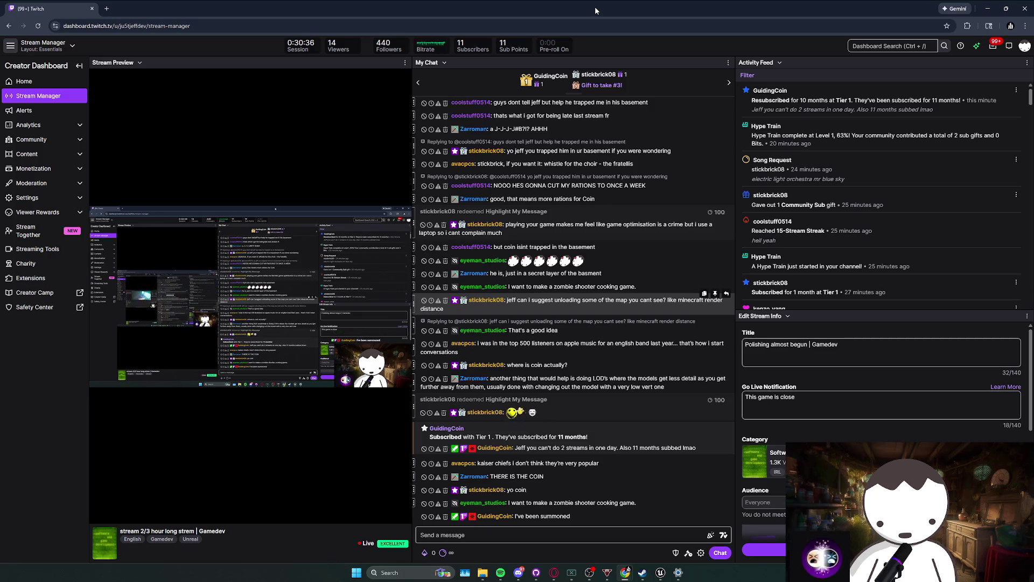
Drag the dashboard window aside and bring the Unreal editor back to the front.
left_click_drag(595, 10, 409, 95)
left_click(646, 216)
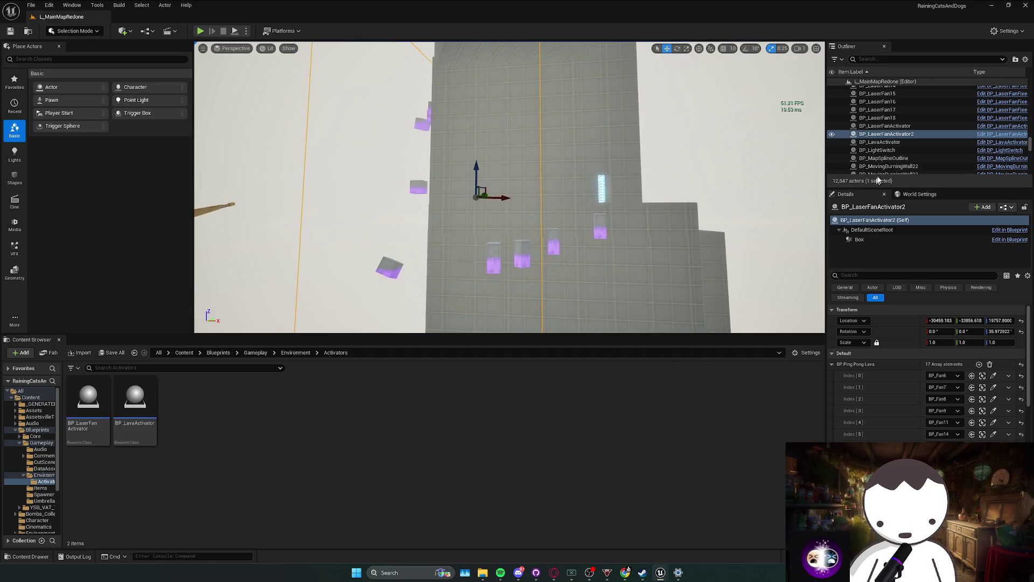
Select BP_LaserFanActivator2's Box trigger and widen it to about 2796 along X.
left_click(891, 134)
scroll(927, 354, "down", 1)
left_click(883, 239)
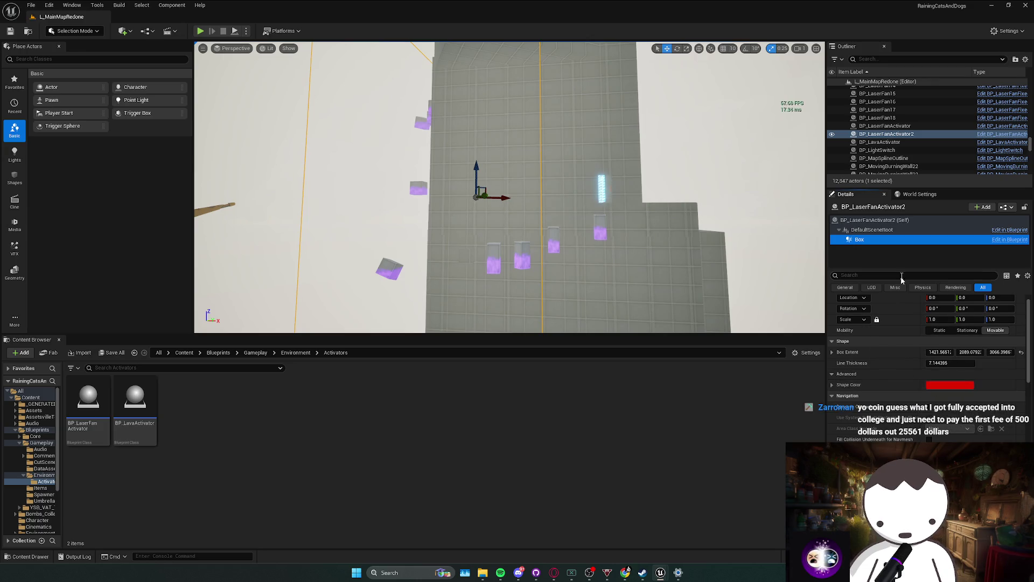
scroll(920, 399, "up", 1)
left_click_drag(940, 365, 996, 365)
mouse_move(511, 224)
left_mouse_down()
mouse_move(496, 237)
mouse_move(537, 214)
mouse_move(560, 242)
mouse_move(556, 215)
mouse_move(528, 222)
left_mouse_up()
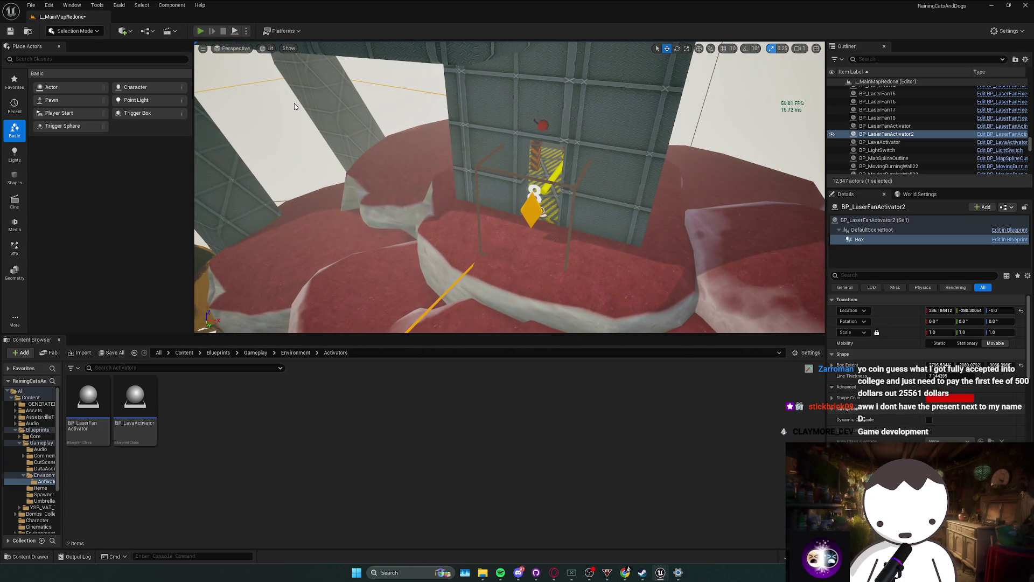
Play-test into the striped corridor, stop, and frame the activator in view.
key("alt+p")
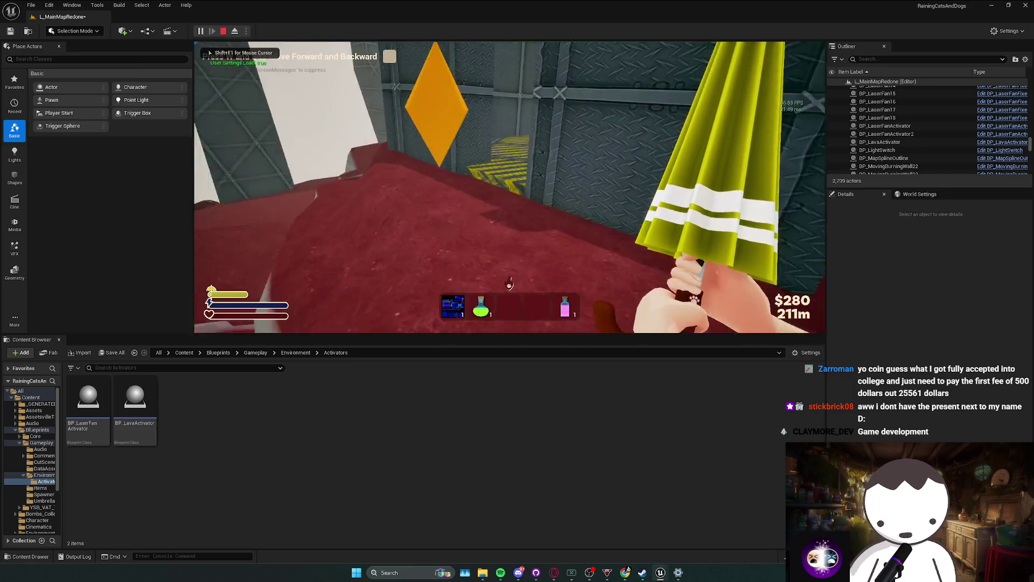
key("w")
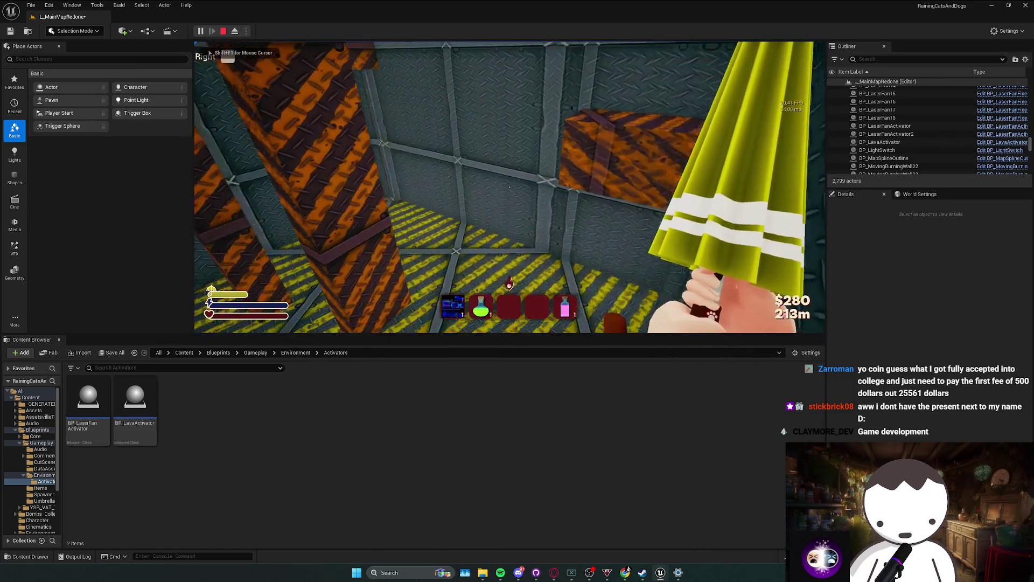
key("Escape")
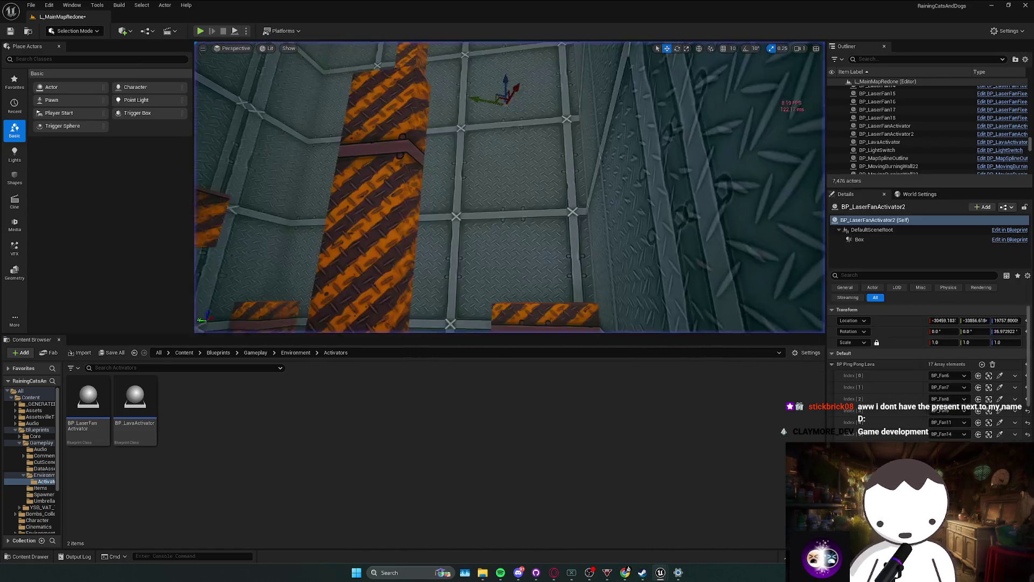
key("f")
left_click_drag(509, 188, 488, 243)
Inspect the activator's trigger box component, then reselect the BP_LaserFanActivator2 actor.
left_click(914, 135)
left_click(878, 240)
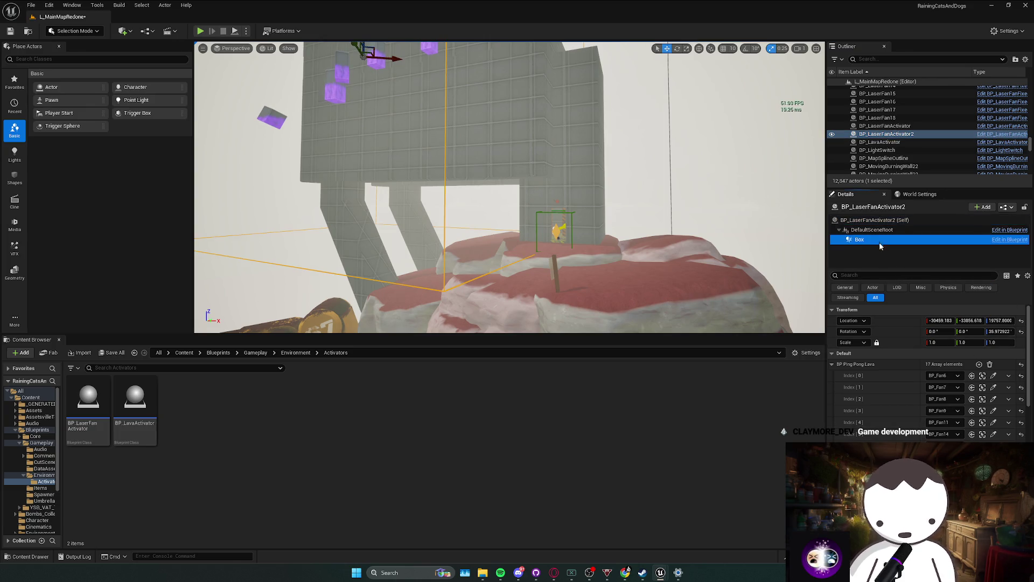
mouse_move(689, 231)
left_mouse_down()
mouse_move(673, 221)
mouse_move(689, 232)
left_mouse_up()
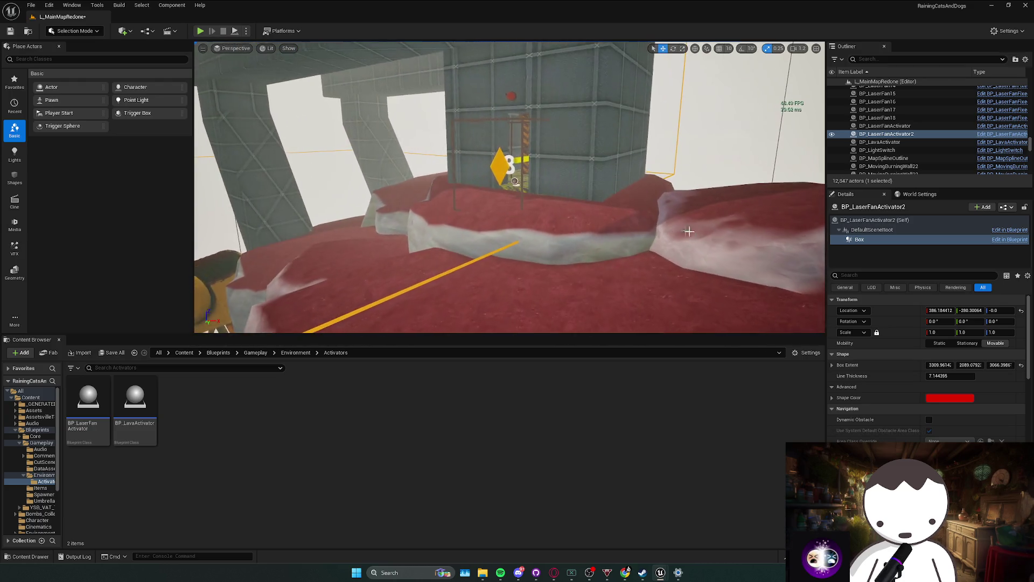
left_click(912, 134)
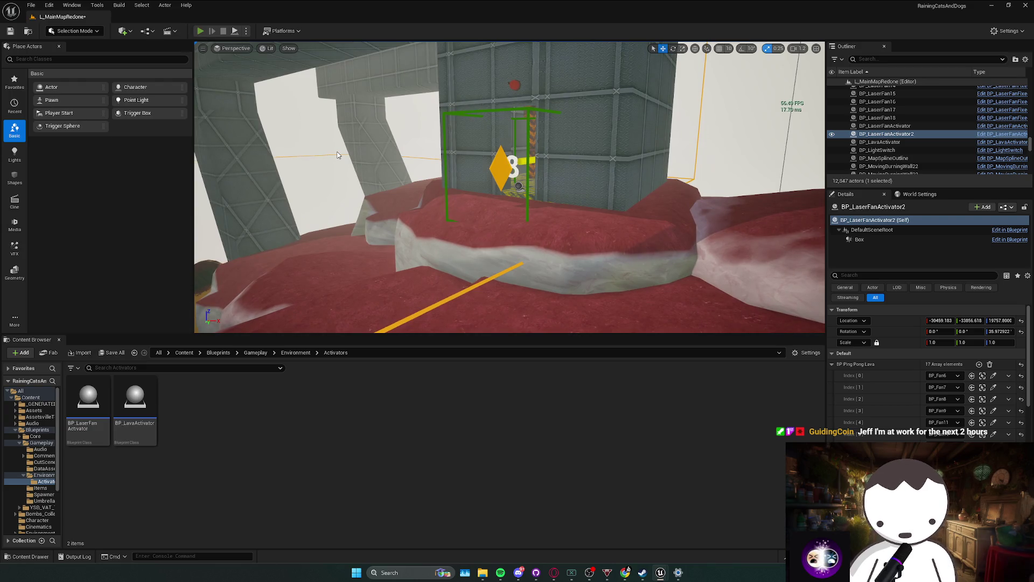
Play-test toward the striped crates and wall, walking, jumping and crouching, then stop.
key("alt+p")
key("w")
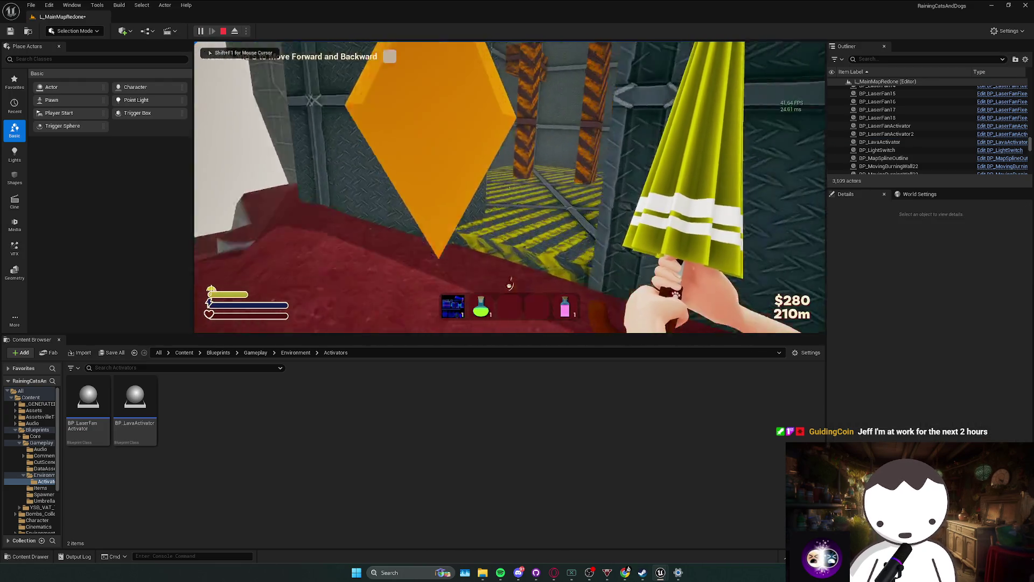
key("w")
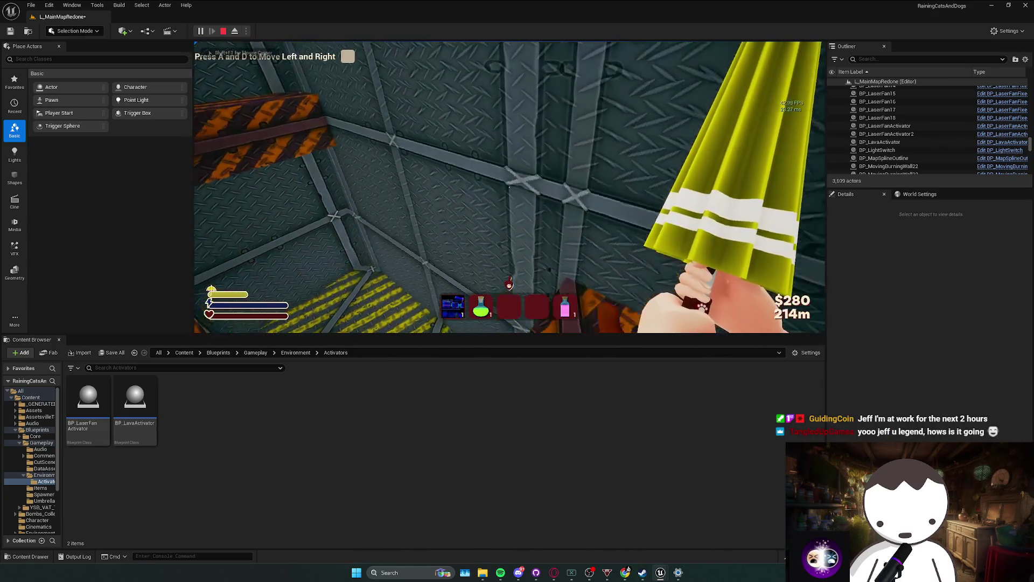
key("d")
key("w")
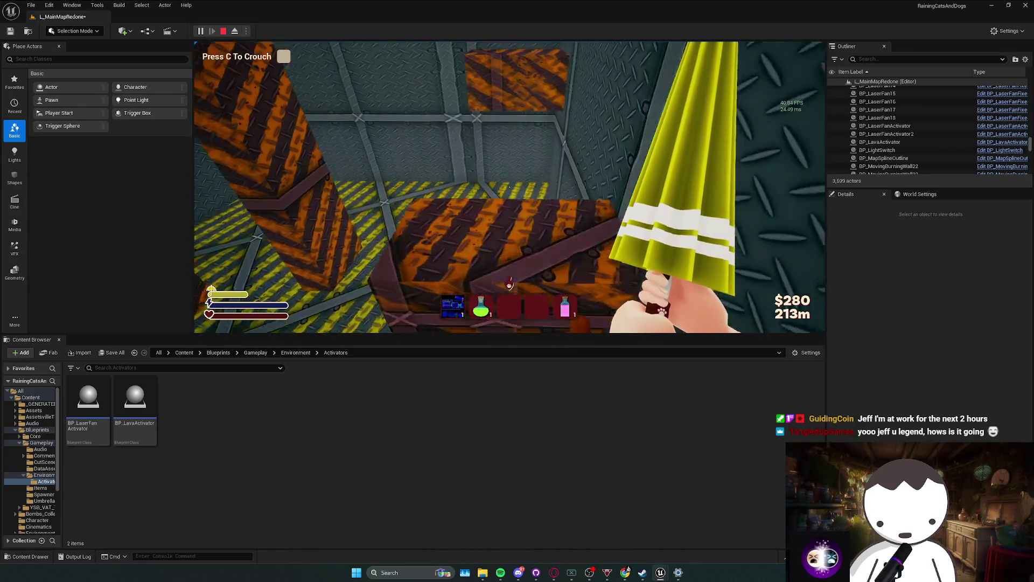
key("w")
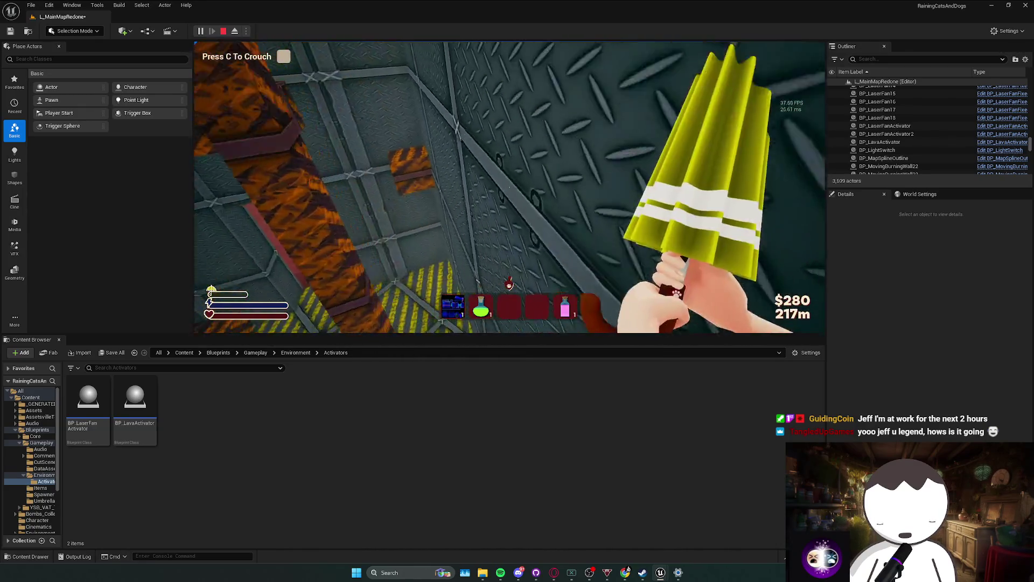
key("w")
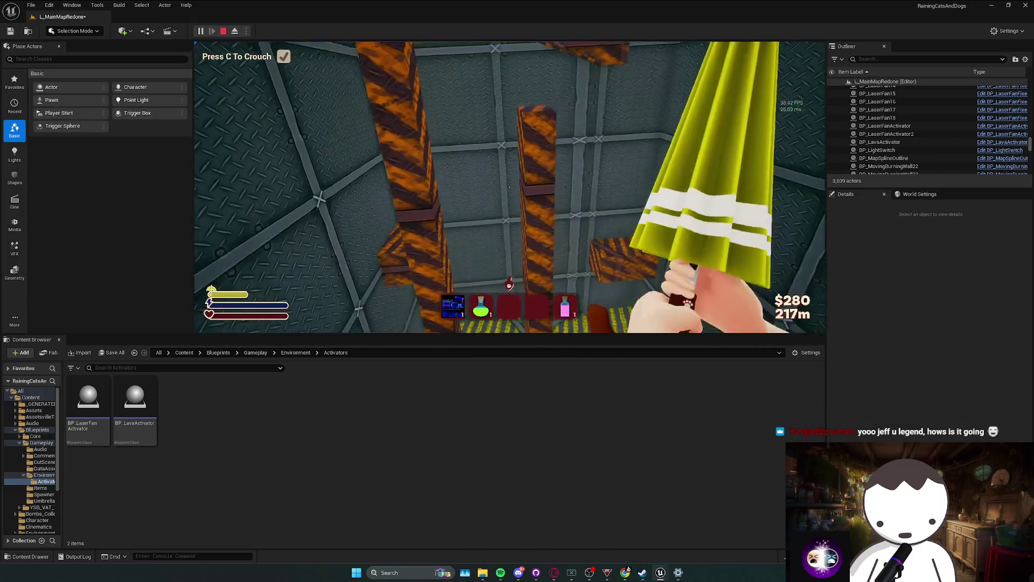
key("c")
key("w")
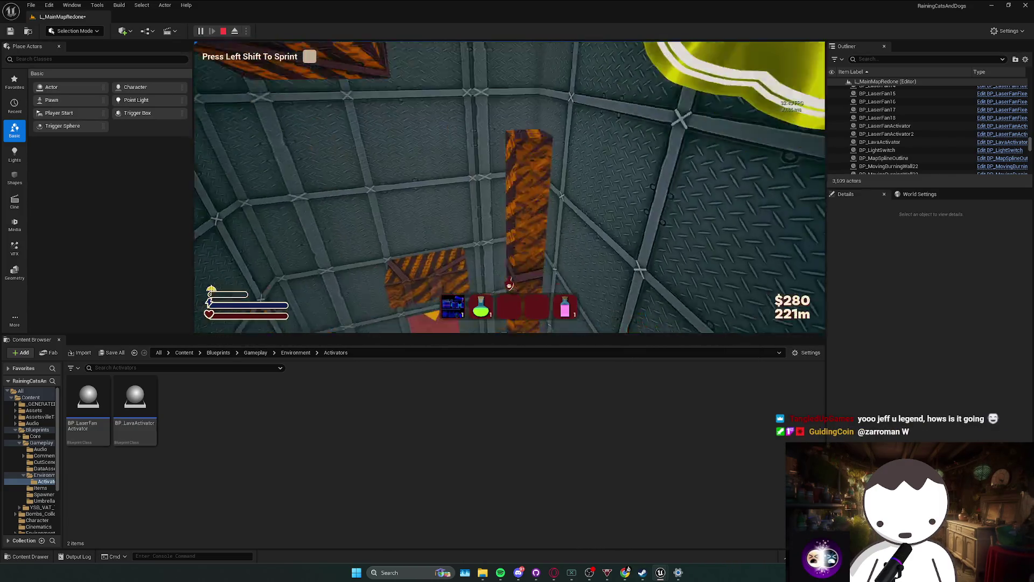
key("w")
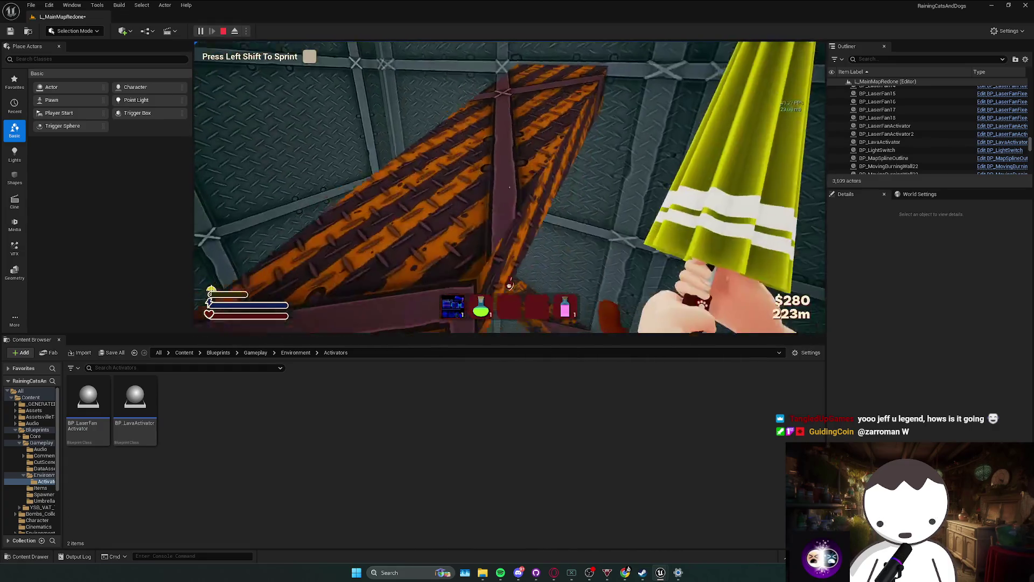
key("Escape")
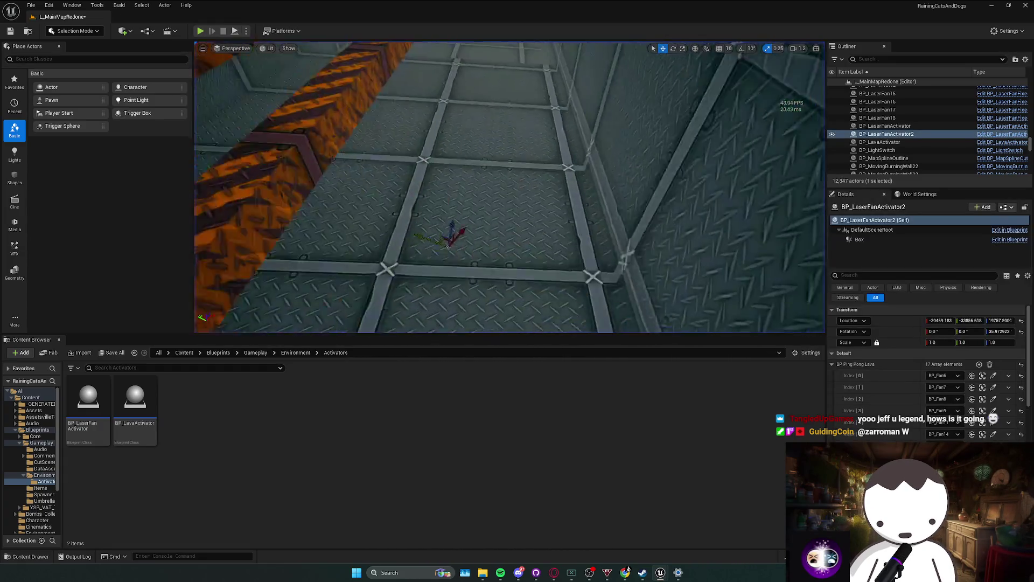
Use Play From Here on a floor spot, walk forward, then stop.
right_click(508, 178)
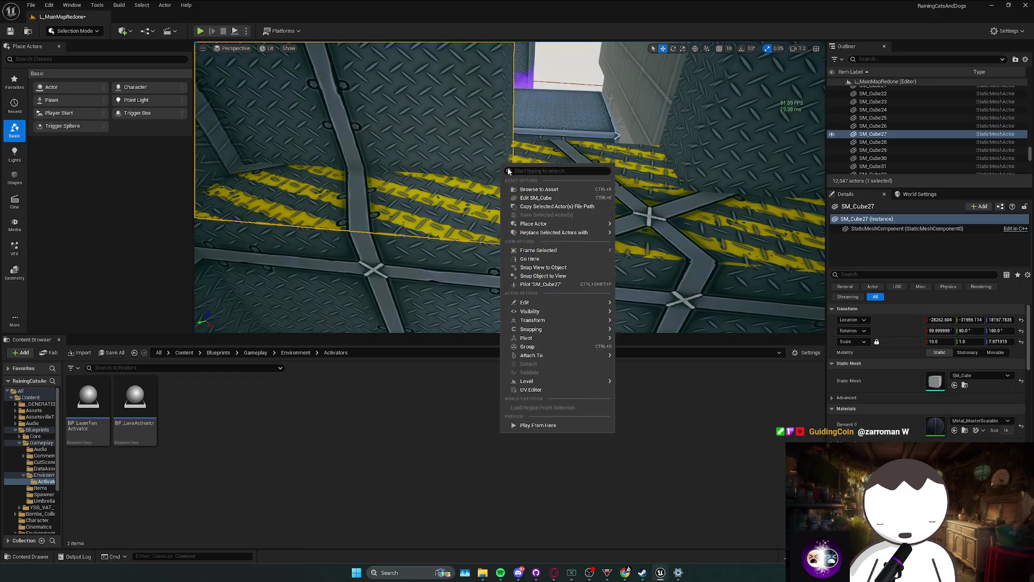
right_click(617, 170)
left_click(640, 429)
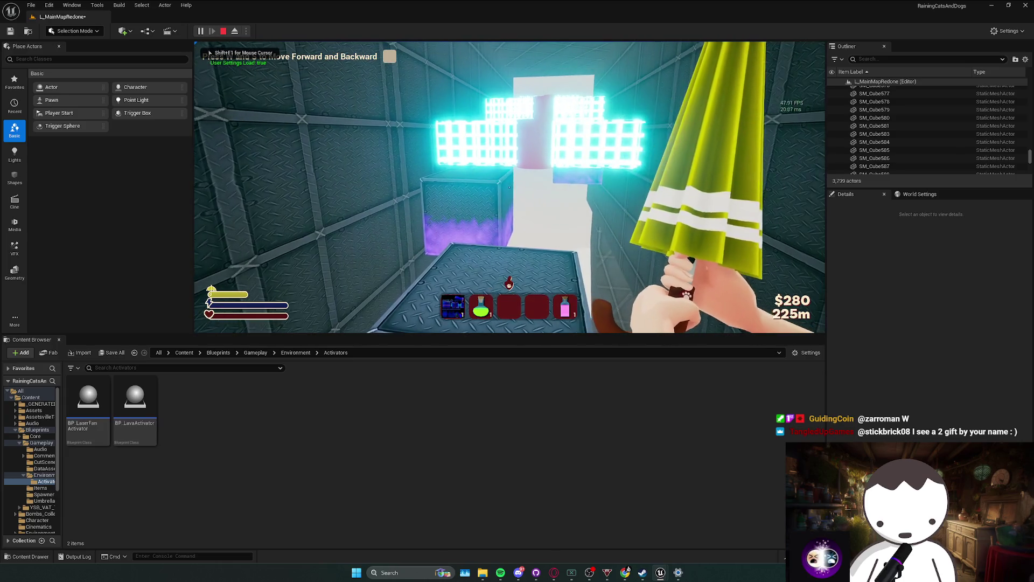
key("w")
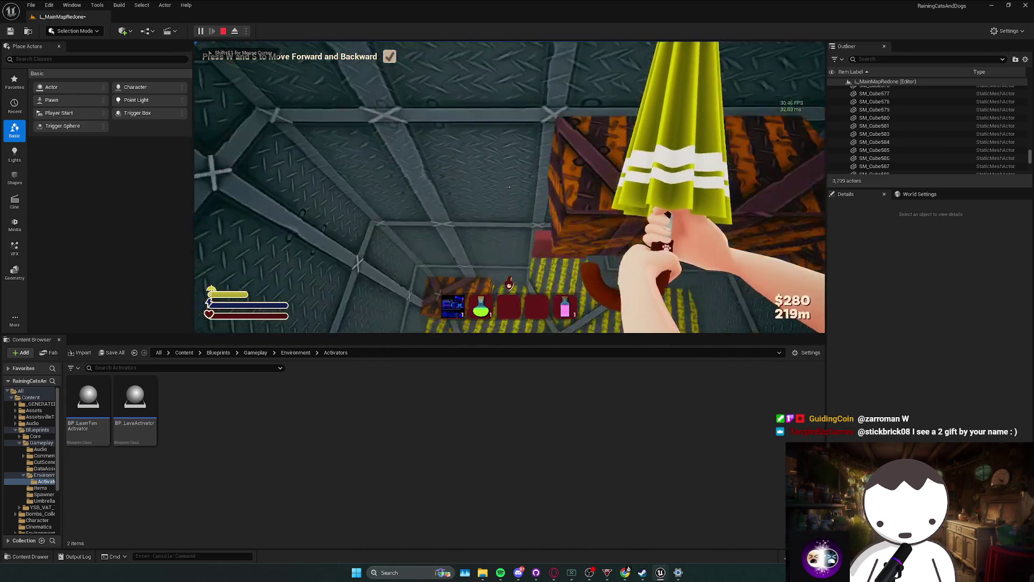
key("Escape")
Fly the view to the grey box, run a short play-test, then frame the activator.
left_click_drag(244, 105, 244, 105)
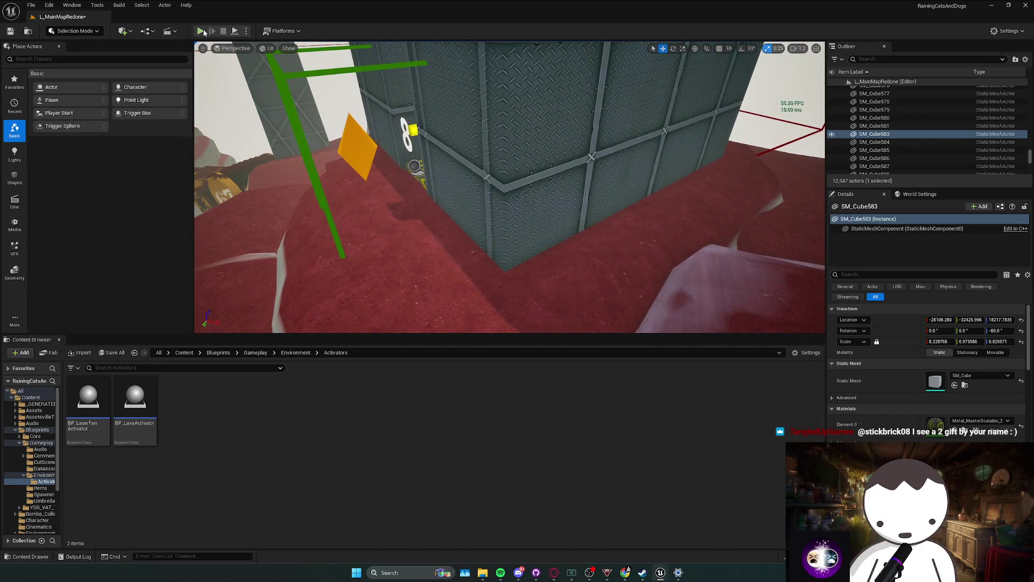
key("alt+p")
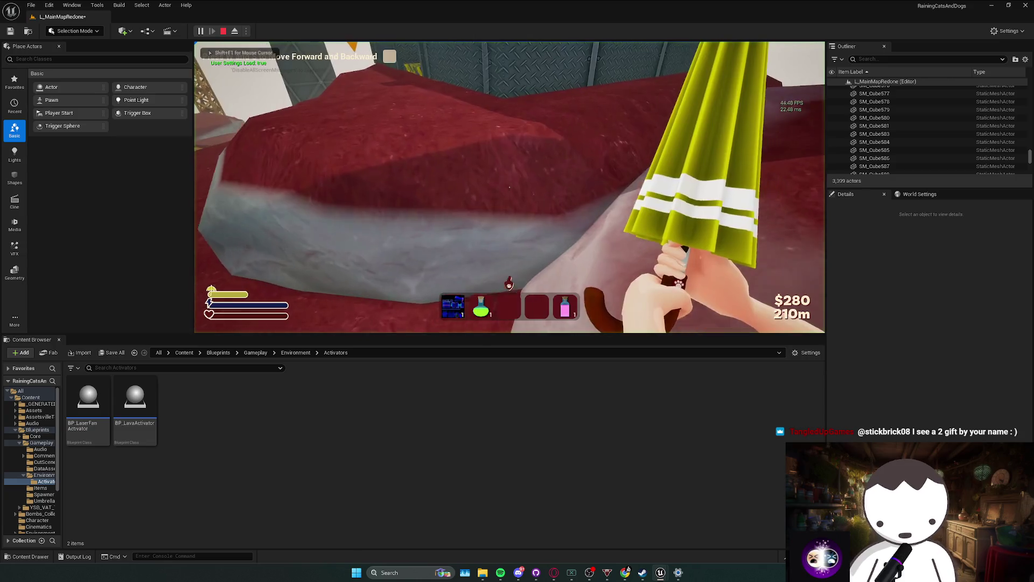
key("w")
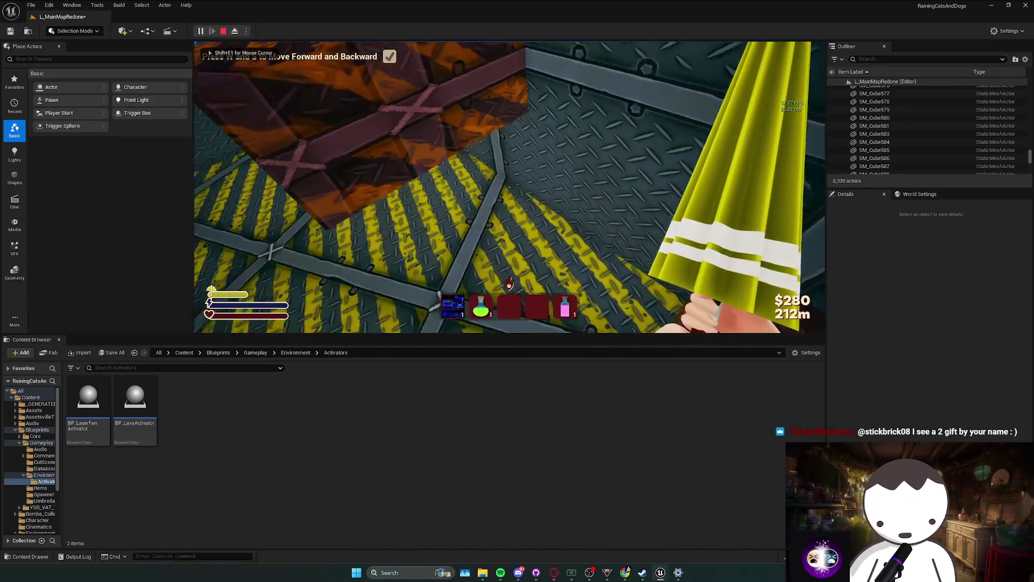
key("Escape")
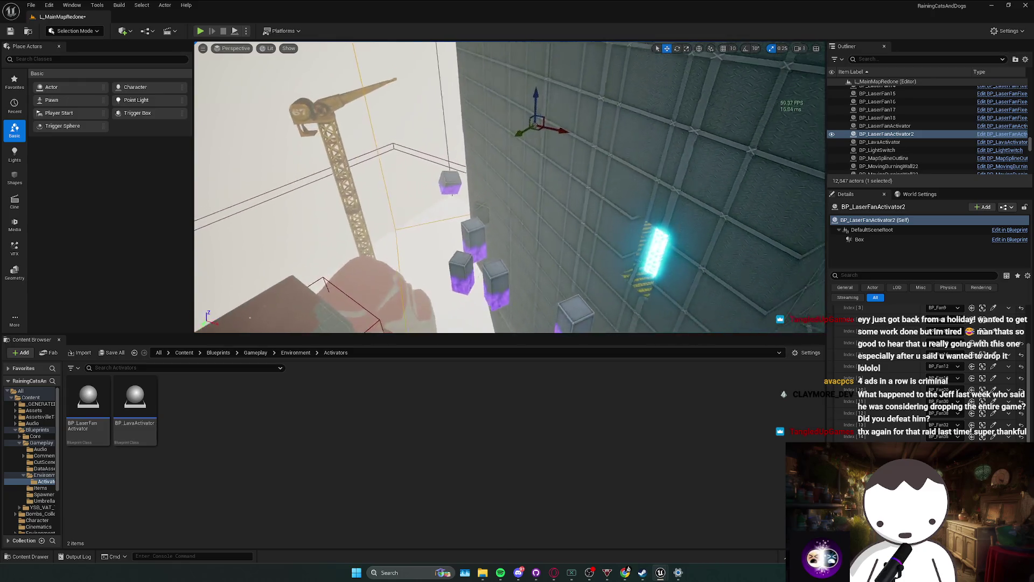
key("f")
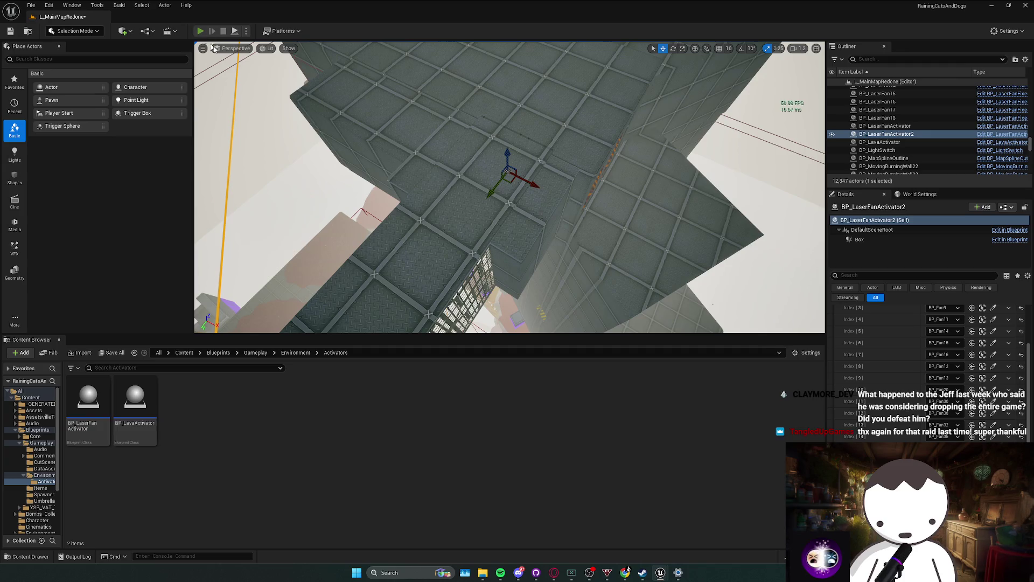
Play-test along the corridor past the glowing laser wall, then stop and pull back to a wide shot.
key("alt+p")
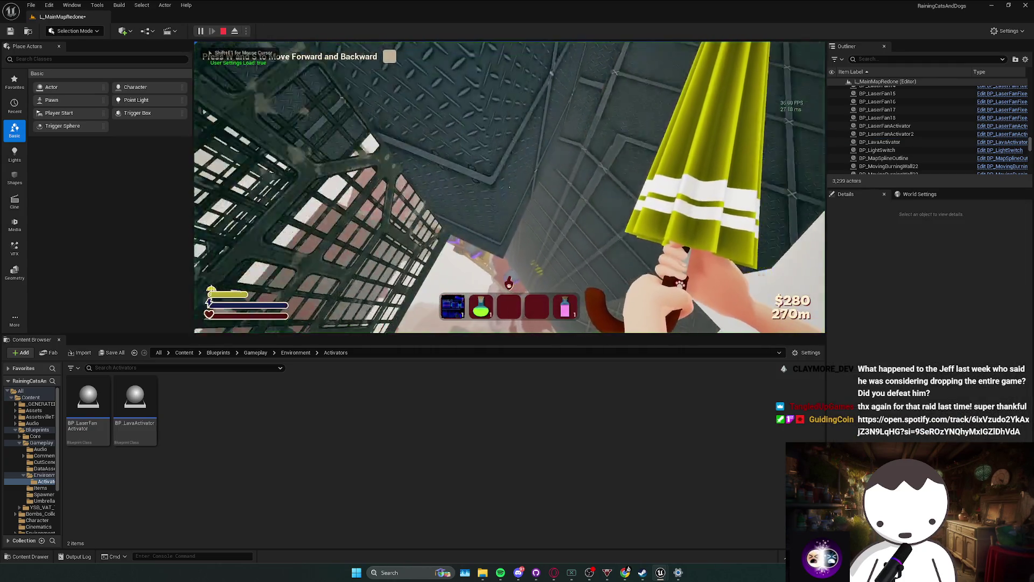
key("w")
key("s")
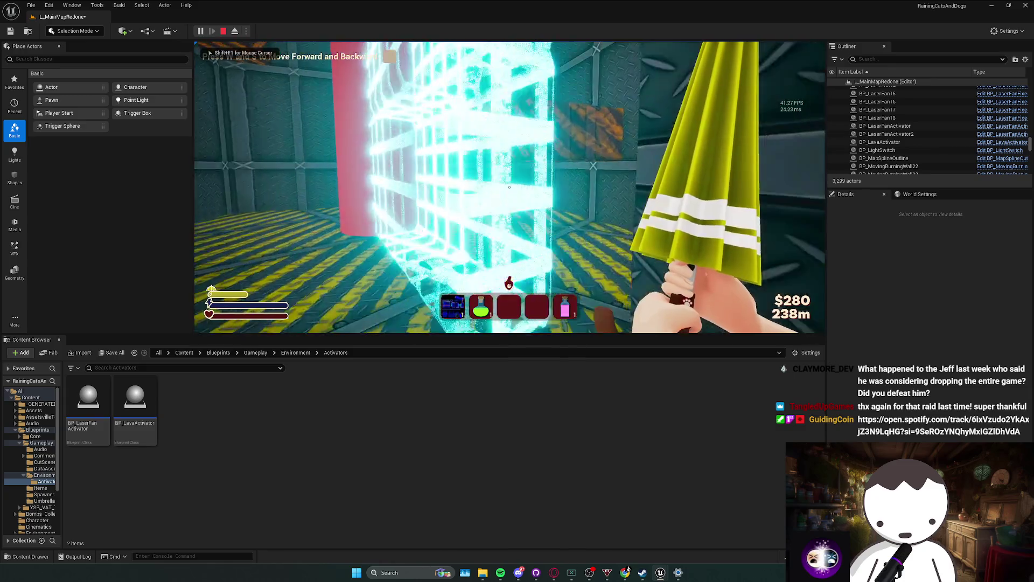
key("w")
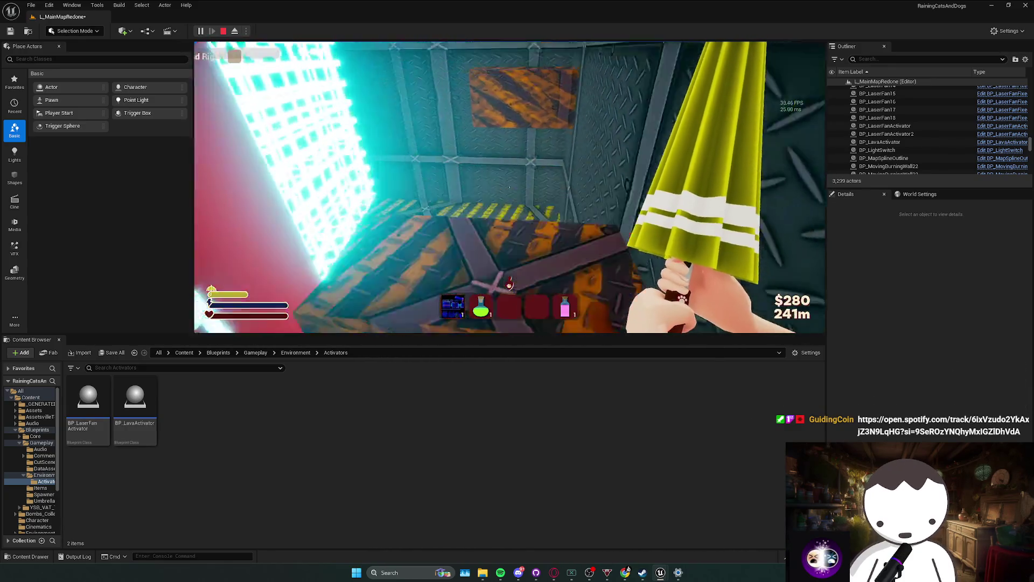
key("s")
key("a")
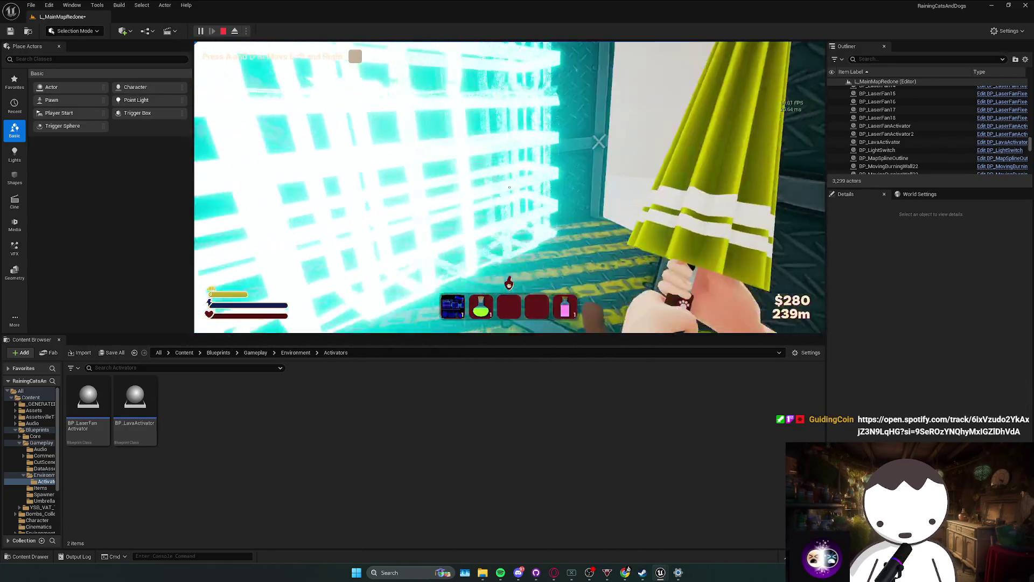
key("w")
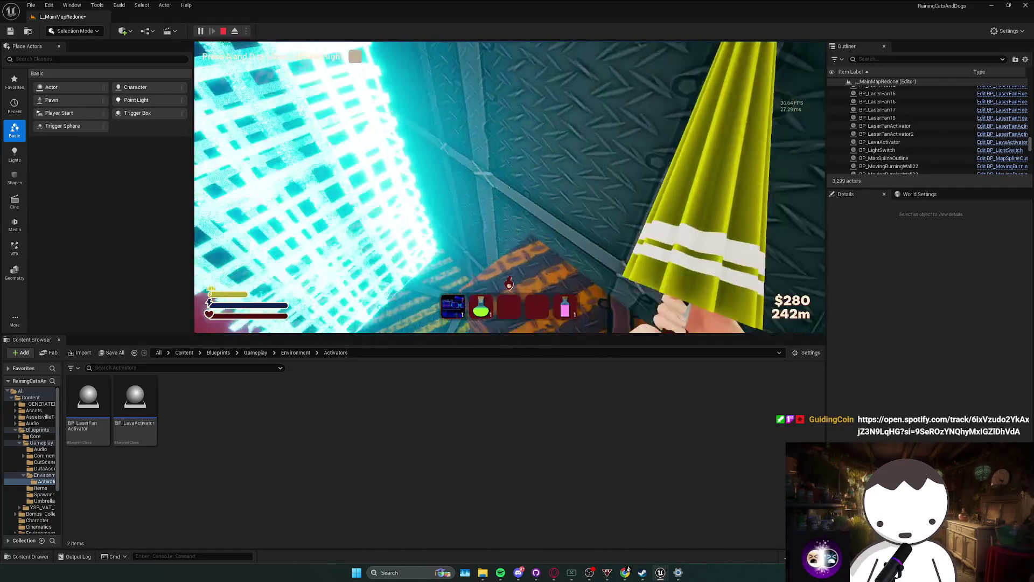
key("s")
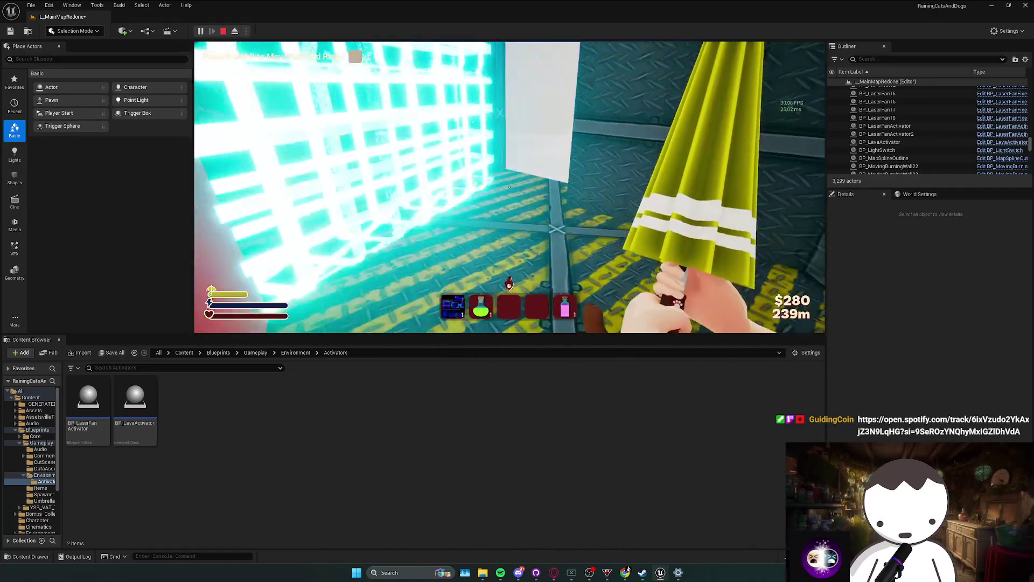
key("w")
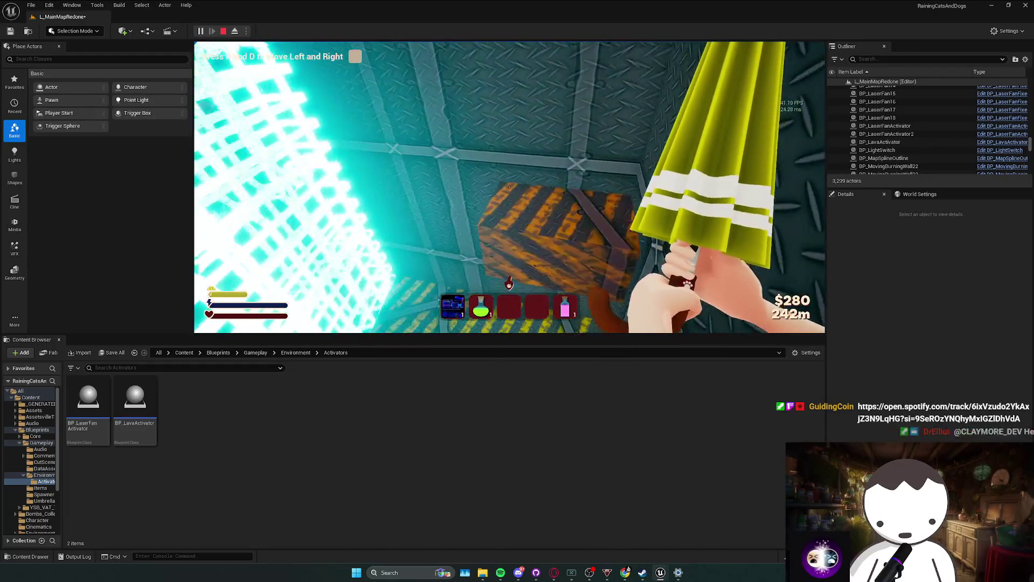
key("a")
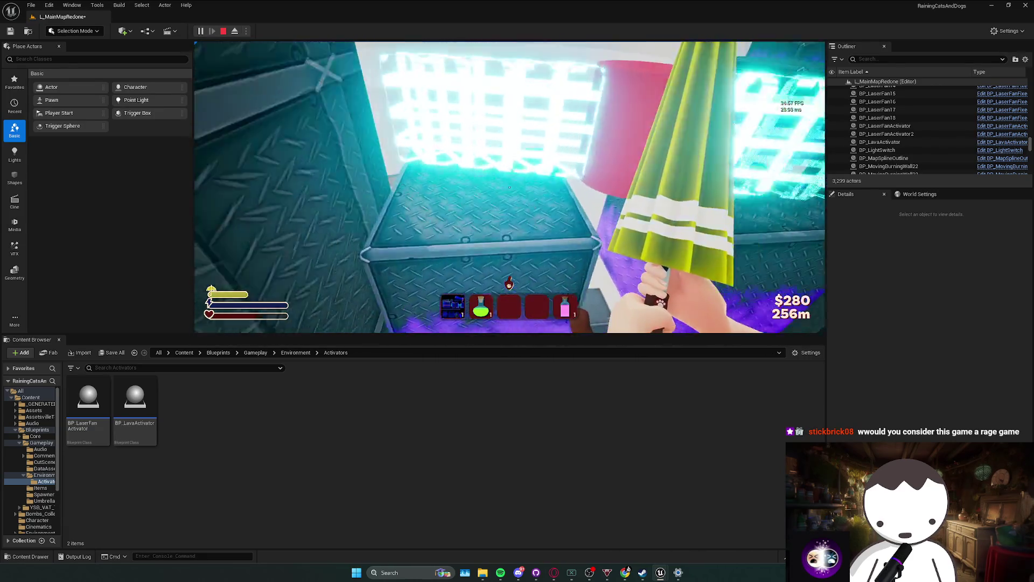
key("Escape")
key("f")
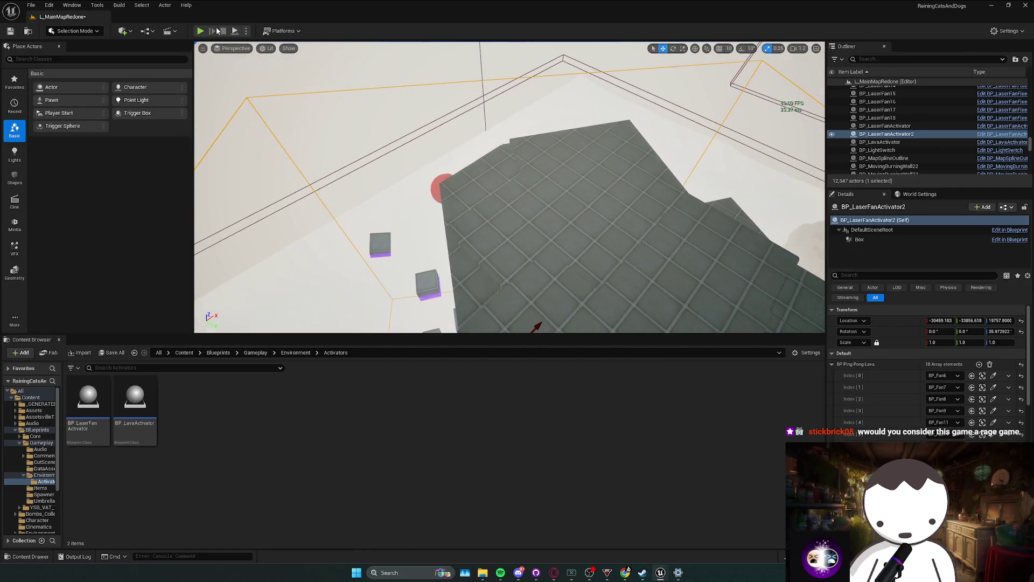
Run a quick play-test of the fan section and stop it.
left_click(200, 30)
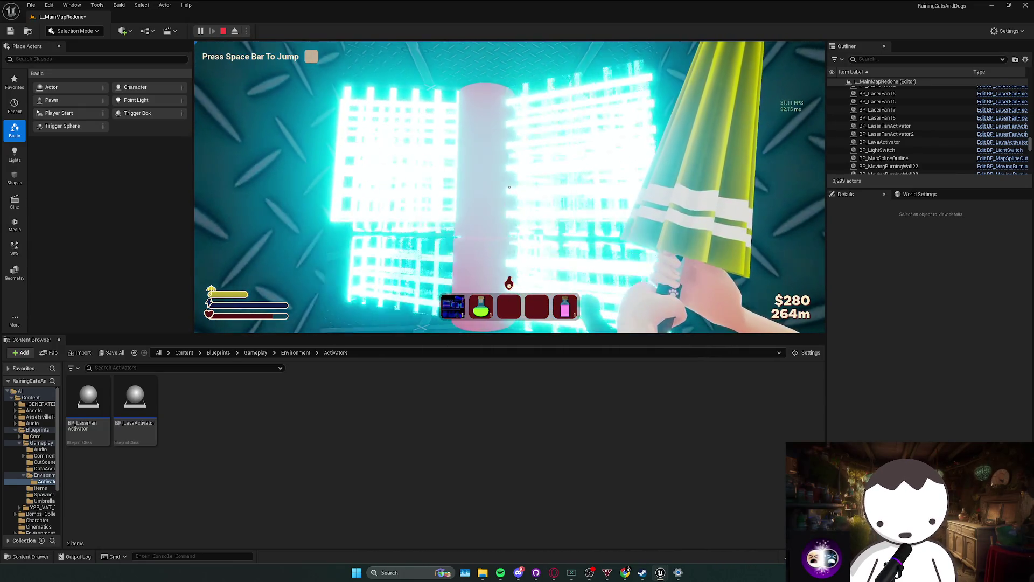
key("Escape")
left_click(886, 134)
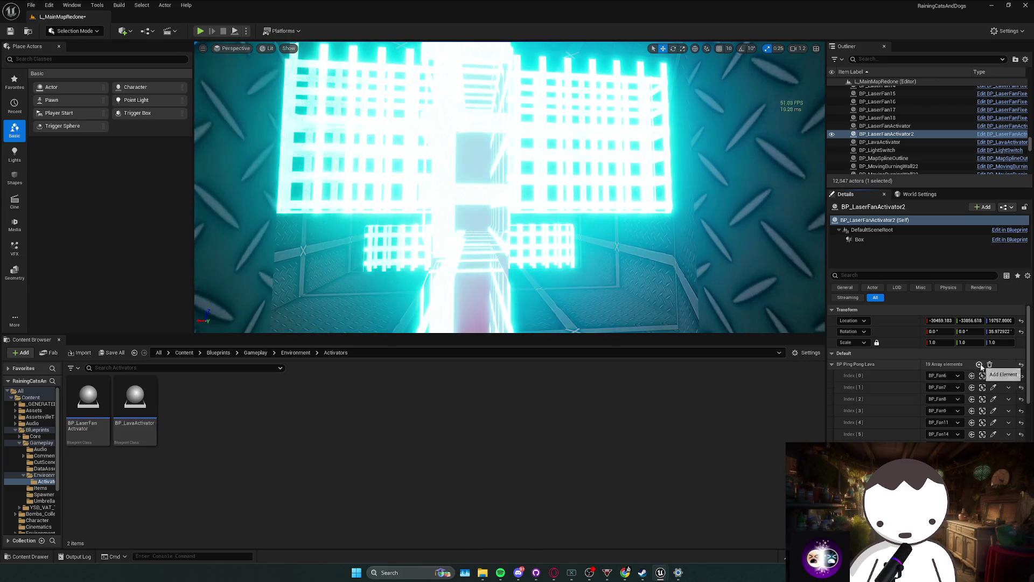
scroll(948, 377, "down", 4)
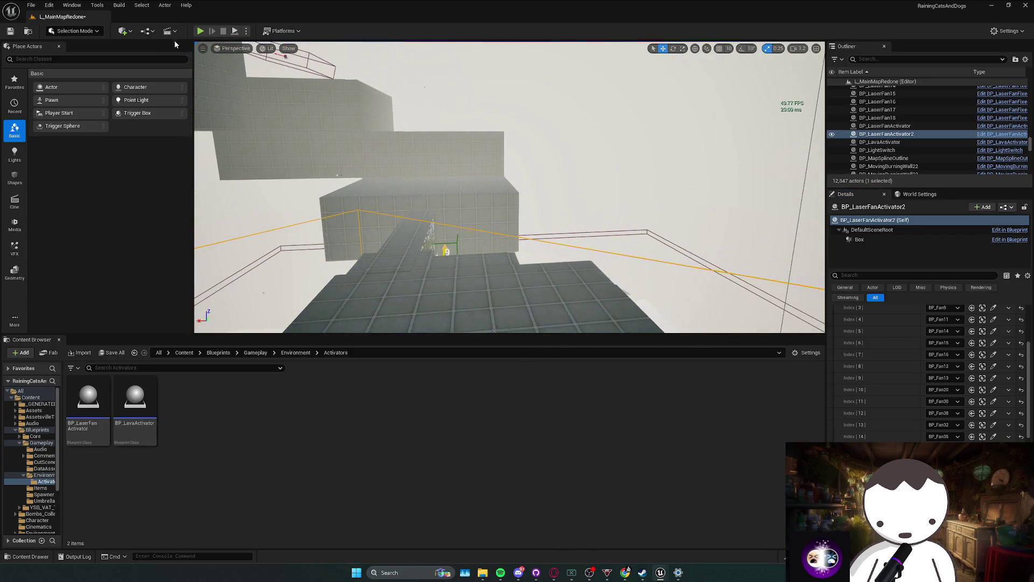
Play-test again, moving the character through the fan section, then stop.
key("alt+p")
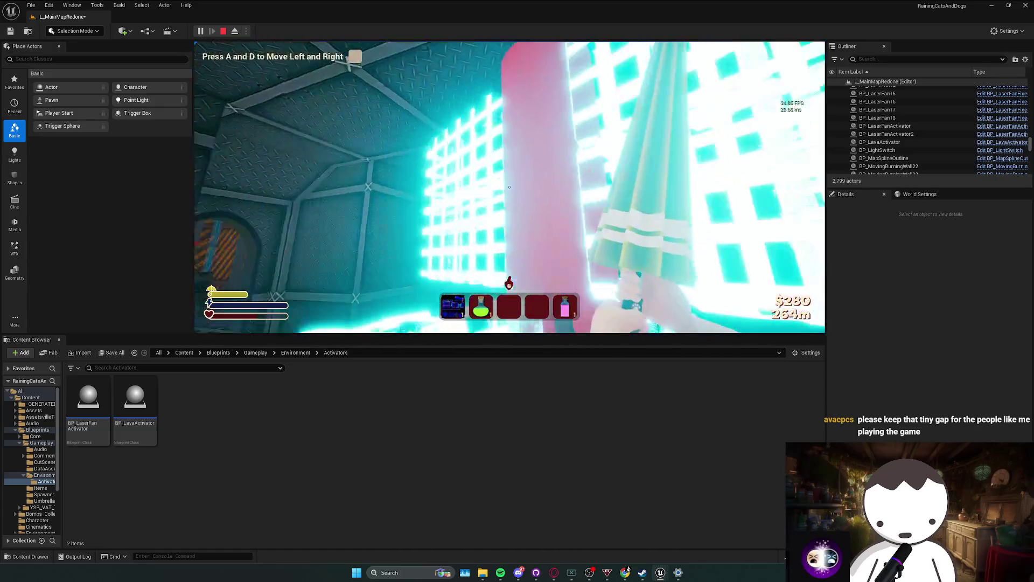
key("a")
key("d")
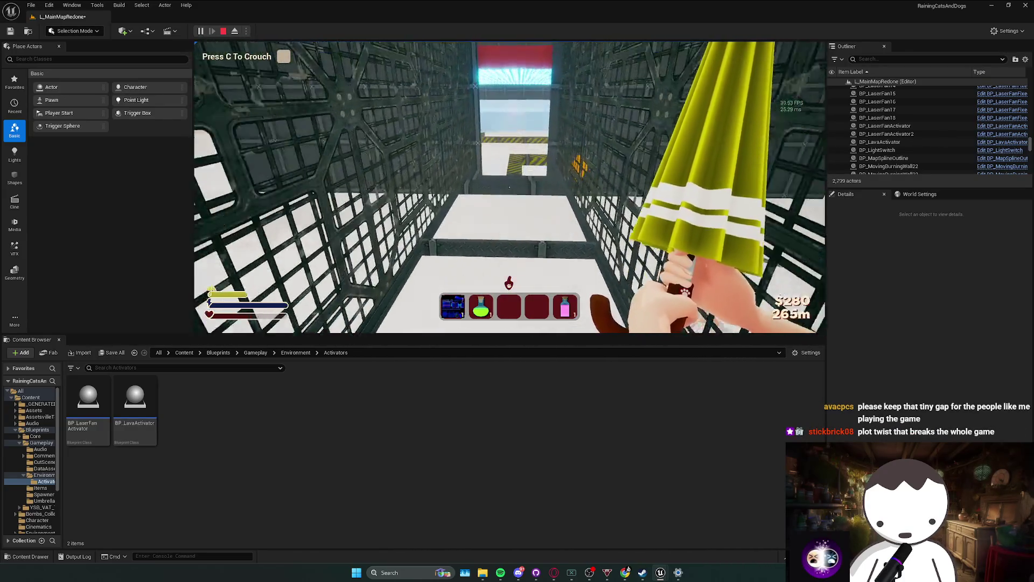
key("Escape")
Frame the BP_LaserFanActivator2 box, save L_MainMapRedone, and switch to the stream dashboard.
key("w")
key("f")
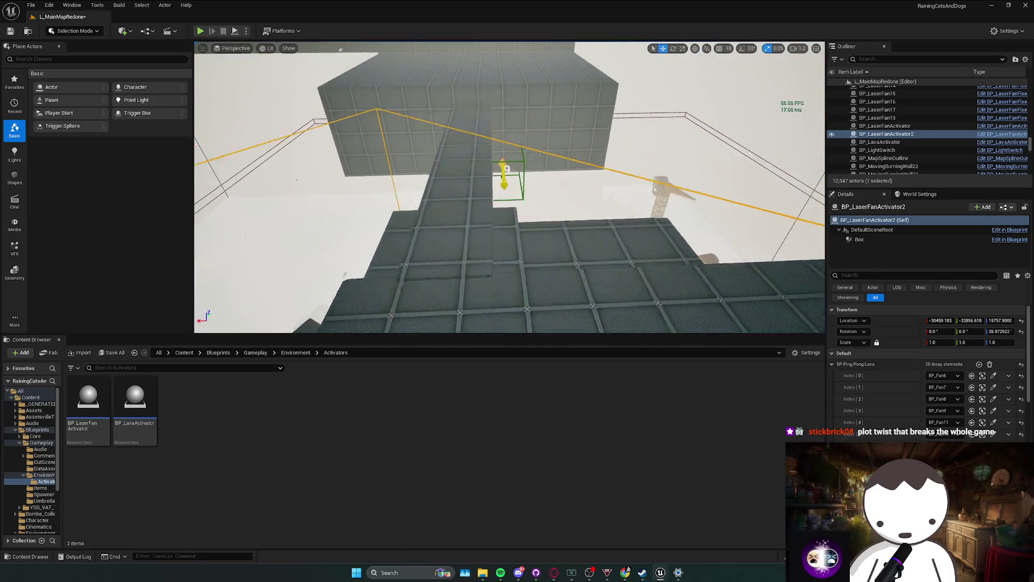
key("ctrl+s")
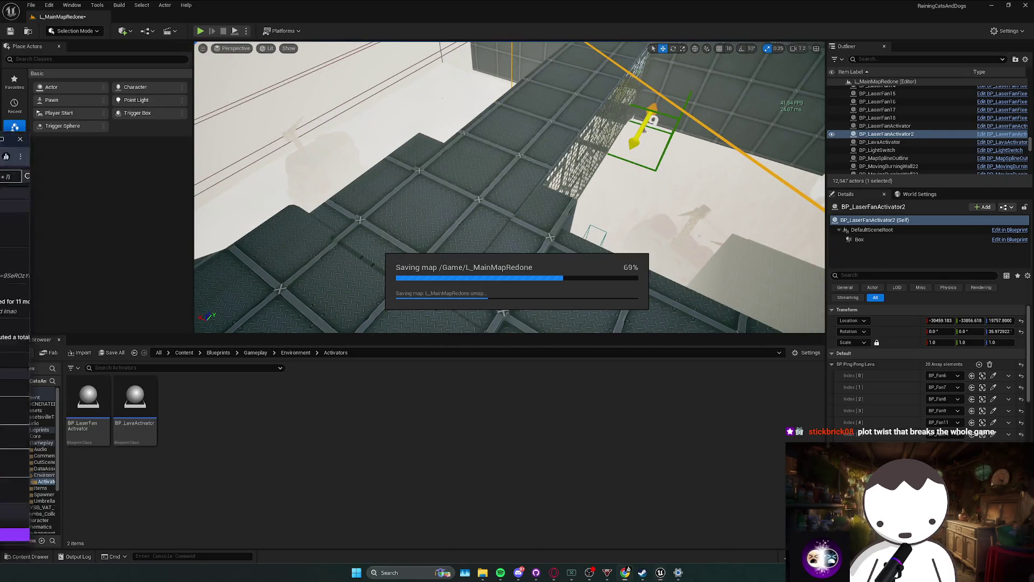
key("alt+Tab")
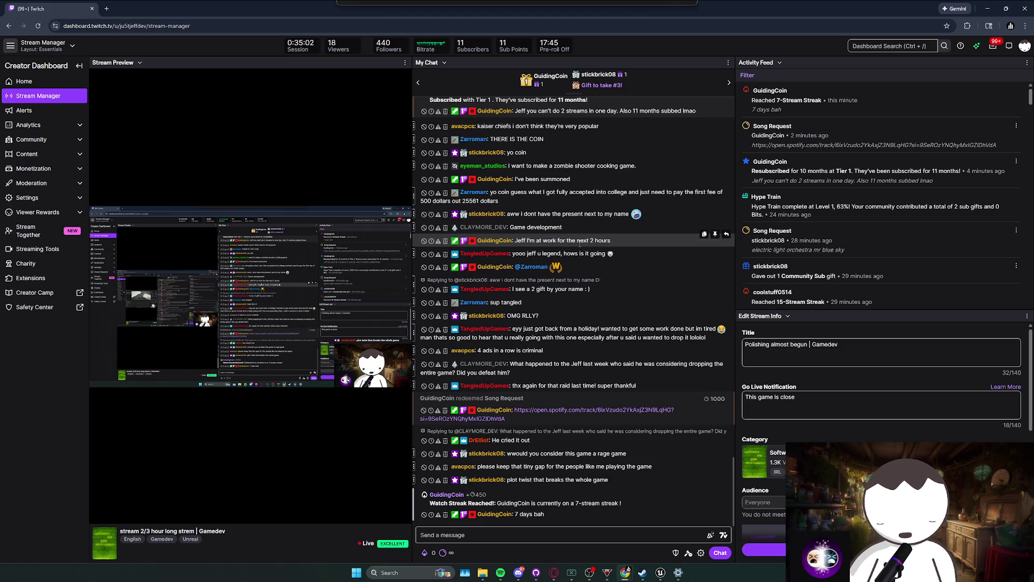
double_click(584, 214)
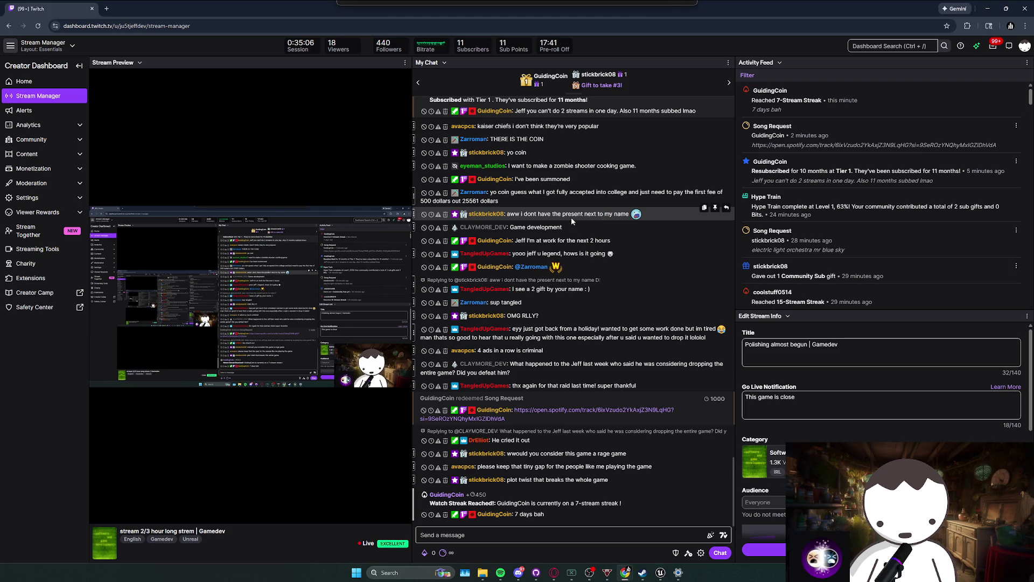
double_click(539, 214)
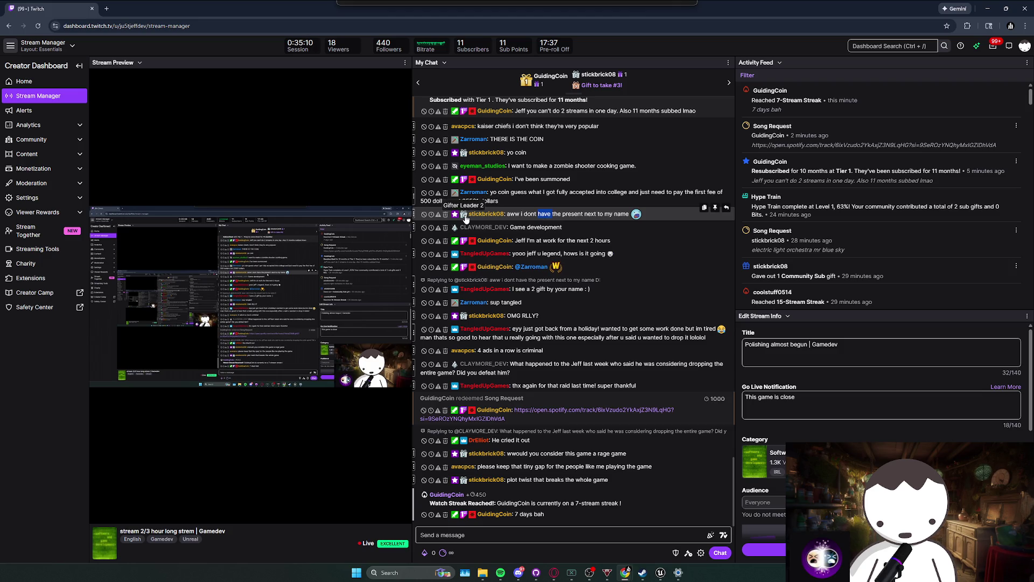
left_click(501, 200)
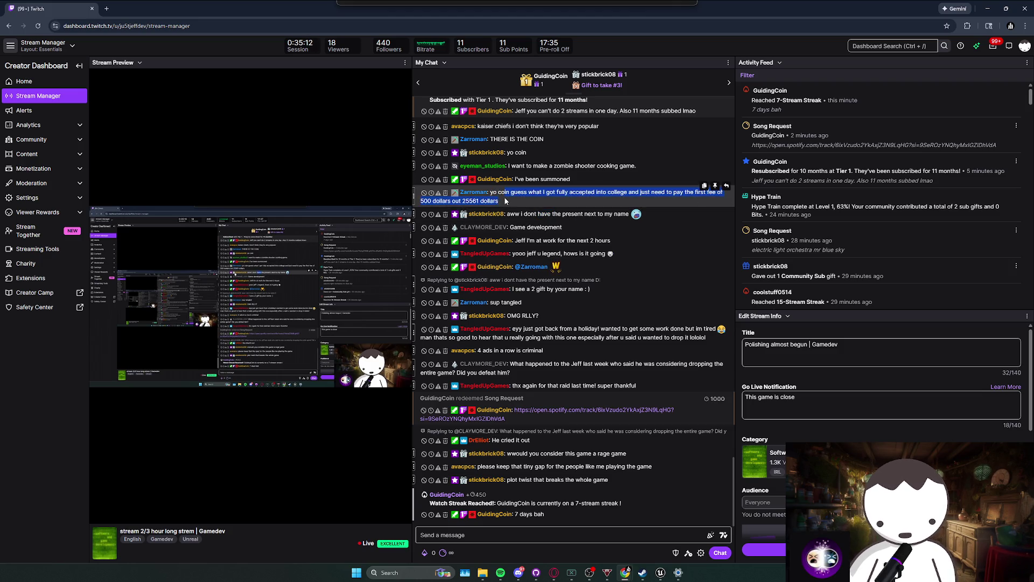
left_click(509, 199)
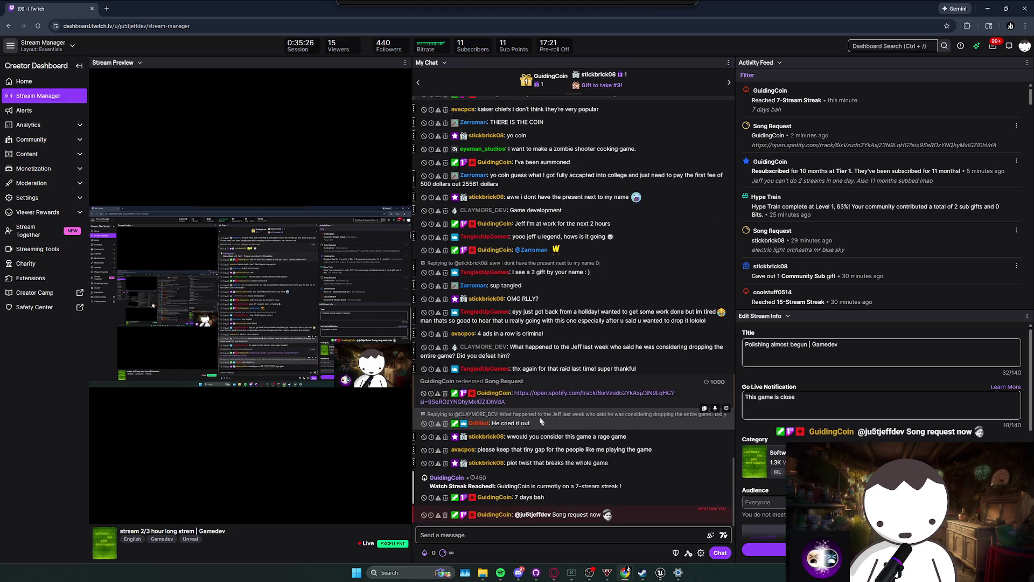
mouse_move(560, 356)
left_mouse_down()
mouse_move(510, 348)
mouse_move(585, 347)
left_mouse_up()
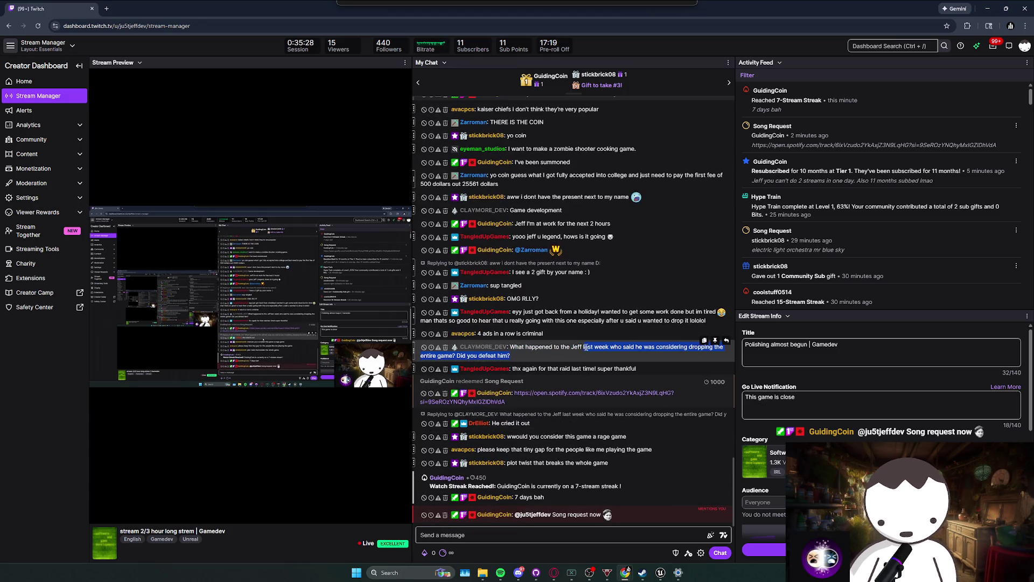
left_click(664, 363)
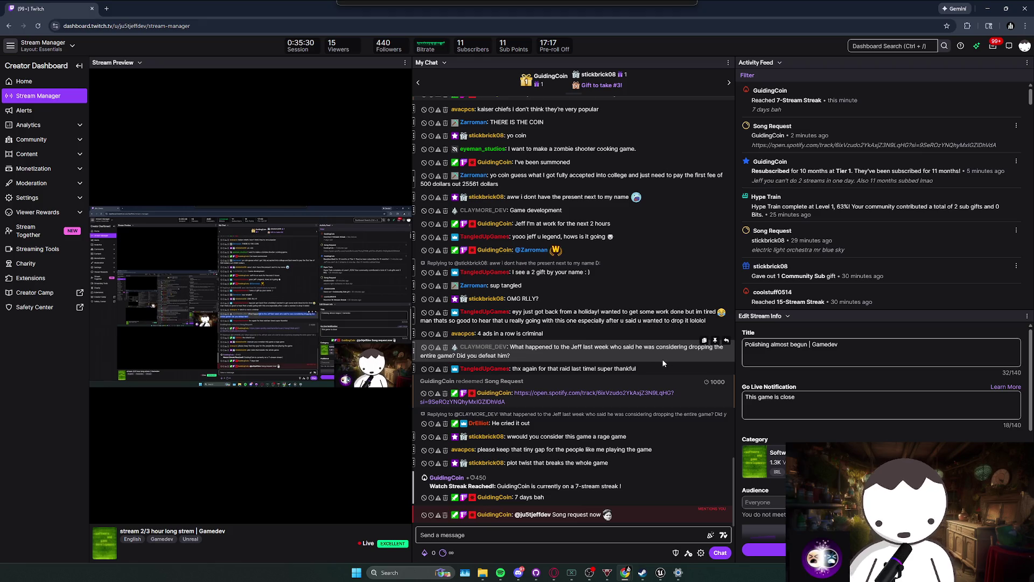
triple_click(604, 355)
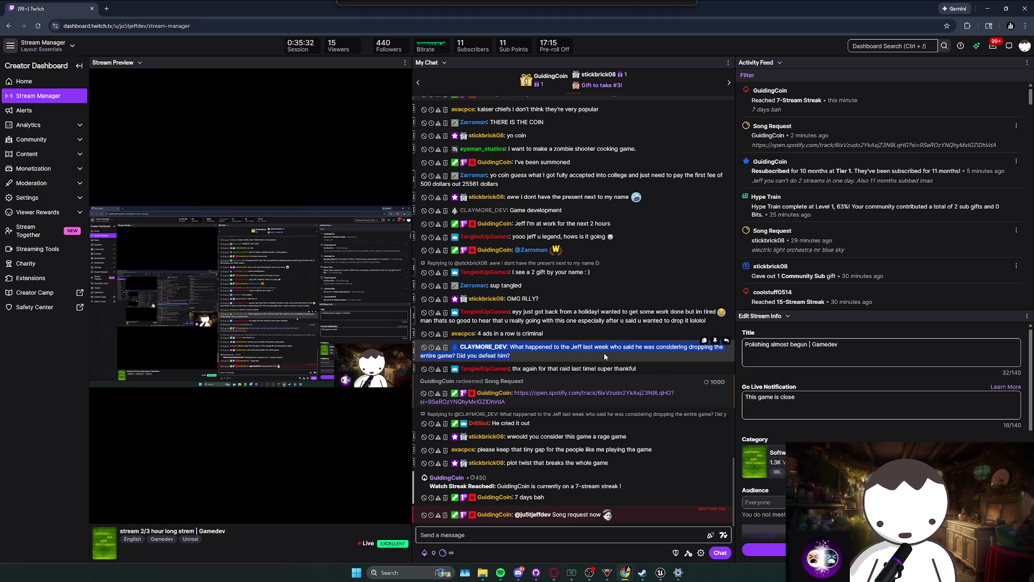
left_click(536, 361)
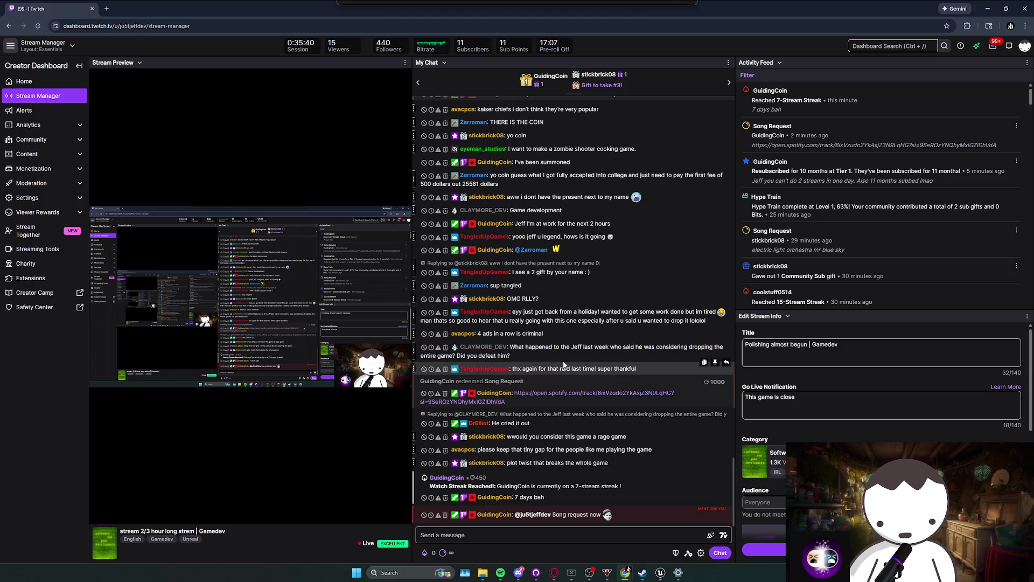
Back in Unreal, fly the camera among the grated walls and grey tiled room.
key("alt+Tab")
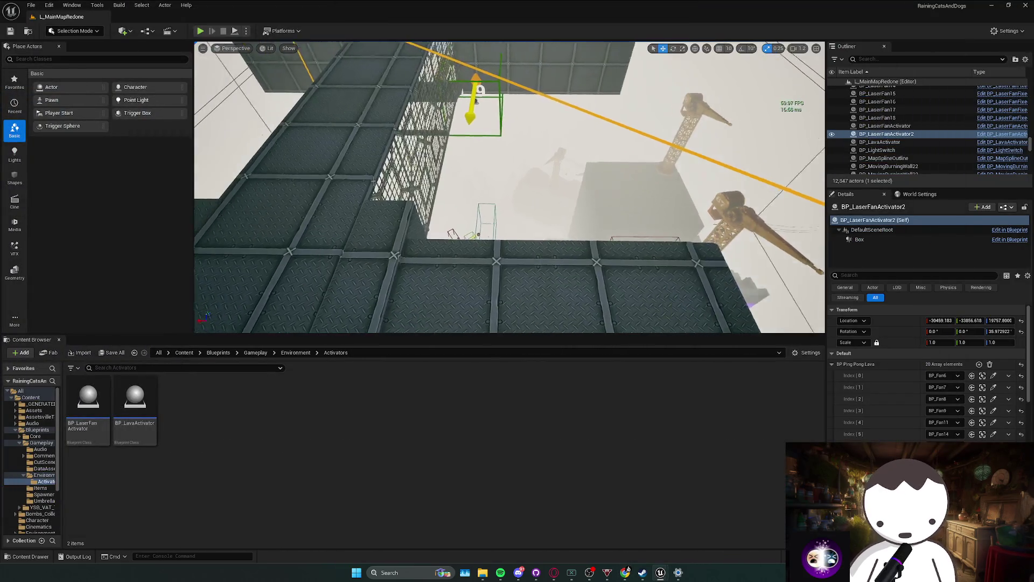
key("w")
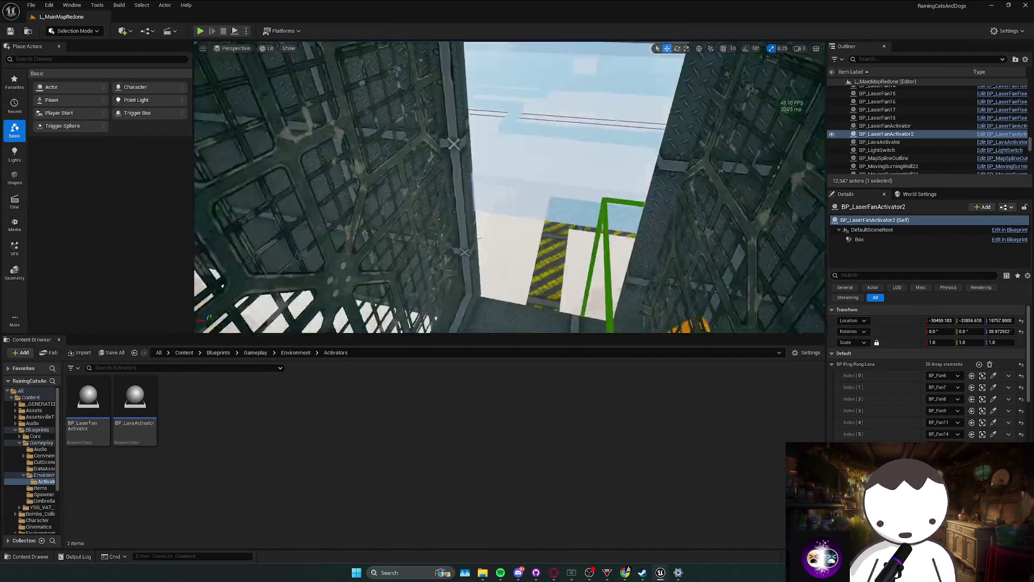
key("w")
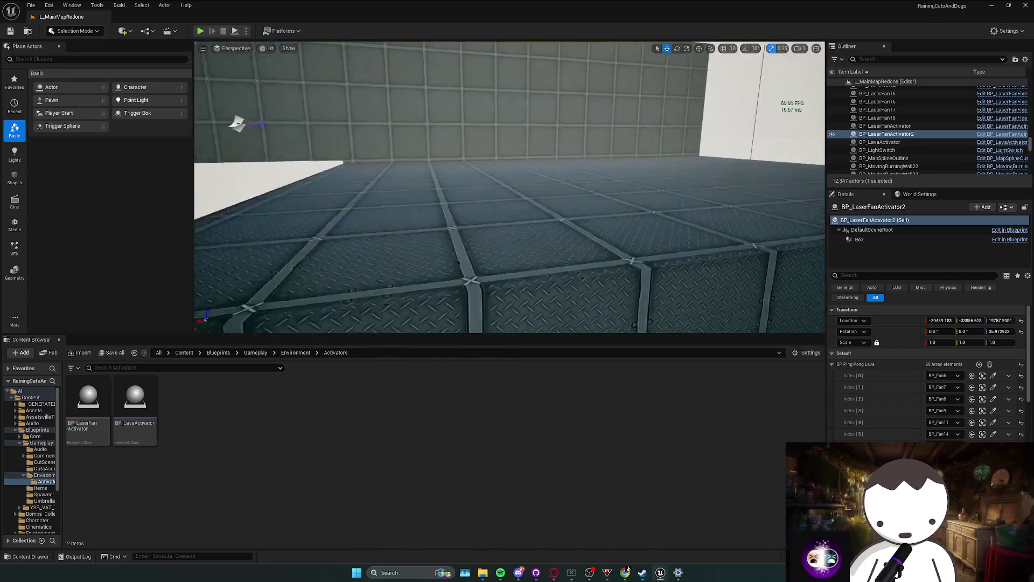
key("w")
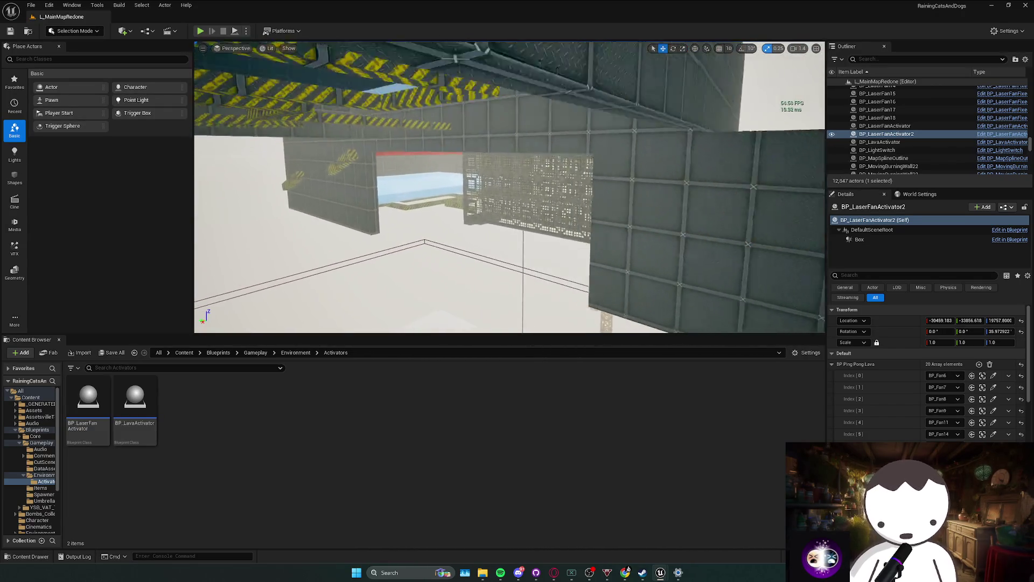
key("w")
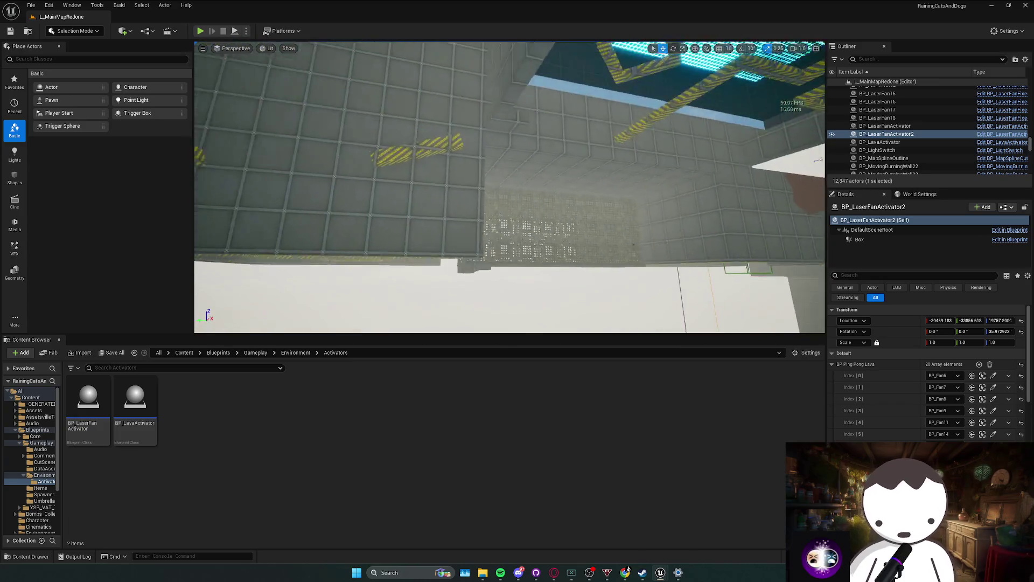
key("w")
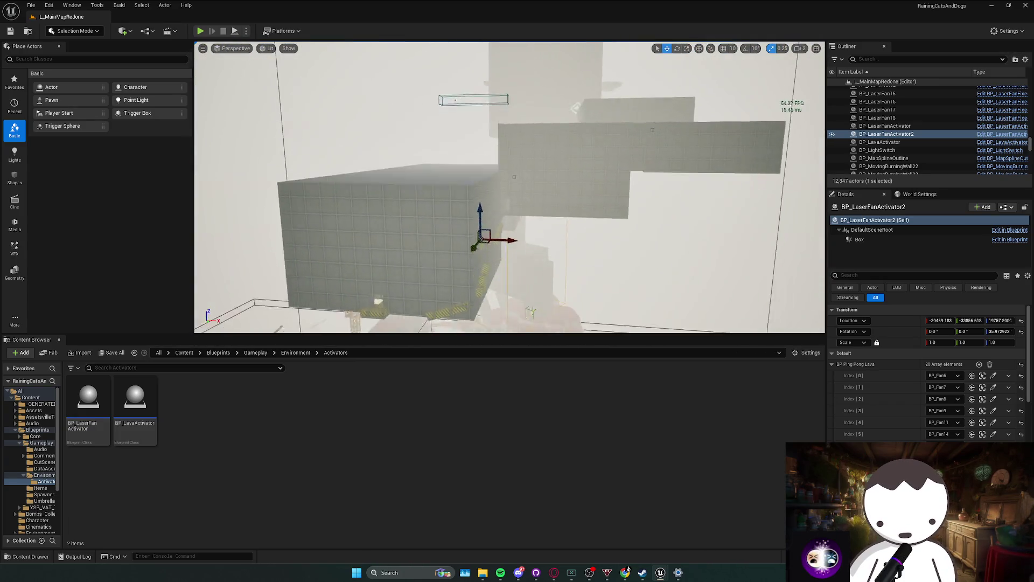
key("w")
key("Escape")
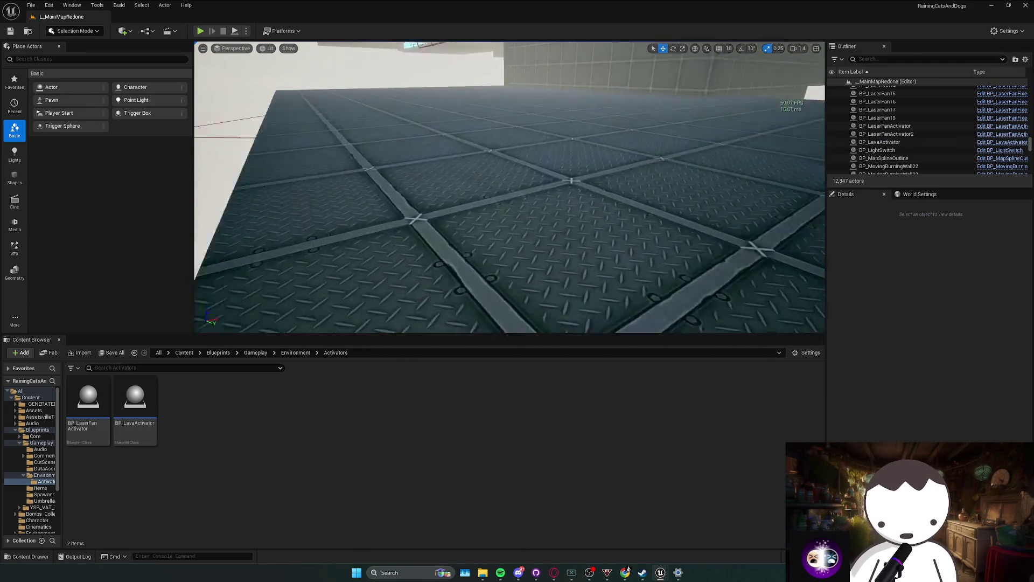
key("w")
scroll(510, 187, "down", 1)
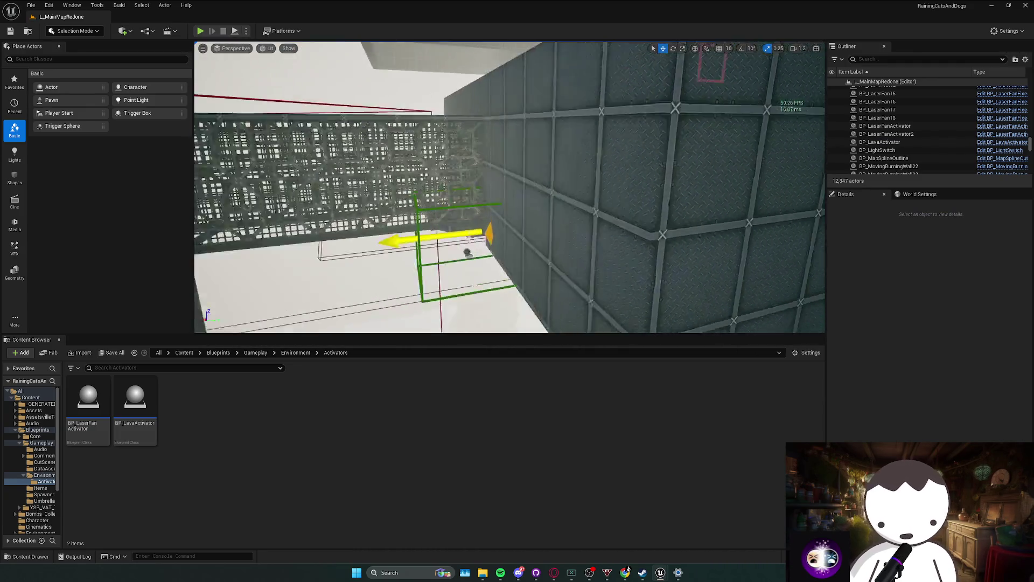
key("w")
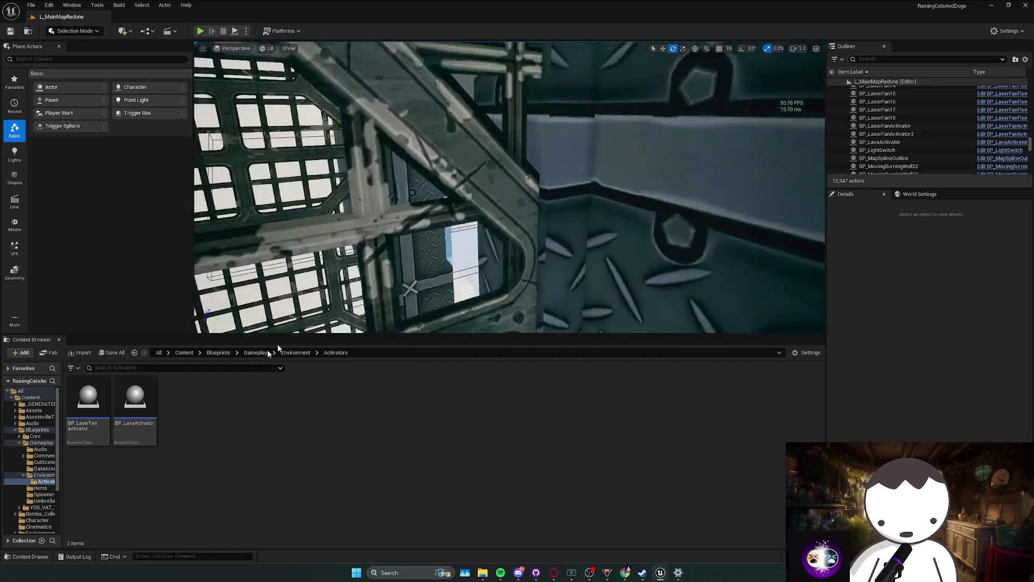
key("e")
Duplicate BP_LavaActivator as BP_CrushingCeilingActivator, then select the cyan grid ceiling mesh.
right_click(127, 416)
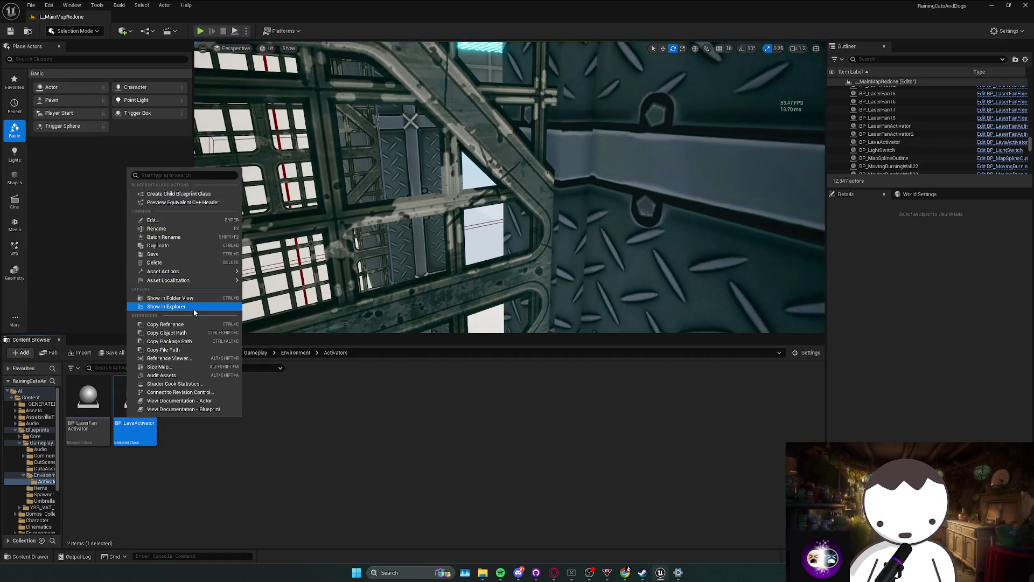
left_click(184, 247)
type("BP_")
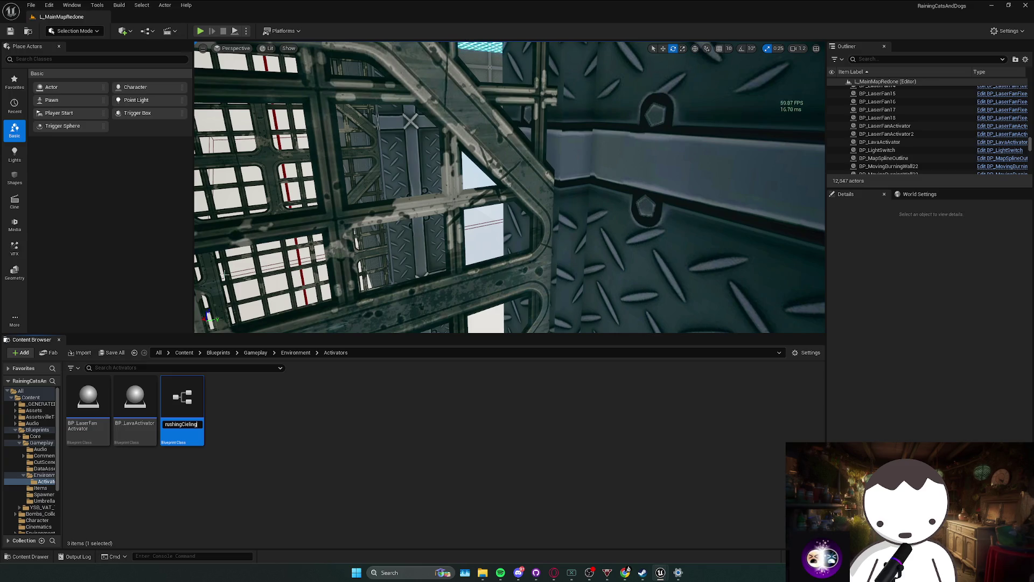
key("Return")
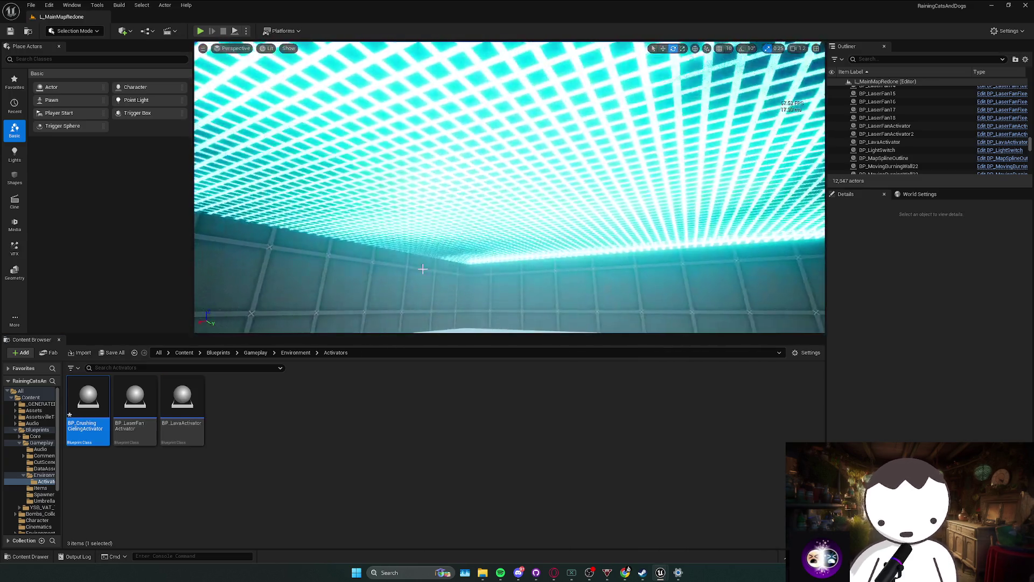
left_click(502, 241)
right_click(502, 240)
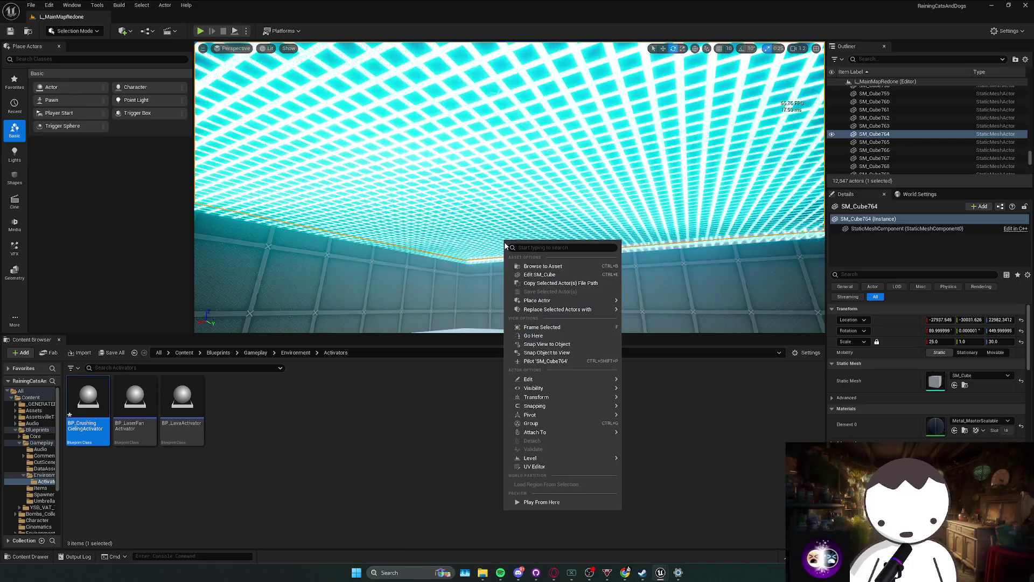
Glance at the SM_Cube mesh, then open the BP_SlowCeiling Blueprint from its actor in the level.
left_click(538, 272)
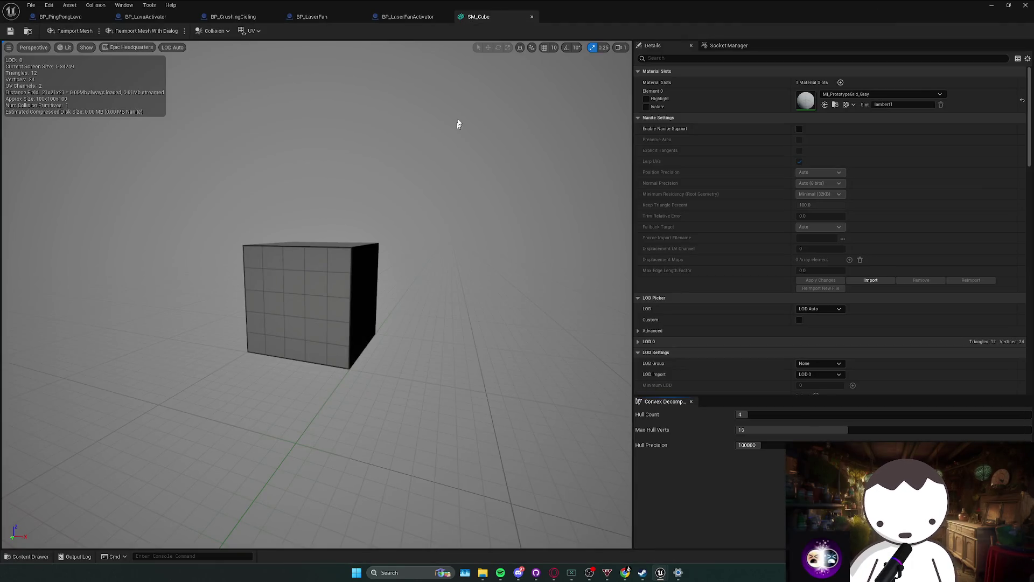
left_click(531, 19)
left_click(557, 17)
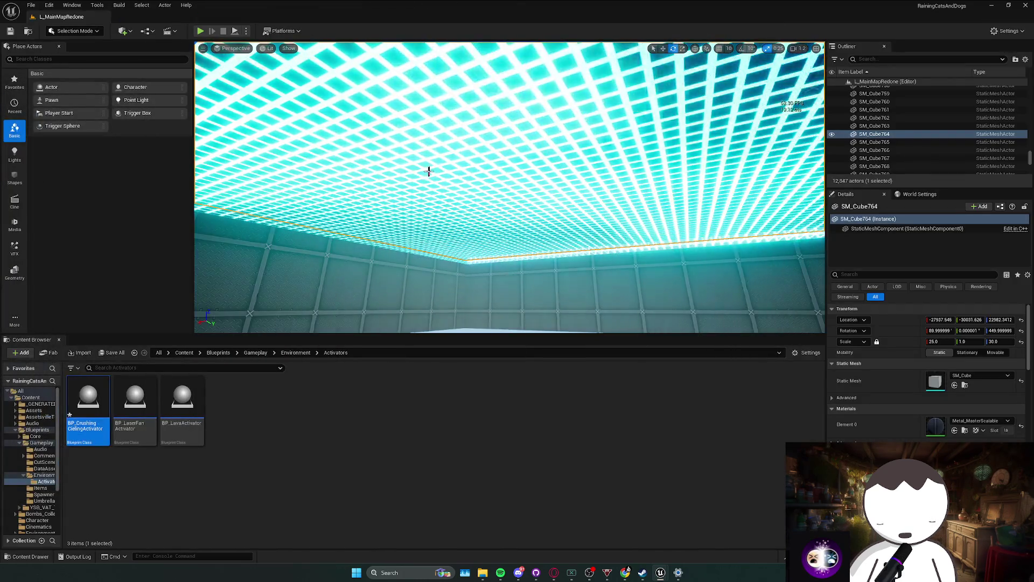
left_click(714, 148)
right_click(714, 148)
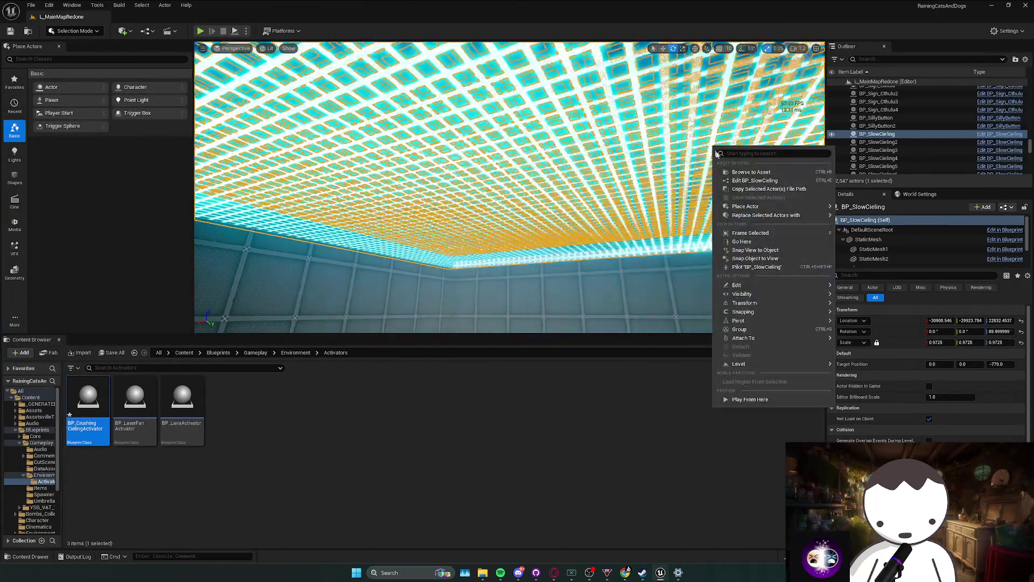
left_click(750, 181)
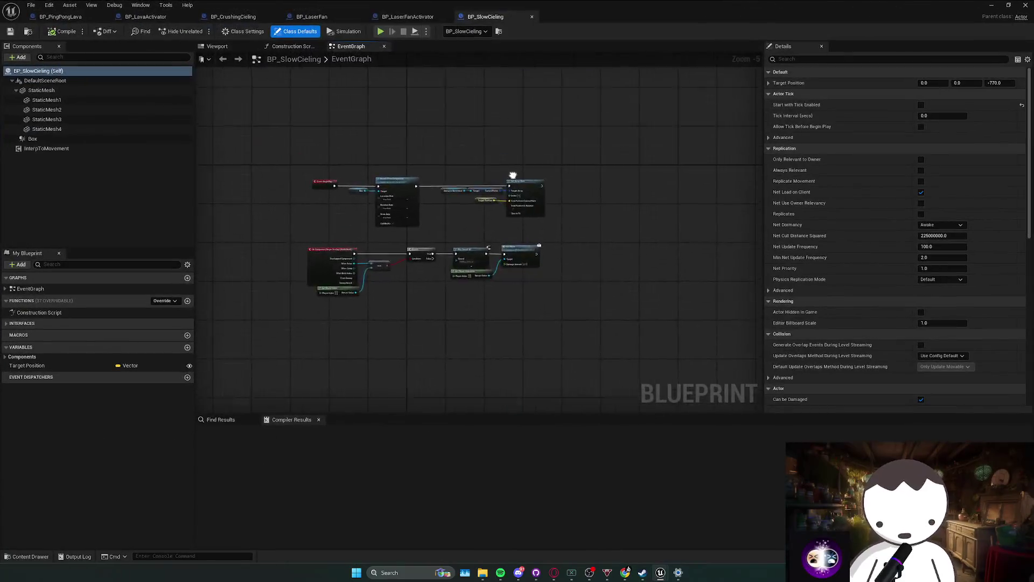
scroll(375, 226, "up", 2)
Recompile BP_LaserFan with F7, then switch to the BP_SlowCieling graph and the music player.
left_click(407, 17)
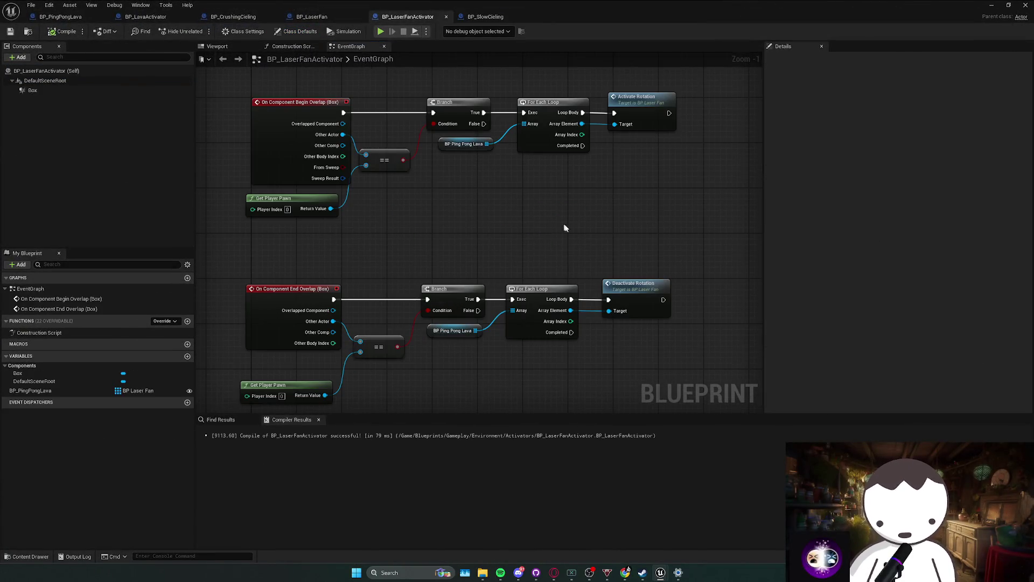
left_click(312, 17)
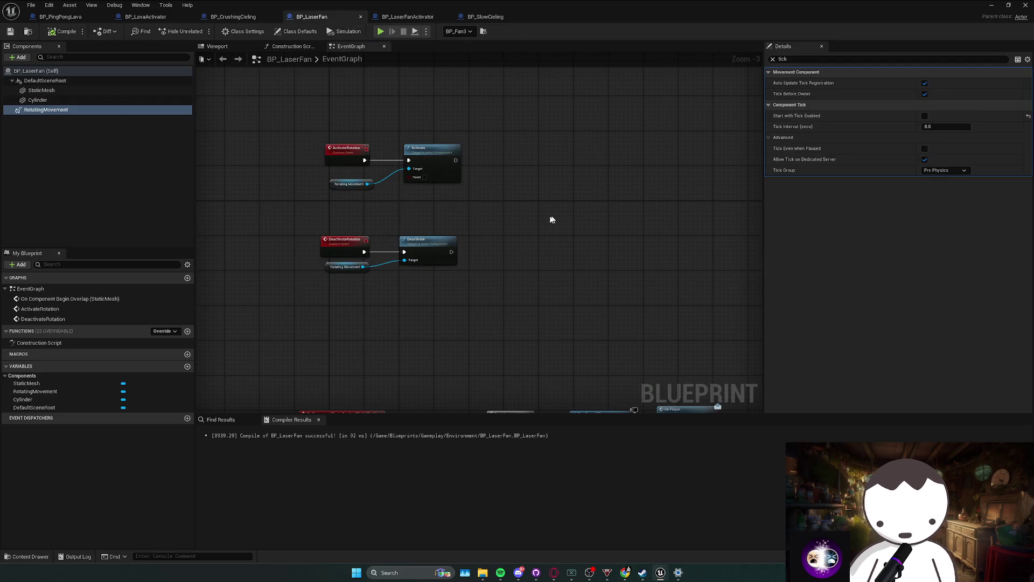
left_click_drag(591, 215, 506, 182)
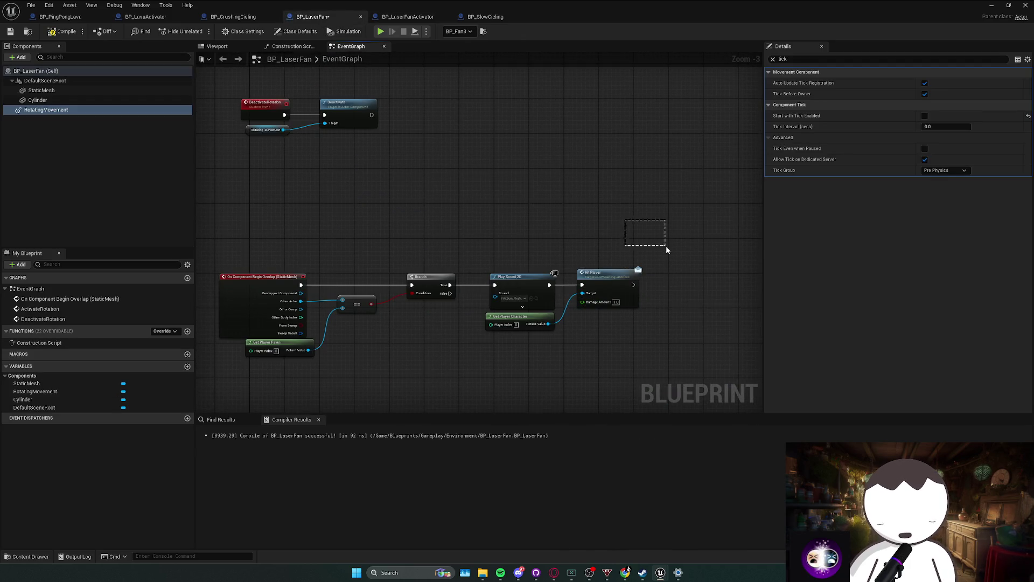
key("F7")
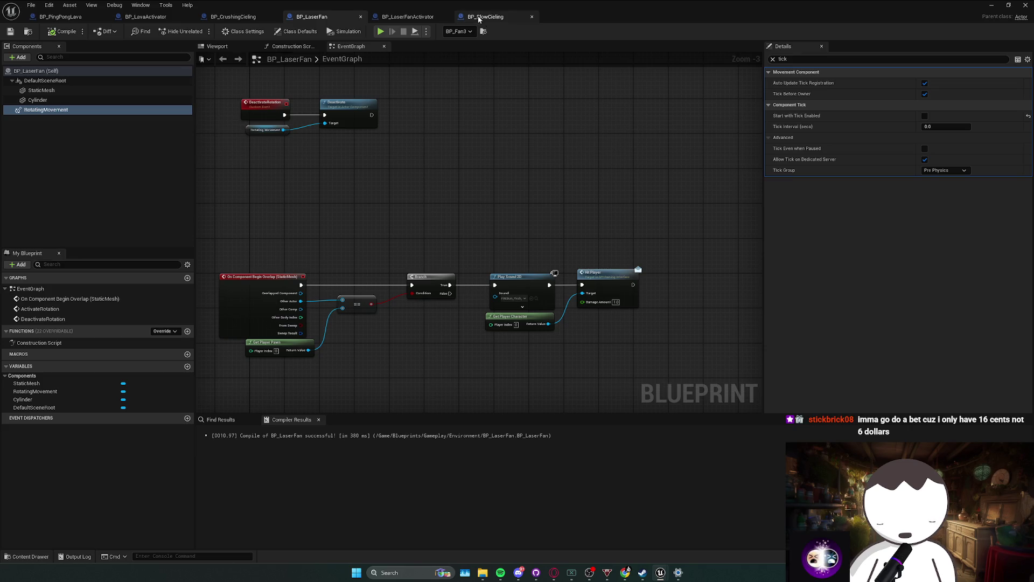
left_click(478, 17)
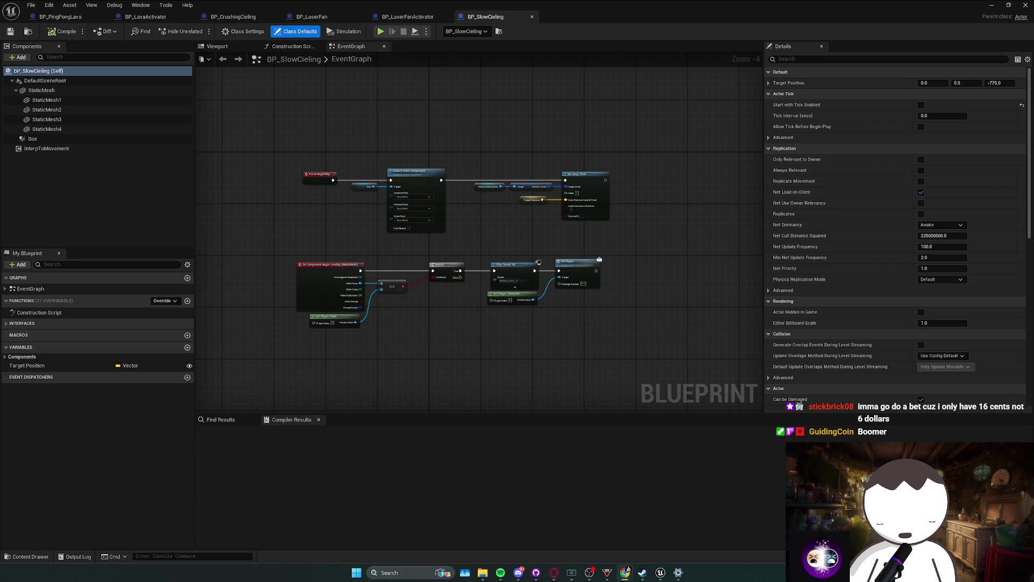
left_click(501, 572)
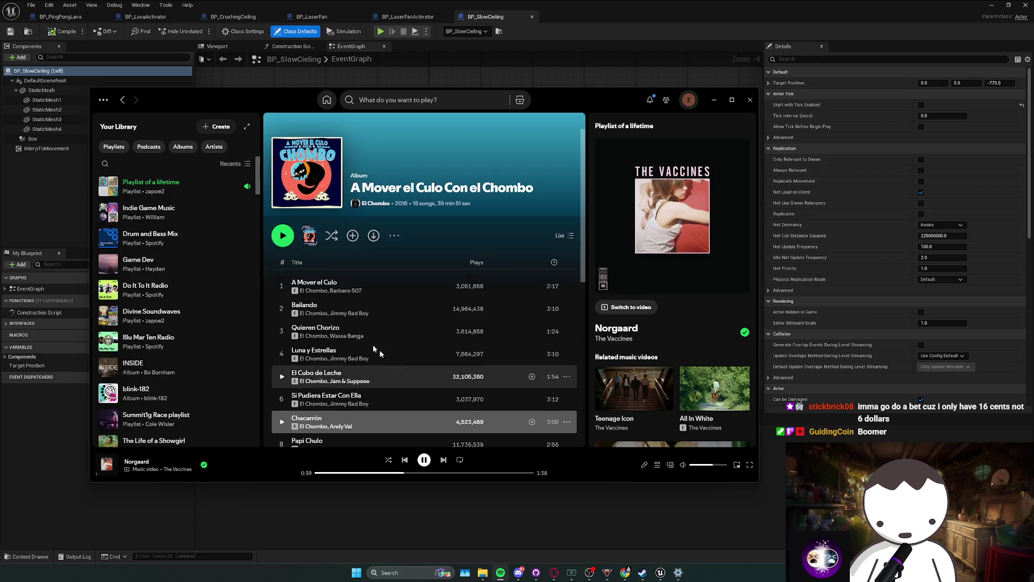
Add Chacarrón to Spotify's play queue from its track menu, then switch back to Unreal.
right_click(353, 421)
mouse_move(399, 343)
left_click(397, 278)
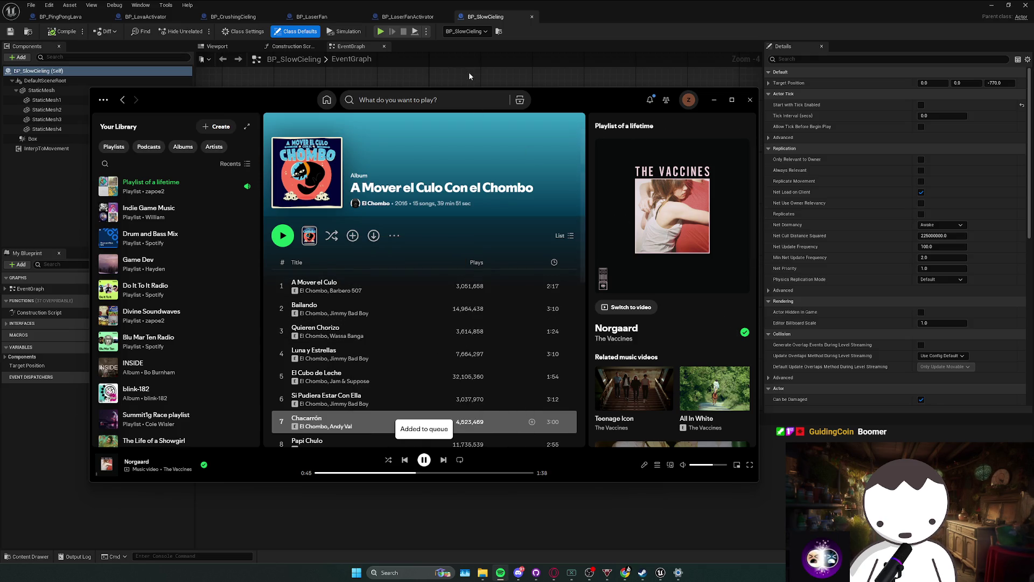
left_click(513, 77)
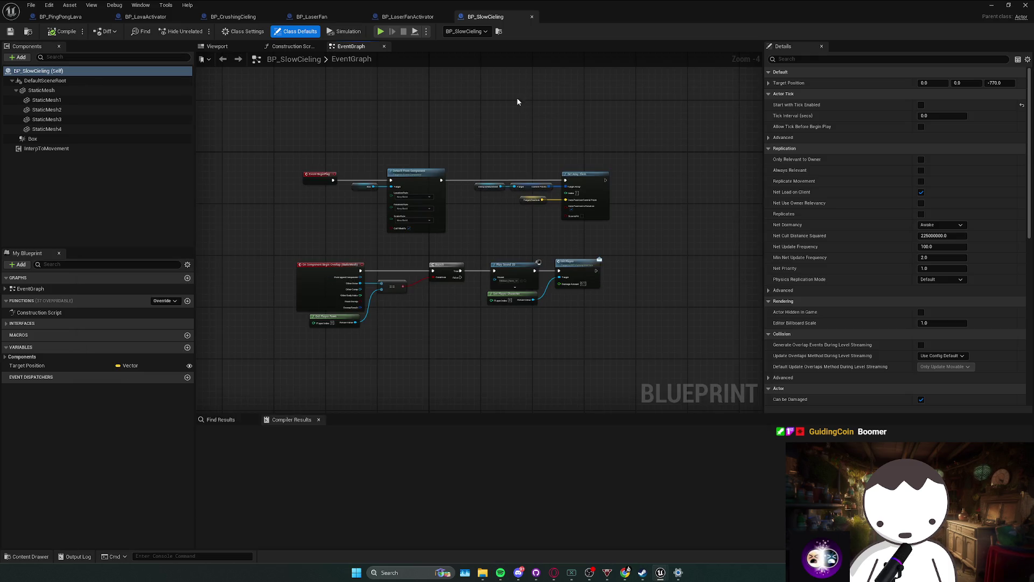
Add a custom event named ActivateMovementComponent to the BP_SlowCieling graph.
left_click_drag(444, 157, 450, 202)
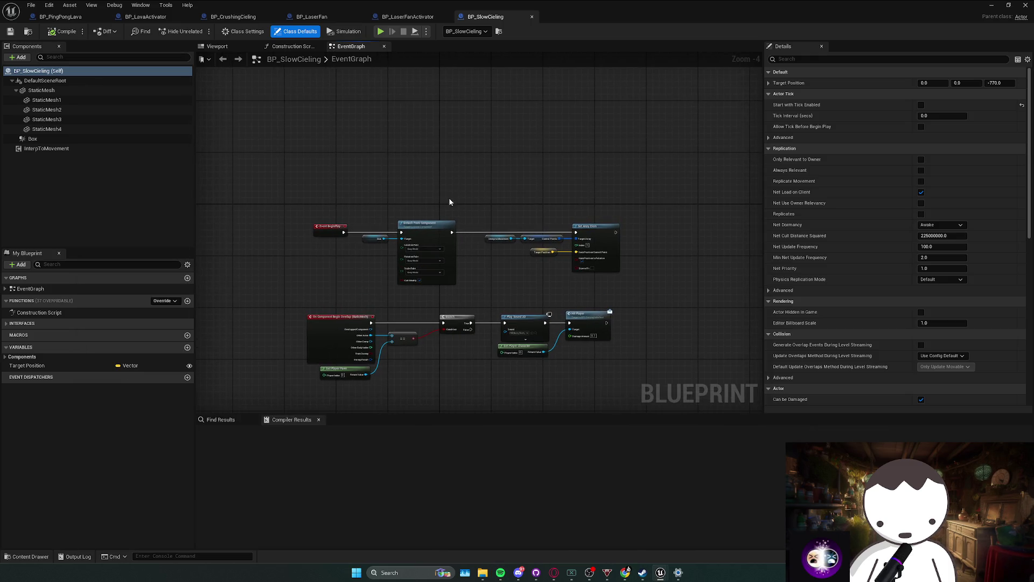
left_click_drag(383, 151, 380, 180)
right_click(379, 180)
type("custom")
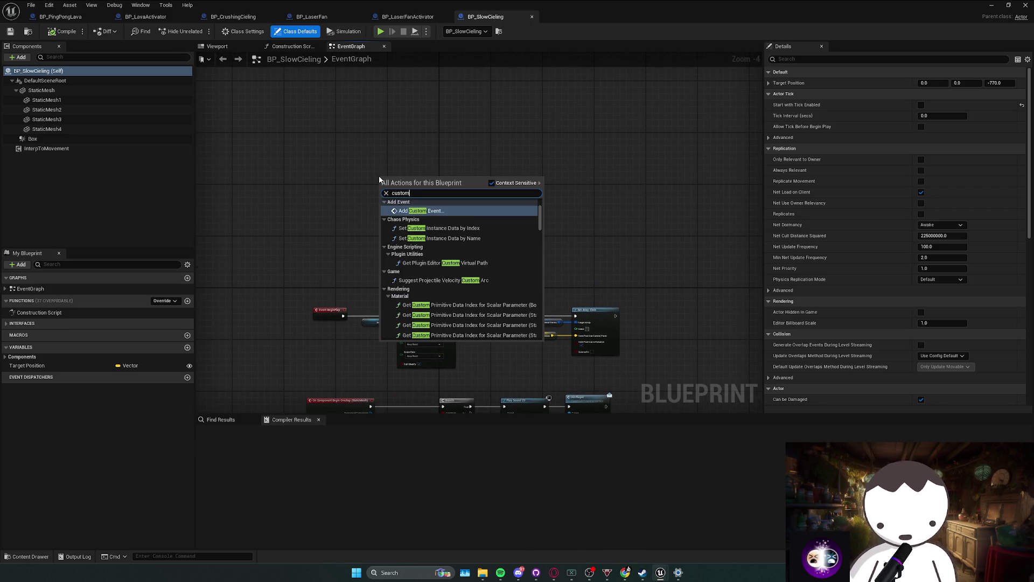
key("Return")
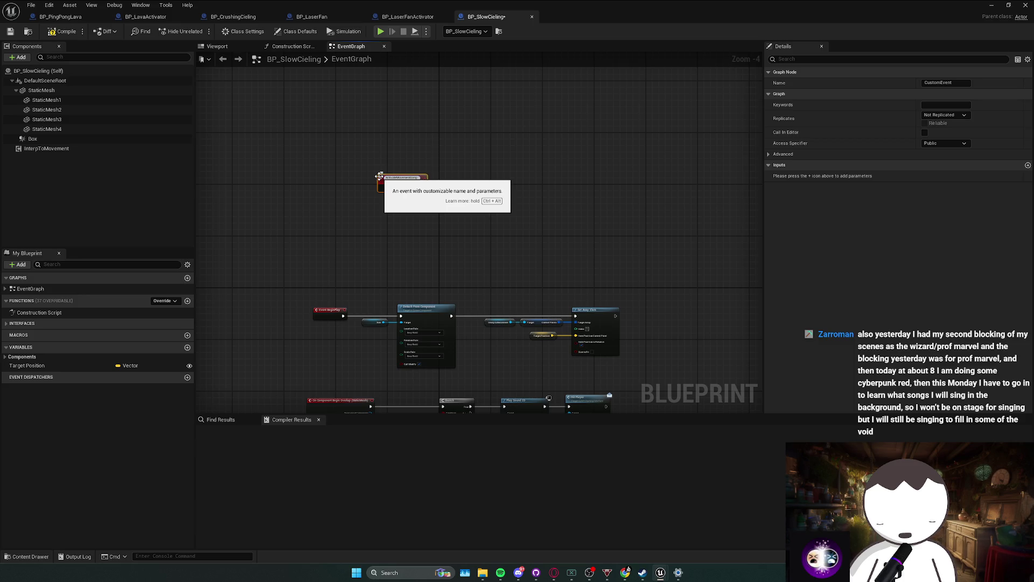
key("Return")
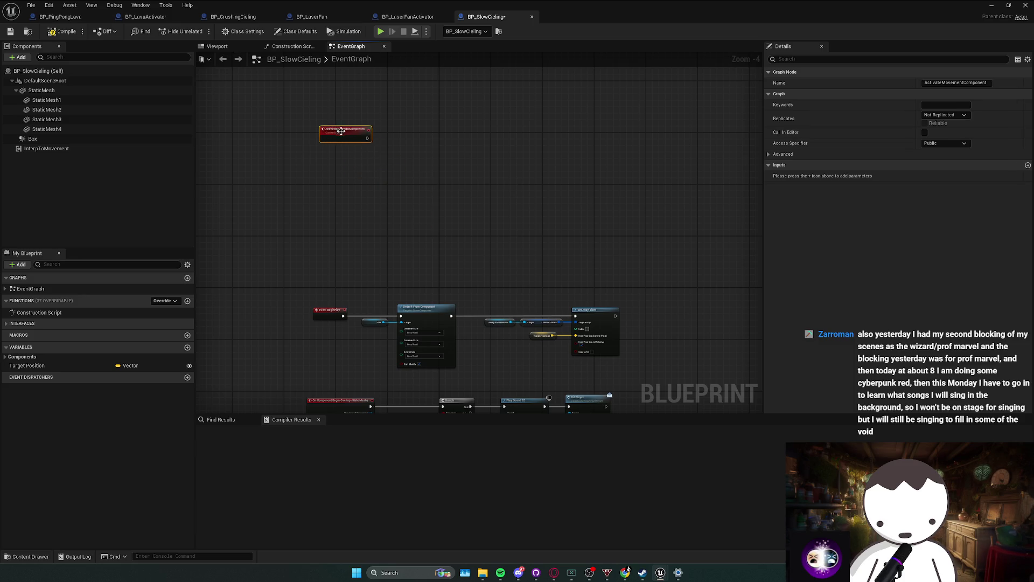
Add a second custom event, correctly named DeactivateMovementComponent, placed below the first.
right_click(335, 154)
type("custom")
key("Return")
type("DeactivateMovementComponent")
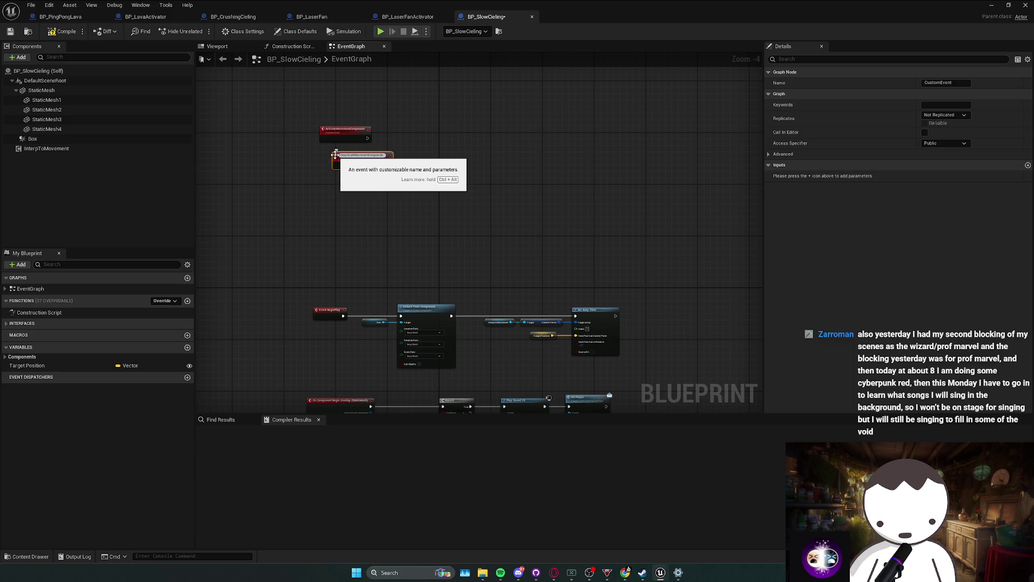
key("Return")
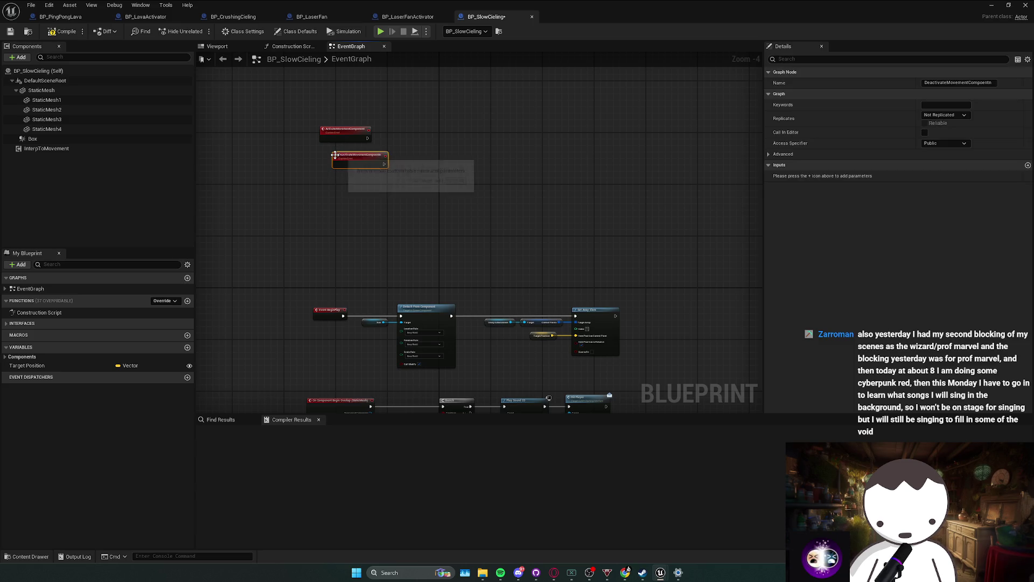
key("BackSpace")
key("Return")
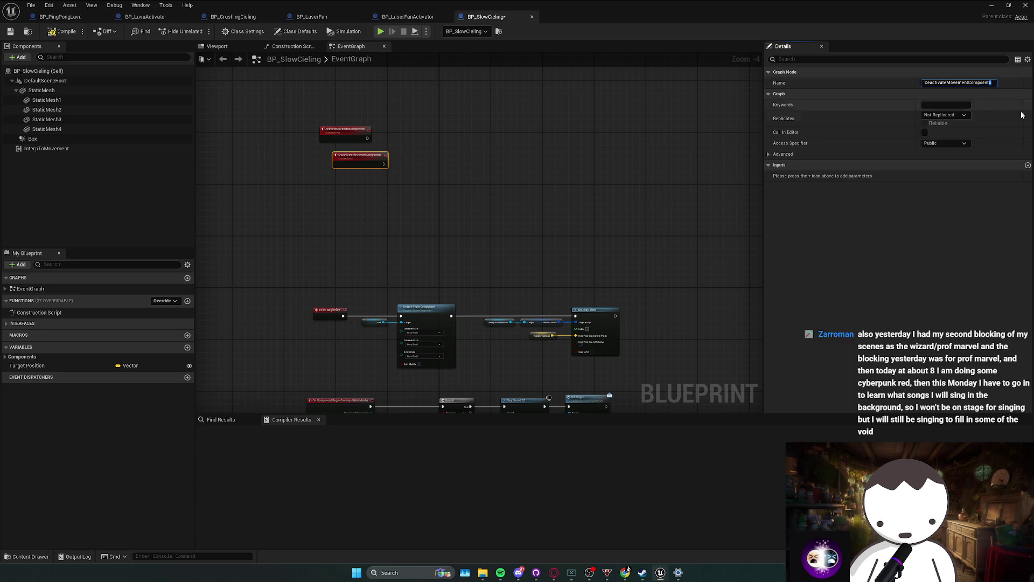
scroll(631, 240, "up", 1)
mouse_move(378, 201)
left_mouse_down()
mouse_move(344, 227)
mouse_move(347, 242)
left_mouse_up()
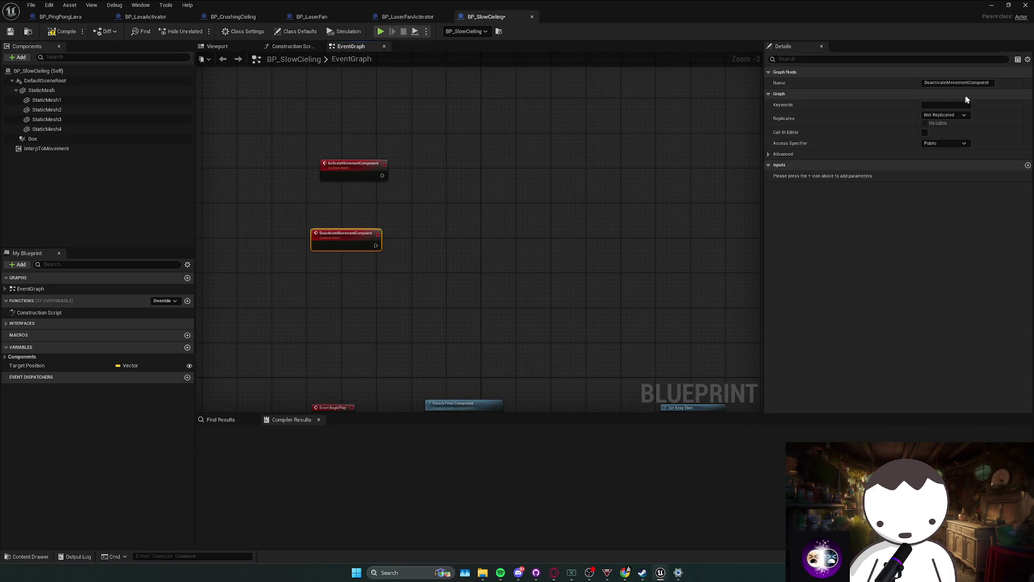
left_click(984, 82)
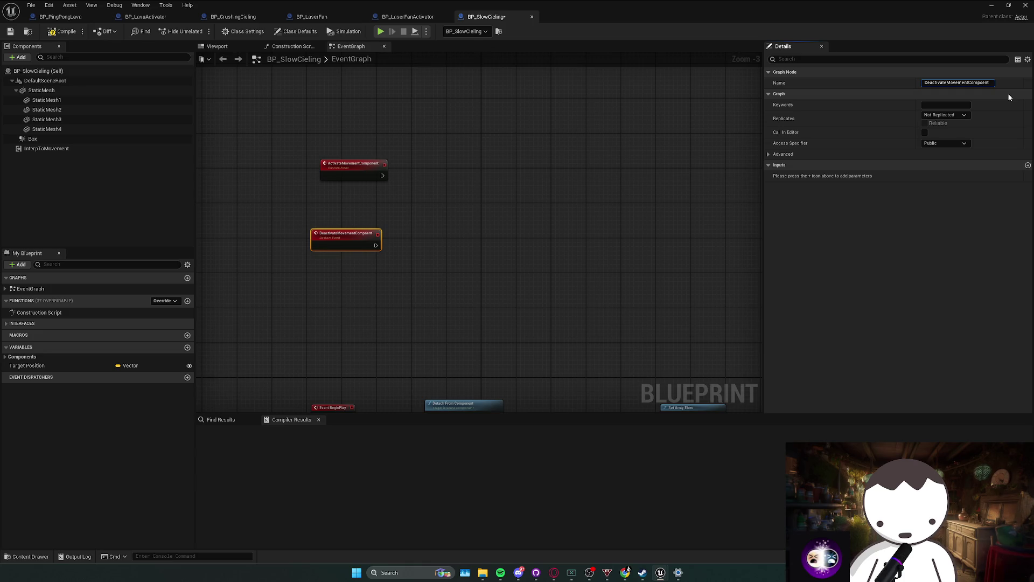
key("Return")
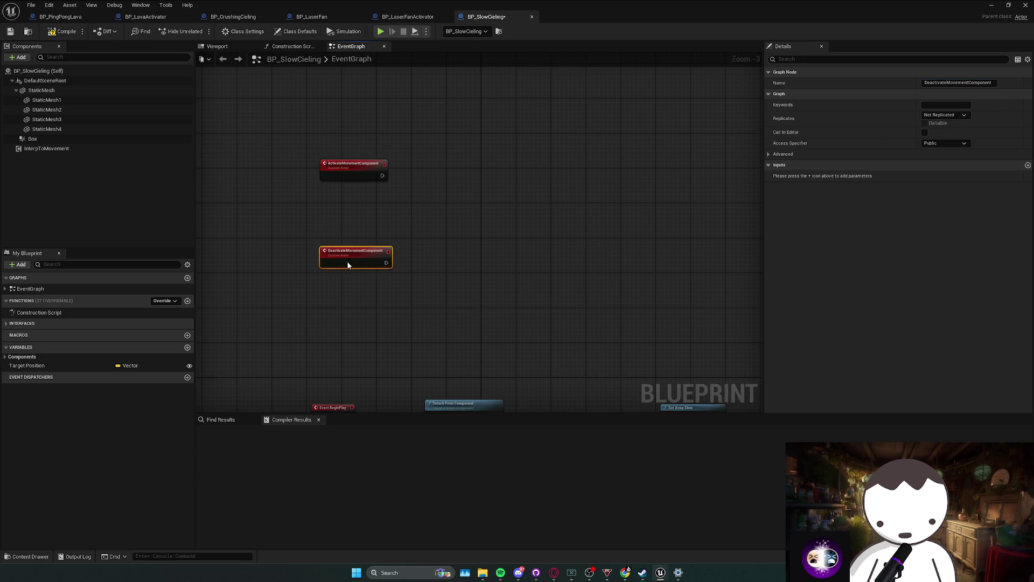
Drop an Interp to Movement reference into the graph and compile BP_SlowCieling.
mouse_move(105, 150)
left_mouse_down()
mouse_move(377, 202)
mouse_move(341, 211)
left_mouse_up()
left_click_drag(419, 196, 420, 195)
left_click(435, 182)
left_click(58, 32)
left_click(60, 17)
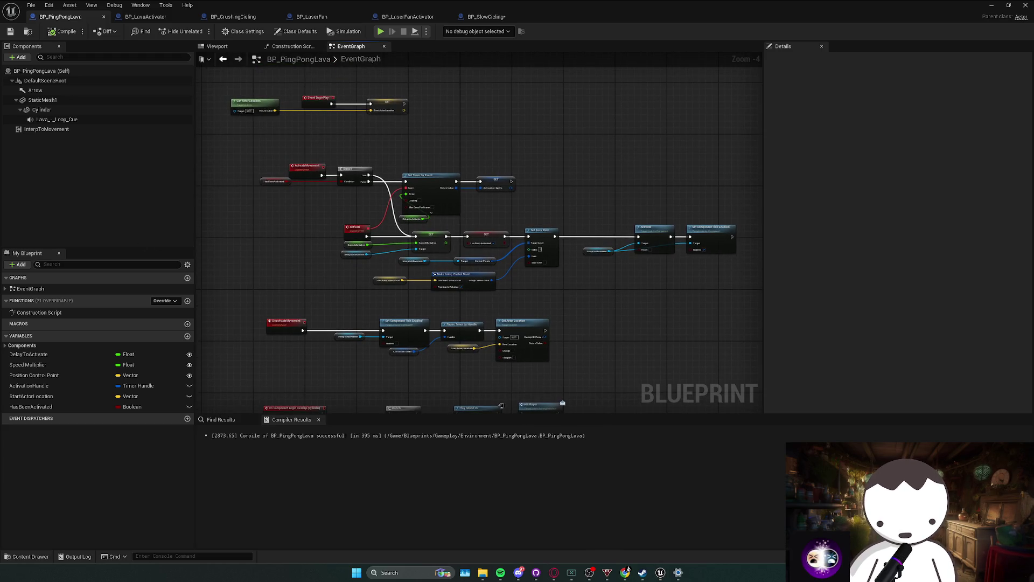
left_click(627, 571)
left_click(627, 571)
key("alt+Tab")
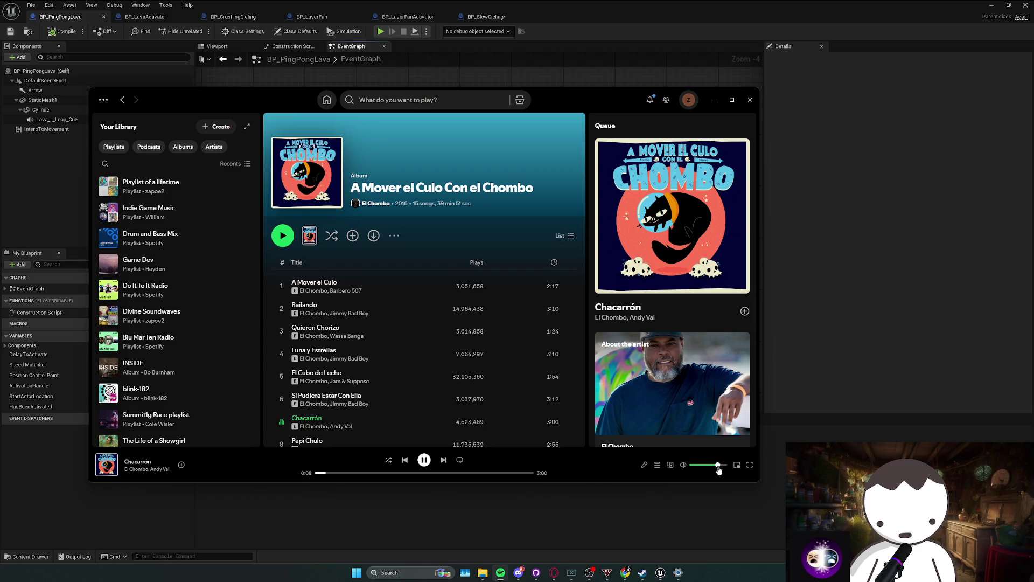
View El Chombo's artist page in Spotify, then return to the BP_PingPongLava graph.
left_click(312, 427)
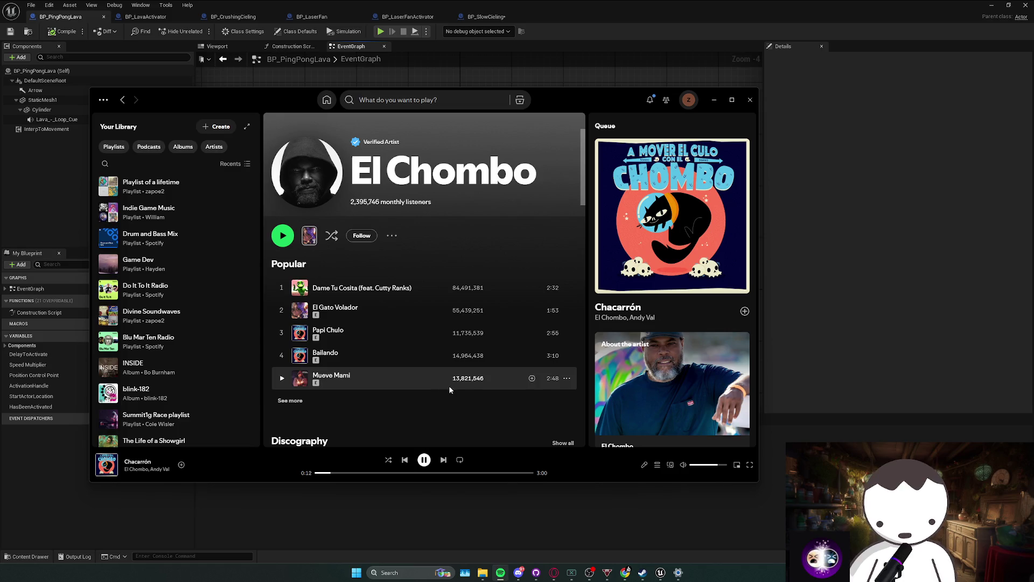
left_click(780, 356)
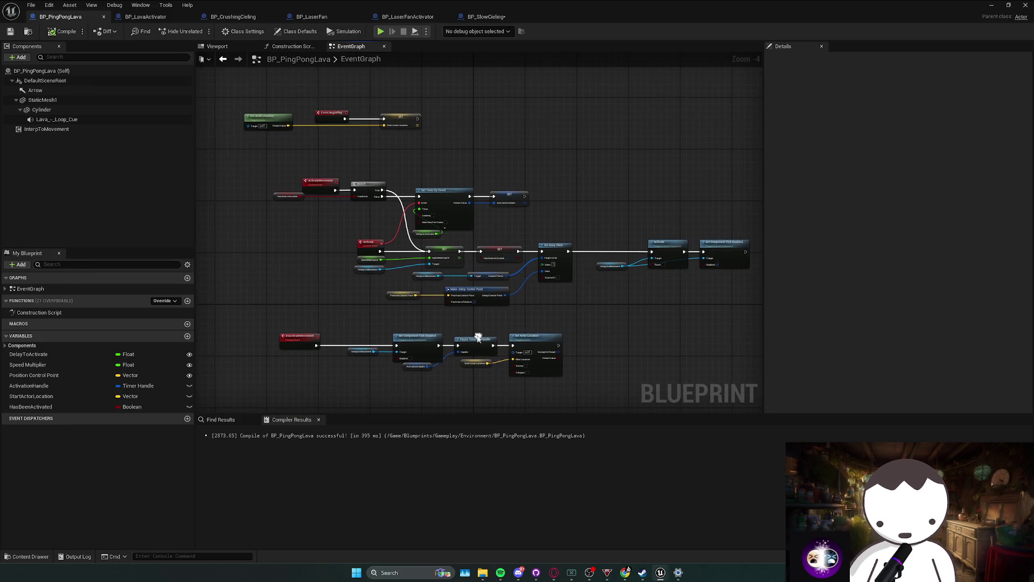
Select and slightly nudge the Make Interp Control Point and Position Control Point nodes.
left_click_drag(431, 307, 522, 293)
left_click_drag(380, 311, 381, 311)
left_click_drag(472, 291, 476, 289)
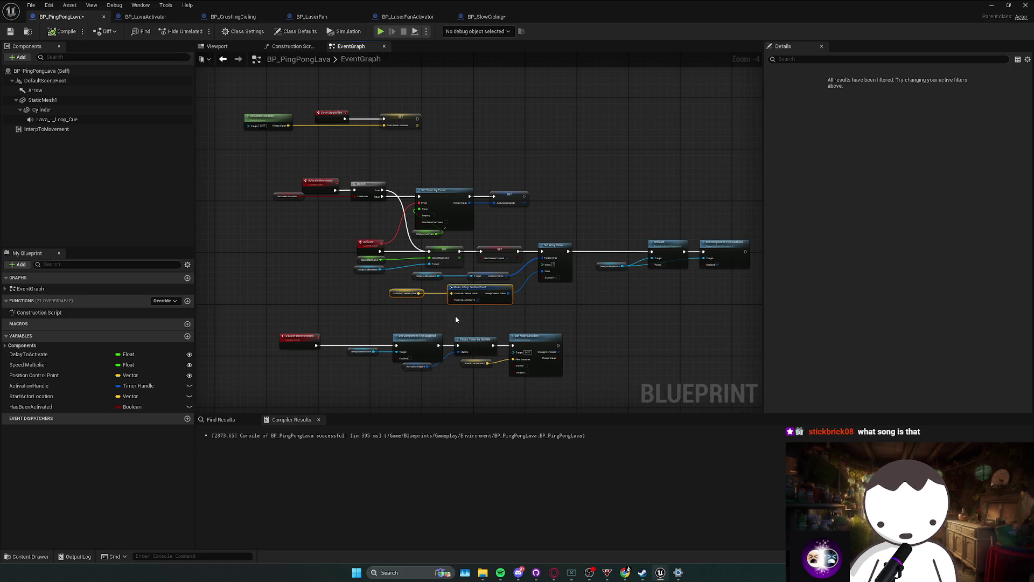
Marquee-select the Interp to Movement, Activate and Set Component Tick Enabled nodes.
scroll(456, 319, "up", 1)
scroll(376, 296, "down", 1)
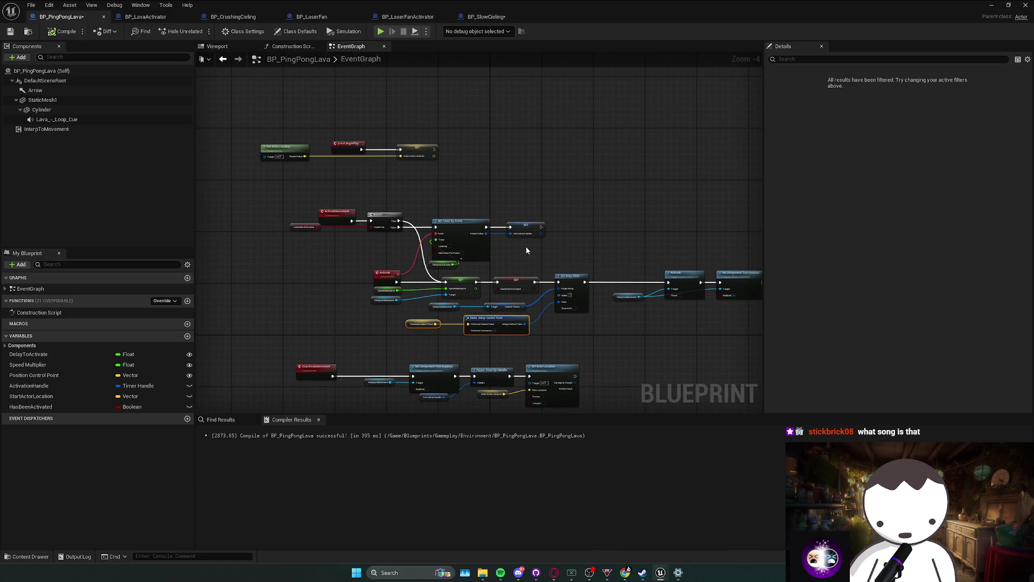
scroll(525, 249, "down", 1)
scroll(550, 259, "up", 1)
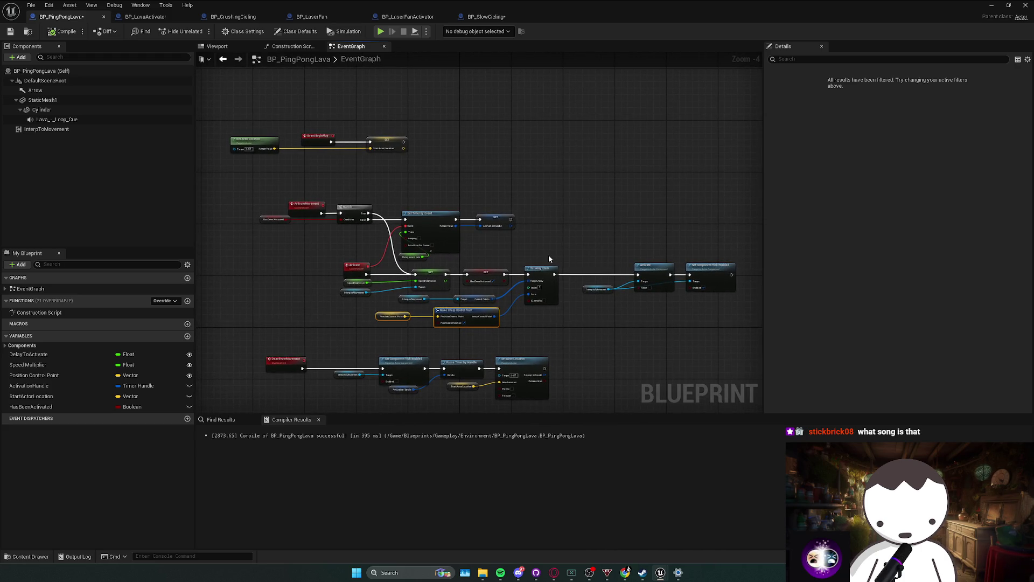
scroll(519, 254, "down", 1)
scroll(501, 304, "up", 1)
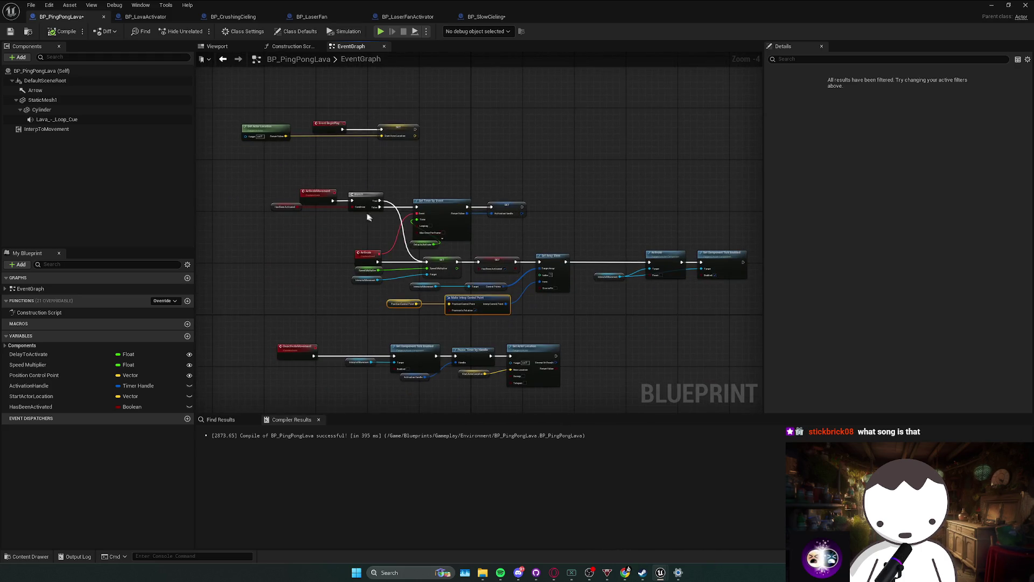
scroll(344, 210, "up", 1)
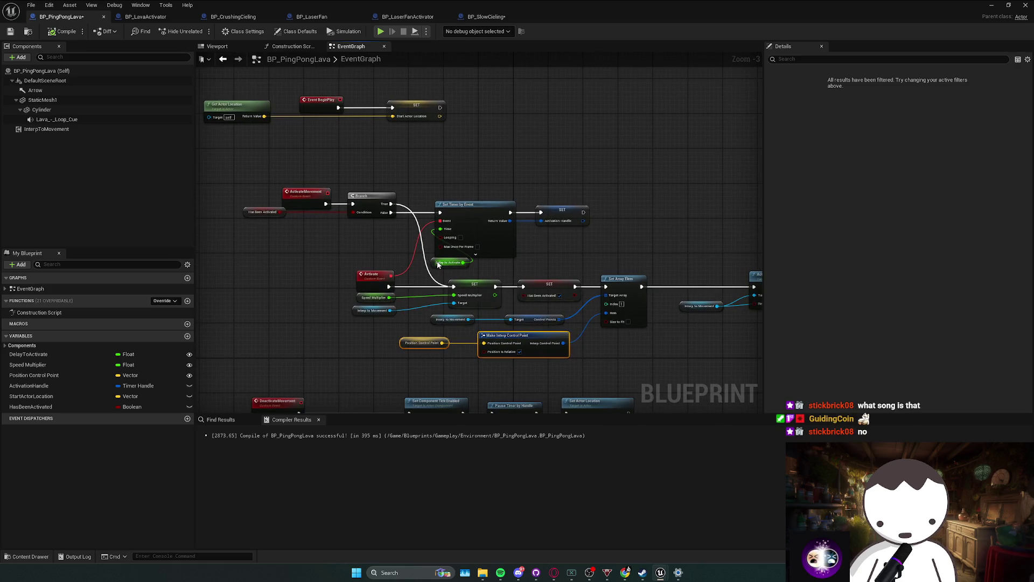
mouse_move(410, 275)
left_mouse_down()
mouse_move(353, 290)
mouse_move(362, 284)
left_mouse_up()
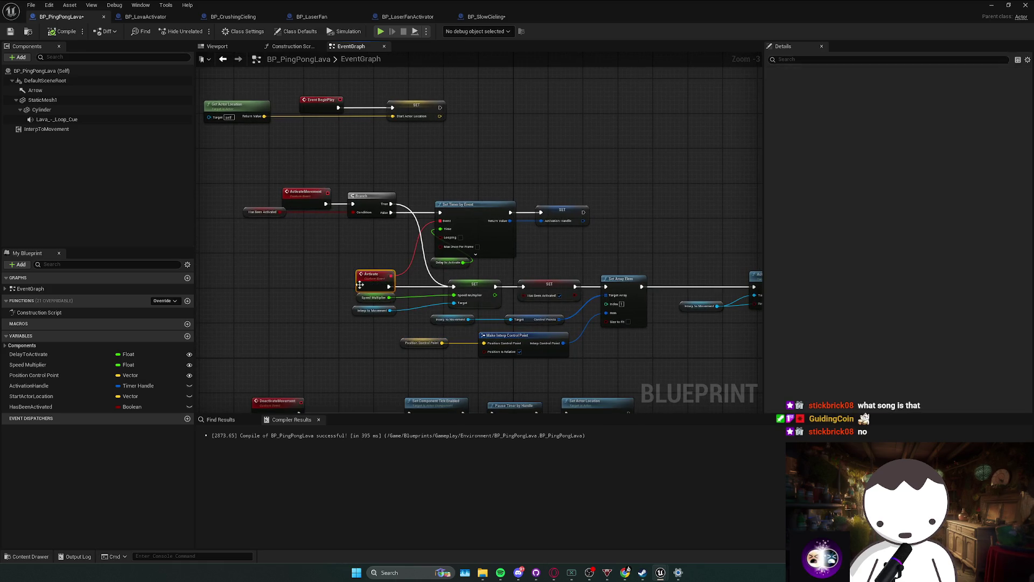
left_click_drag(460, 251, 687, 314)
scroll(686, 313, "down", 1)
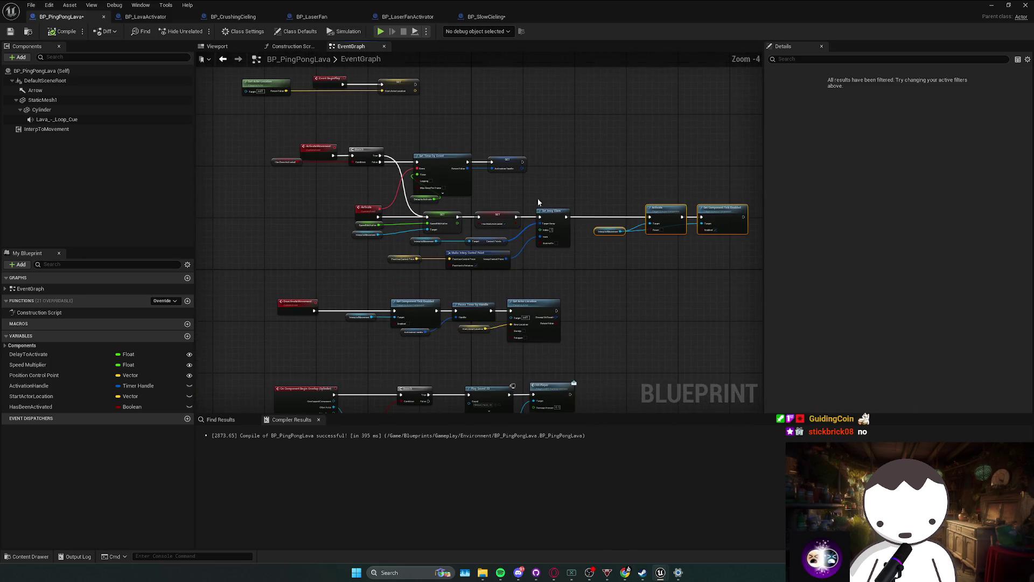
Paste the Activate node into BP_SlowCieling, wired to the existing Interp to Movement and ActivateMovementComponent.
left_click(486, 17)
key("ctrl+v")
left_click_drag(442, 144, 405, 173)
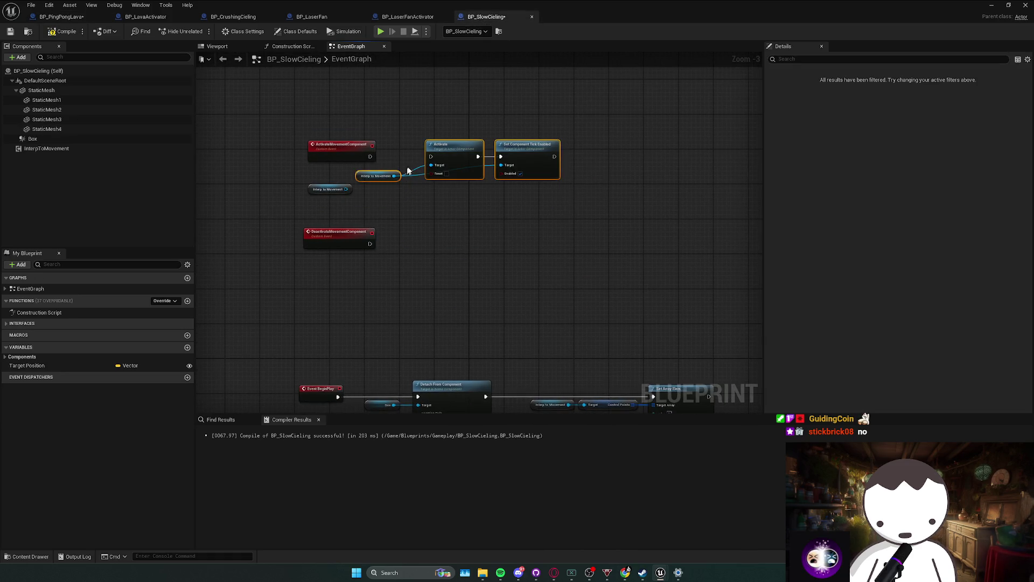
left_click(380, 176)
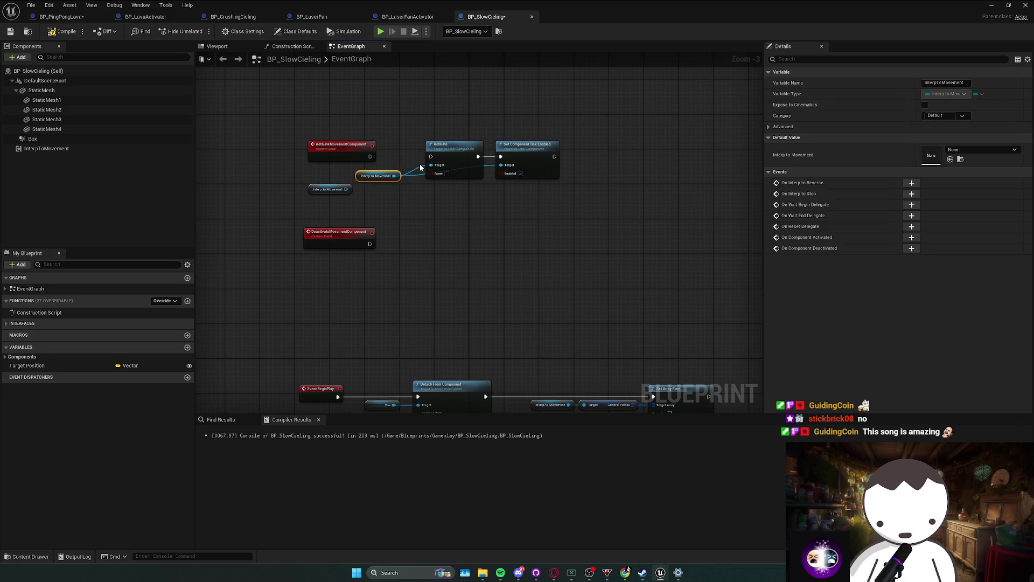
left_click_drag(397, 181, 345, 189)
key("Delete")
mouse_move(370, 156)
left_mouse_down()
mouse_move(439, 159)
mouse_move(420, 144)
left_mouse_up()
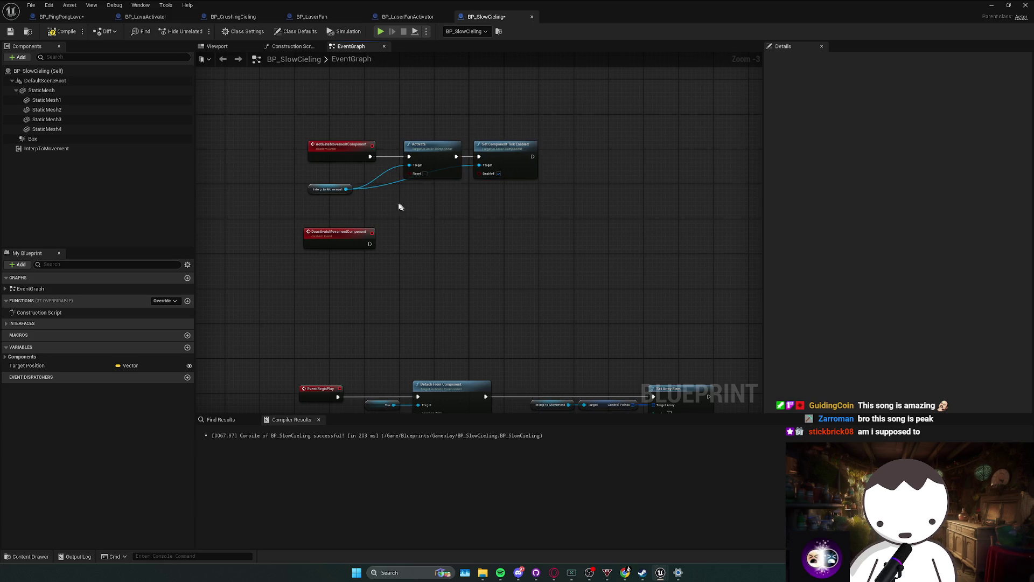
Copy the Interp to Movement getter and tick-disable node from BP_PingPongLava, wiring them to DeactivateMovementComponent.
left_click(57, 17)
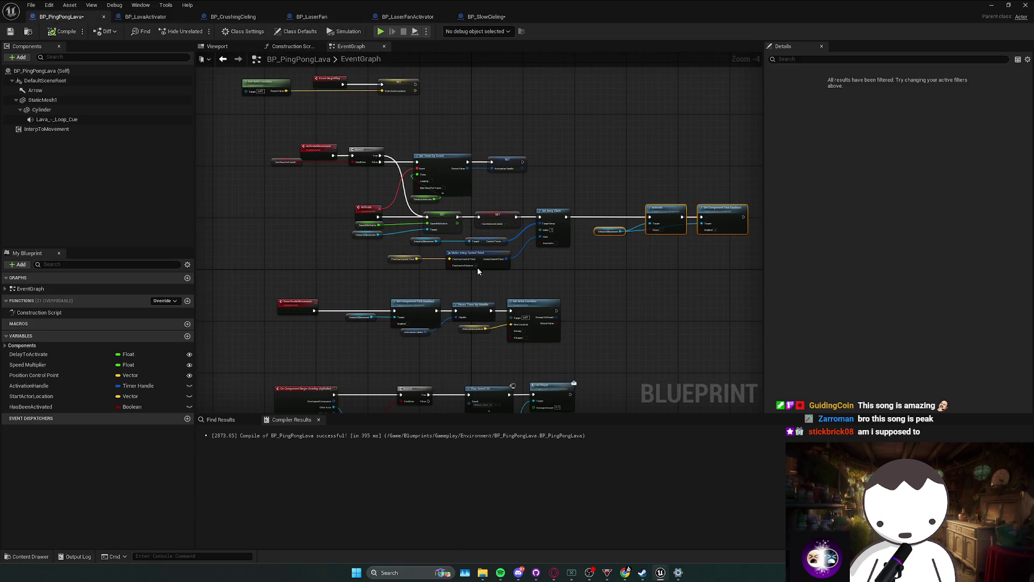
mouse_move(595, 256)
left_mouse_down()
mouse_move(494, 279)
mouse_move(418, 261)
mouse_move(463, 269)
mouse_move(439, 282)
left_mouse_up()
scroll(459, 268, "up", 1)
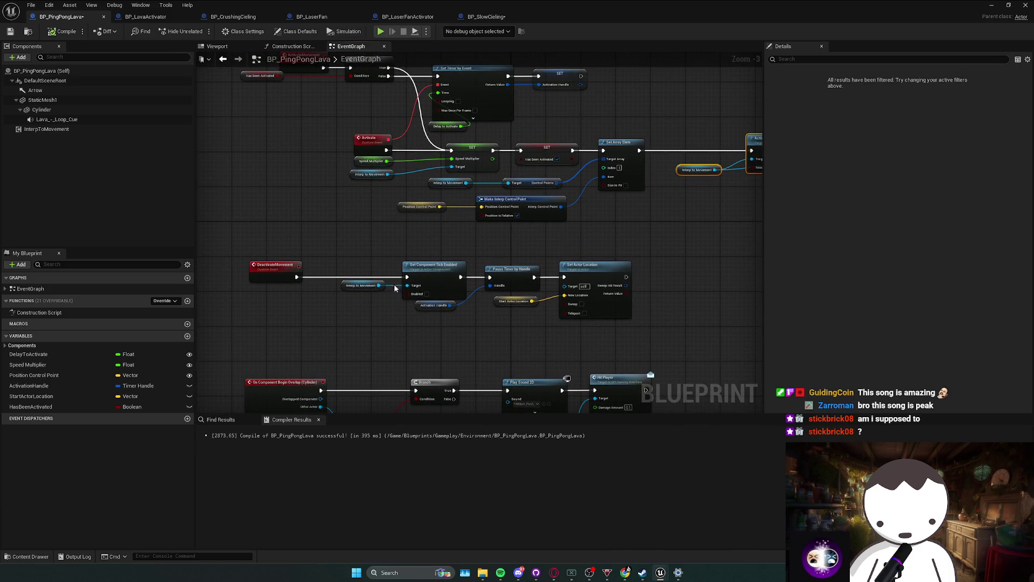
left_click_drag(391, 276, 393, 275)
left_click(431, 266, "ctrl")
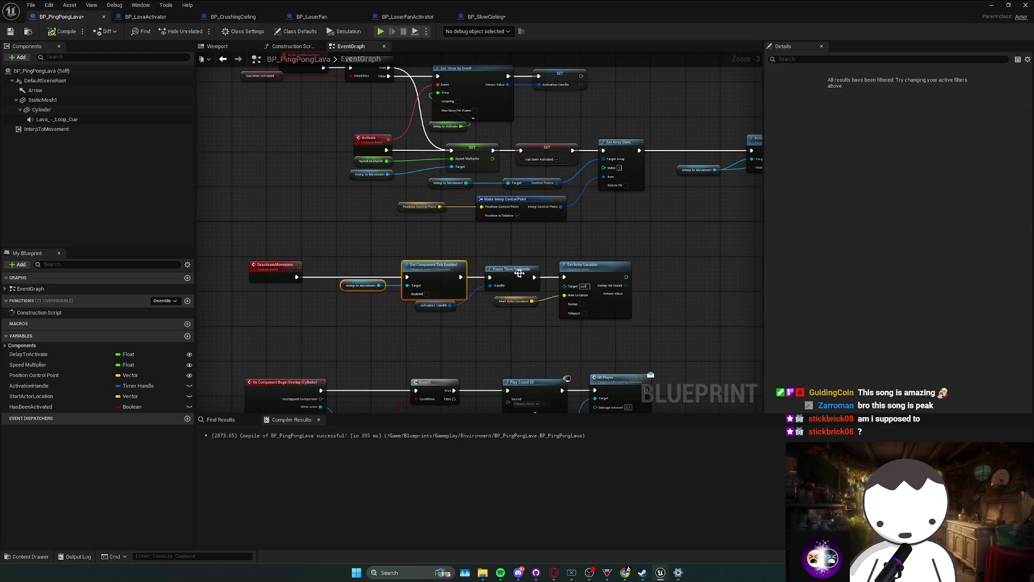
left_click(482, 16)
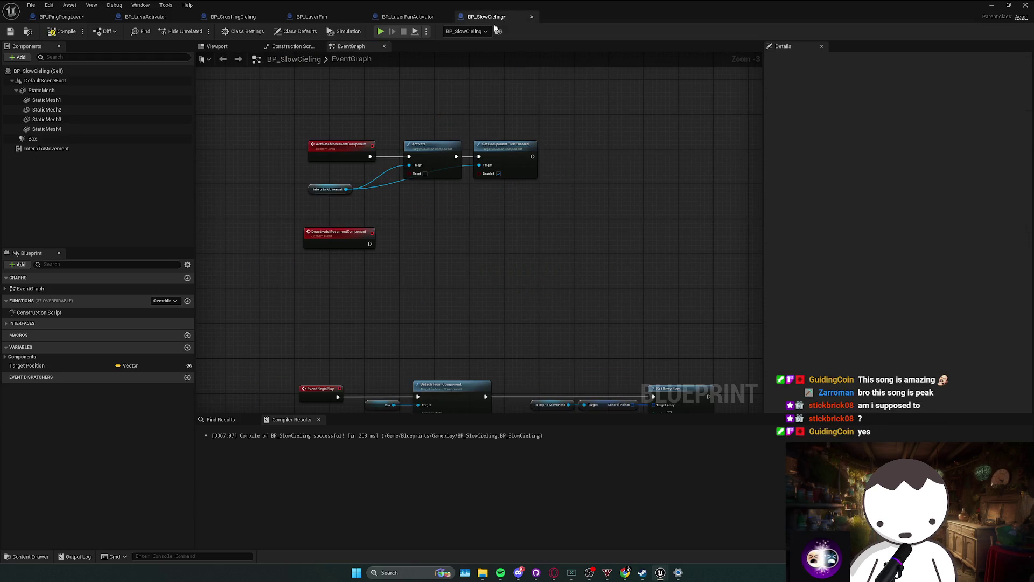
key("ctrl+v")
mouse_move(504, 144)
left_mouse_down()
mouse_move(429, 217)
mouse_move(369, 221)
left_mouse_up()
left_click(388, 280)
Search 'tick' in the InterpToMovement component's Details, then move the Blueprint window aside.
left_click(108, 148)
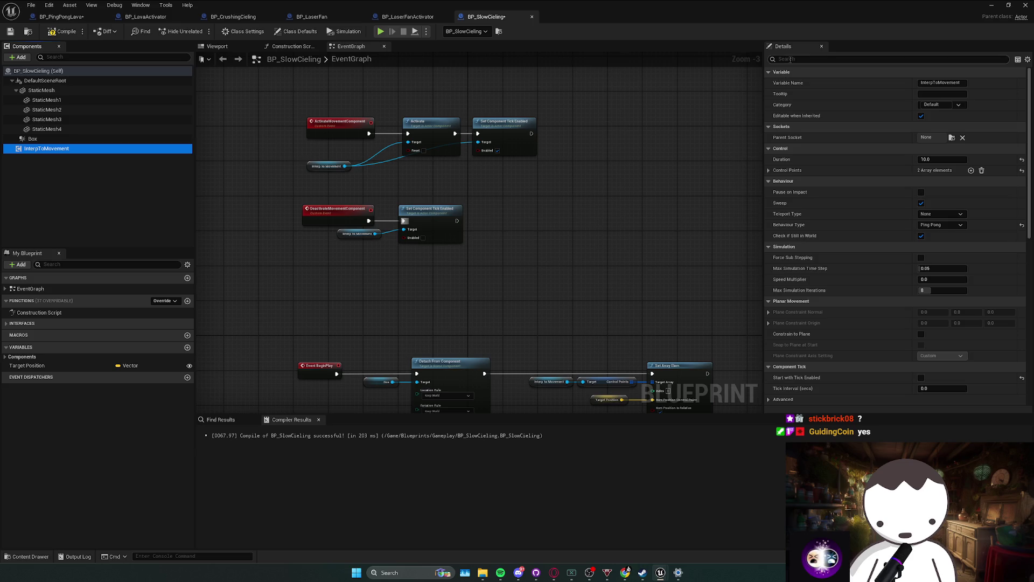
type("tick")
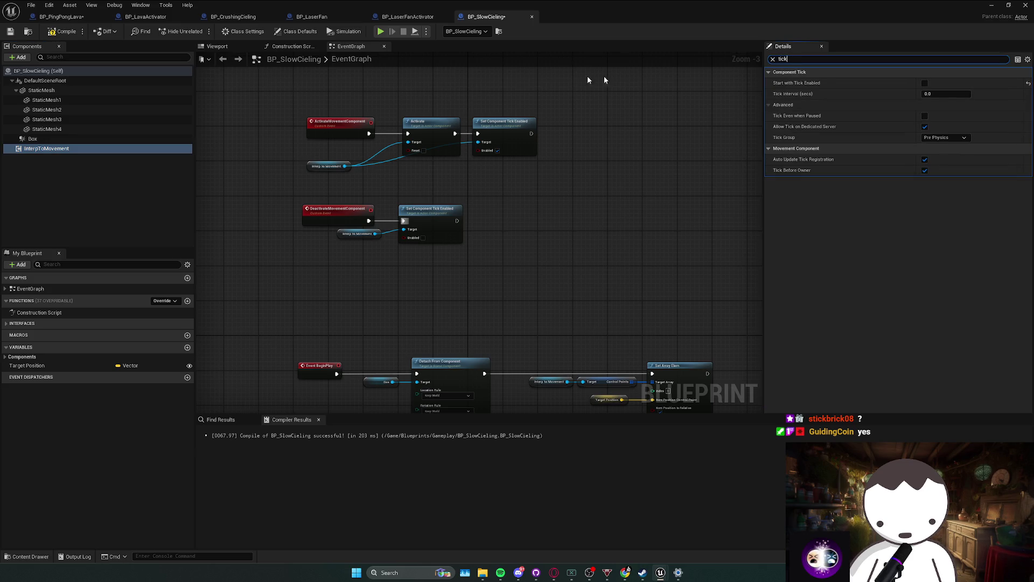
left_click_drag(782, 8, 1033, 8)
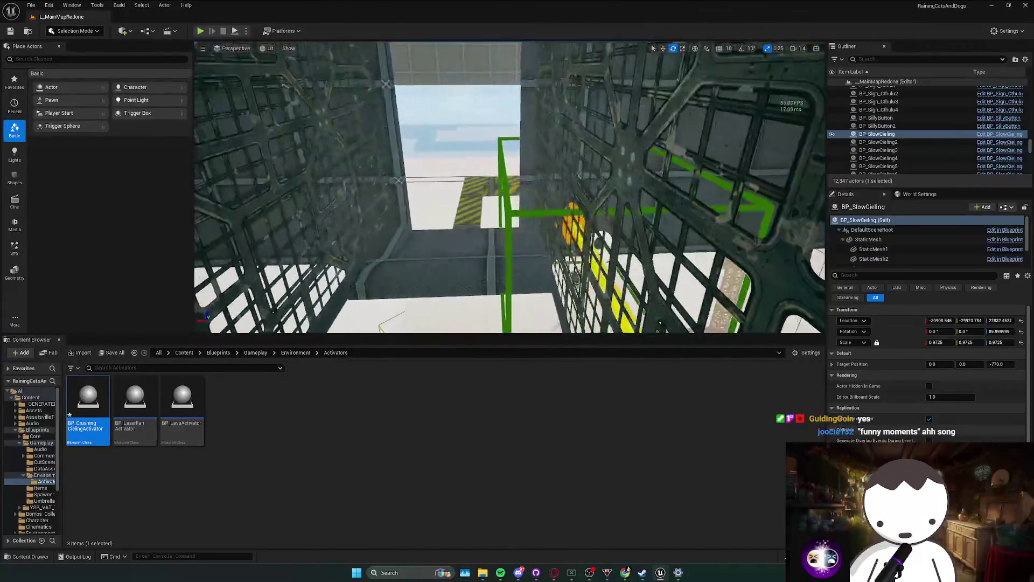
Place a BP_CrushingCielingActivator in the level and open its Blueprint.
mouse_move(87, 401)
left_mouse_down()
mouse_move(115, 425)
mouse_move(523, 288)
mouse_move(514, 278)
left_mouse_up()
key("w")
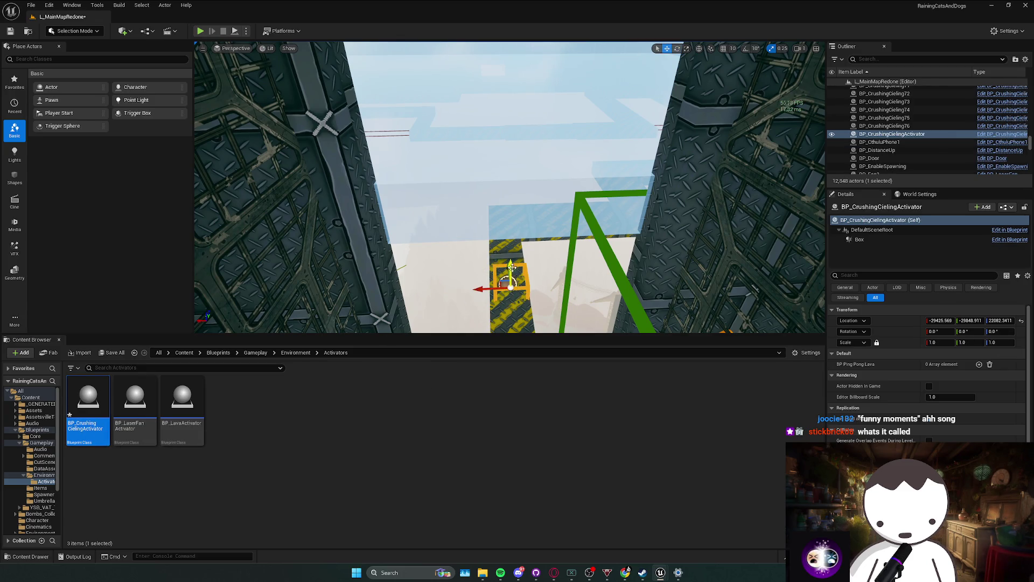
right_click(509, 272)
left_click(534, 301)
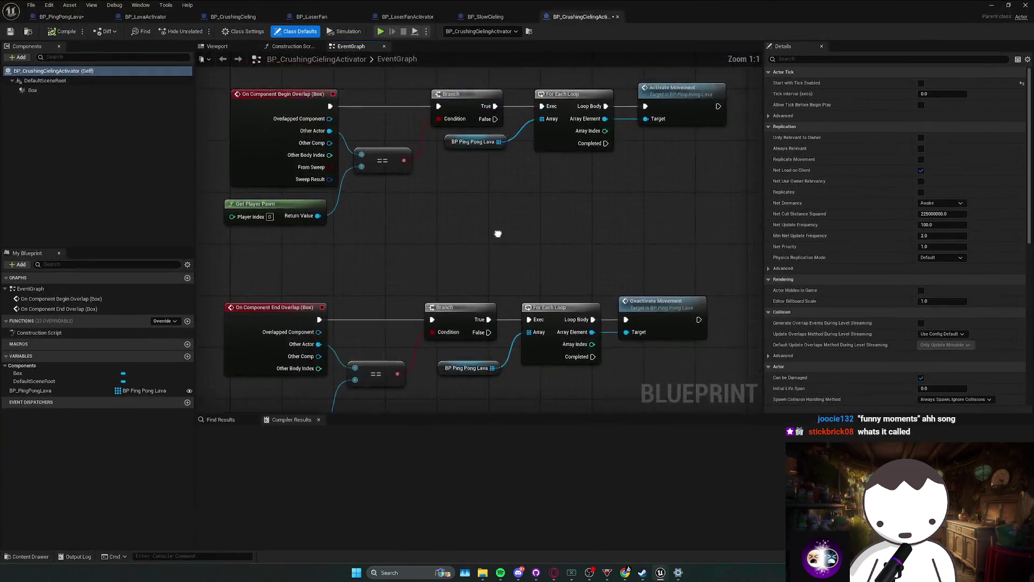
Delete both For Each Loop groups with their Activate and Deactivate Movement nodes.
left_click_drag(497, 234, 417, 291)
left_click(592, 148)
left_click(526, 162)
left_click(598, 145, "ctrl")
key("Delete")
mouse_move(485, 316)
left_mouse_down()
mouse_move(519, 351)
mouse_move(630, 399)
left_mouse_up()
key("Delete")
left_click(54, 391)
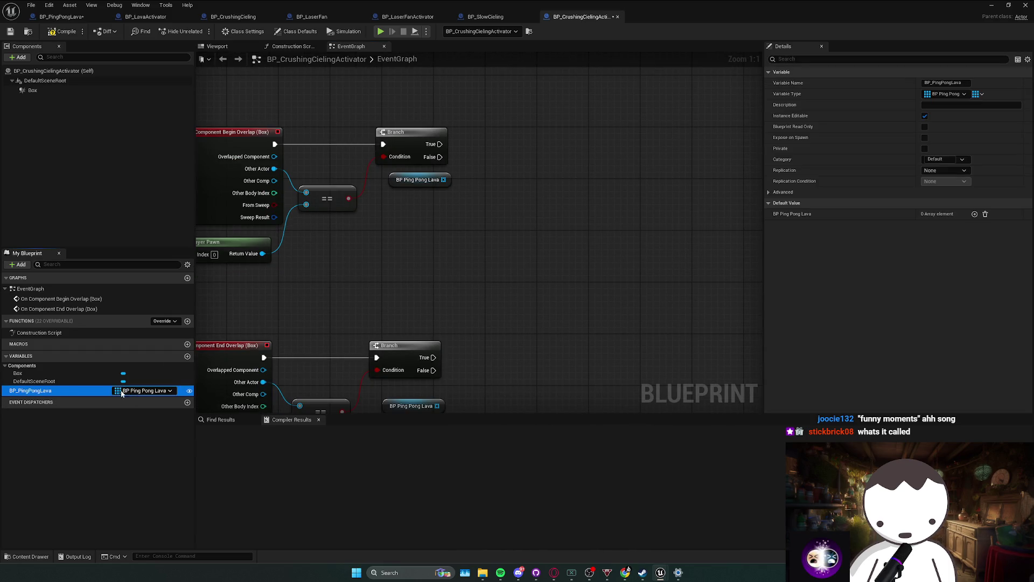
Change the BP_PingPongLava variable's type to BP Crushing Cieling object reference.
left_click(161, 391)
key("BackSpace")
type("p_")
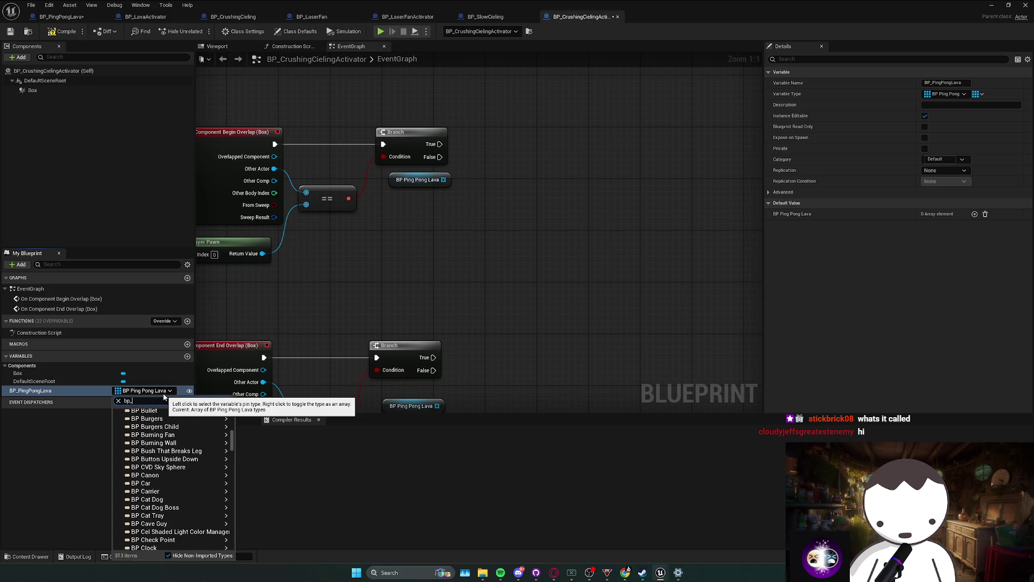
type("crushing")
mouse_move(219, 423)
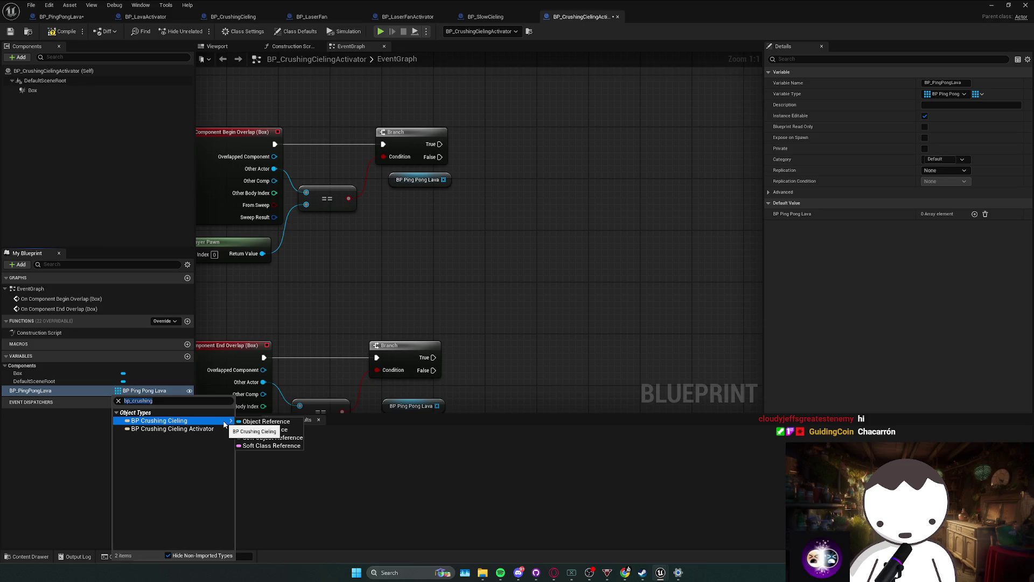
left_click(257, 422)
left_click(534, 302)
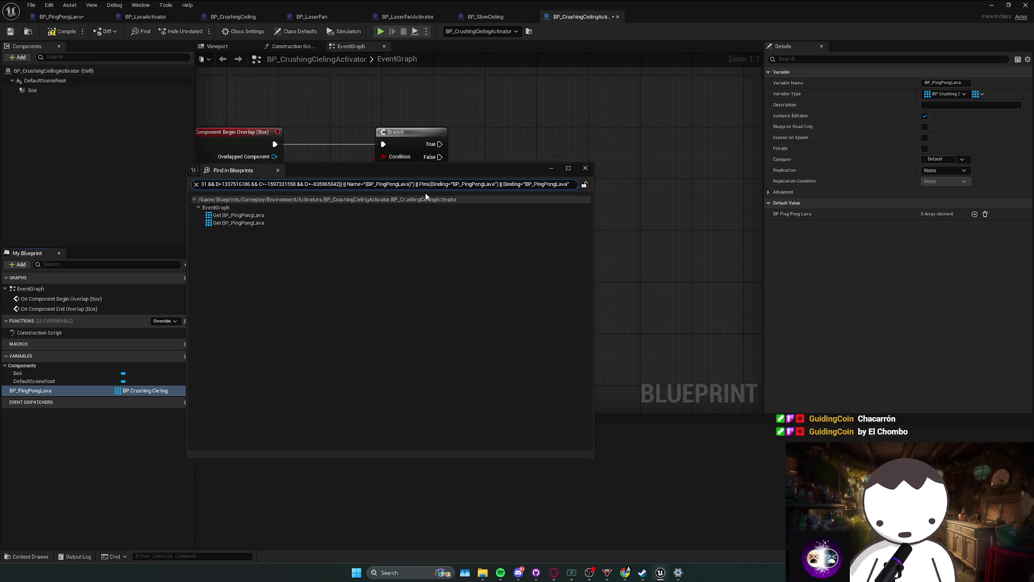
left_click(585, 168)
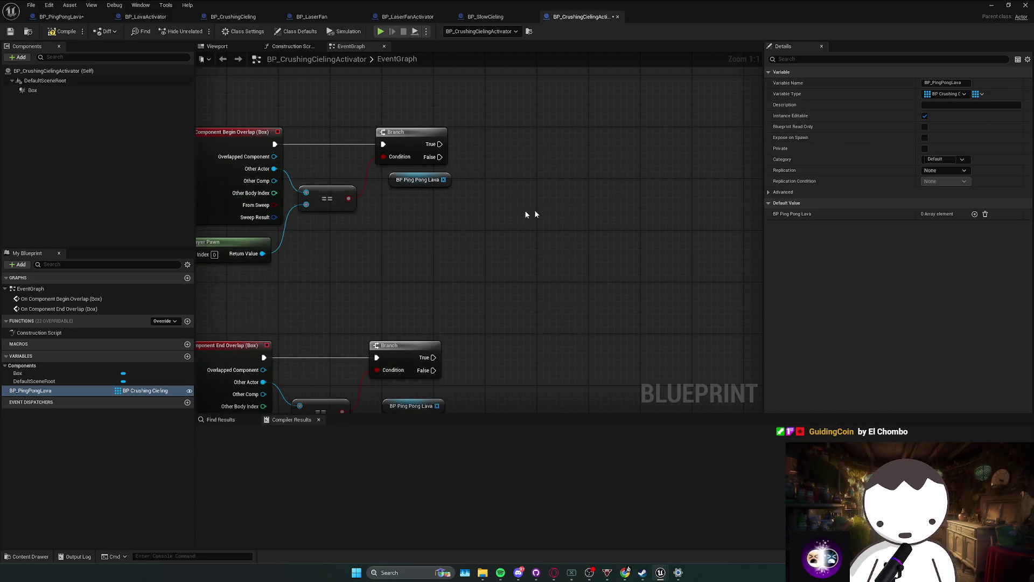
Add a For Each Loop over the array, fed by the Branch's True output, with the getter below.
mouse_move(444, 180)
left_mouse_down()
mouse_move(513, 156)
mouse_move(506, 140)
left_mouse_up()
type("for each lo")
key("Return")
mouse_move(440, 144)
left_mouse_down()
mouse_move(509, 143)
mouse_move(432, 178)
left_mouse_up()
left_click(350, 222, "ctrl")
mouse_move(349, 222)
left_mouse_down()
mouse_move(349, 198)
mouse_move(322, 199)
mouse_move(319, 221)
left_mouse_up()
left_click_drag(334, 167, 334, 173)
Try adding an activate movement node from the loop's array element, then cancel it.
left_click_drag(454, 212, 488, 214)
left_click(406, 88)
type("activate movce")
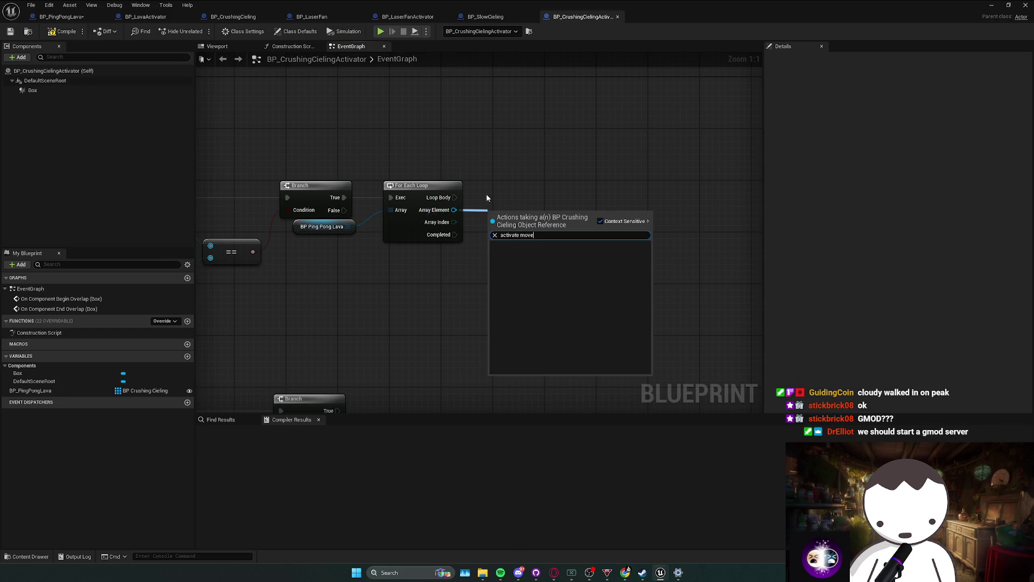
left_click(422, 165)
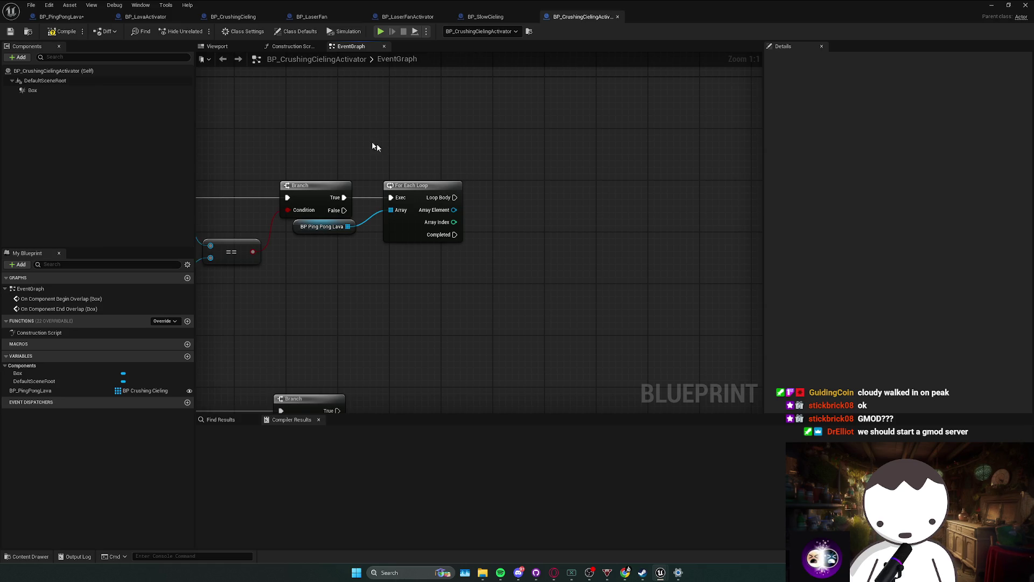
left_click(234, 16)
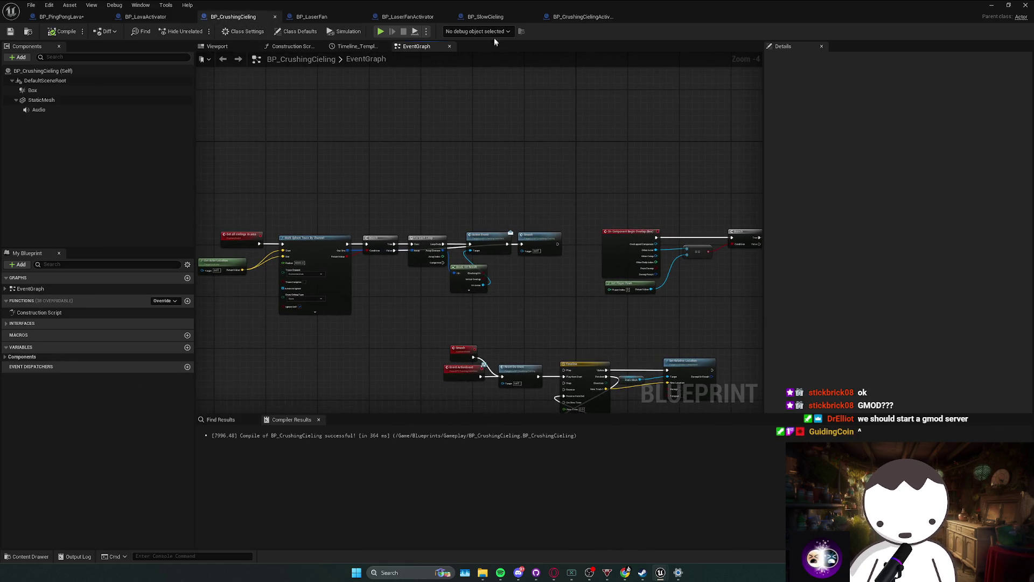
left_click(484, 17)
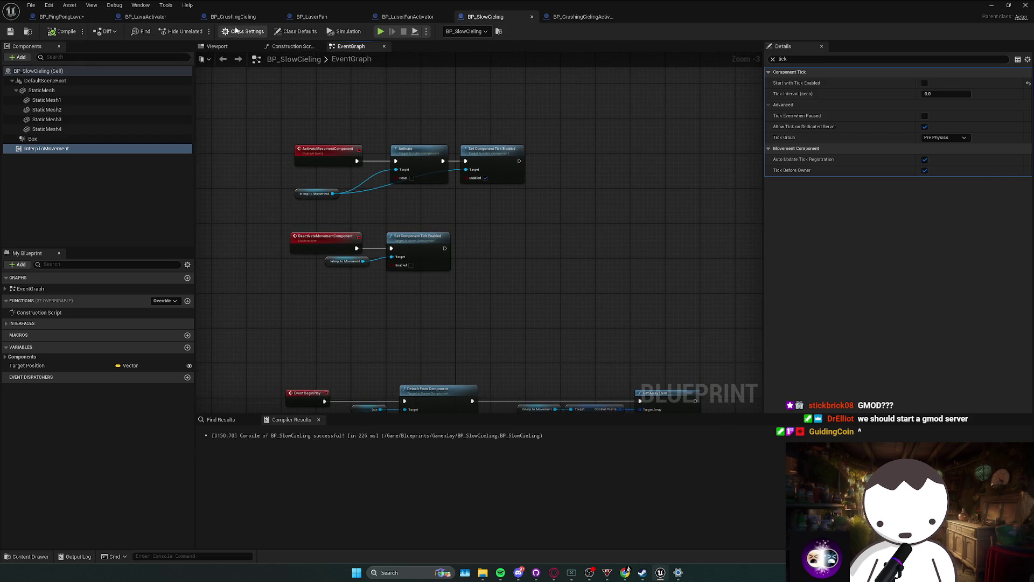
Close the BP_CrushingCieling, BP_LaserFan and BP_LaserFanActivator tabs, returning to the activator graph.
left_click(234, 17)
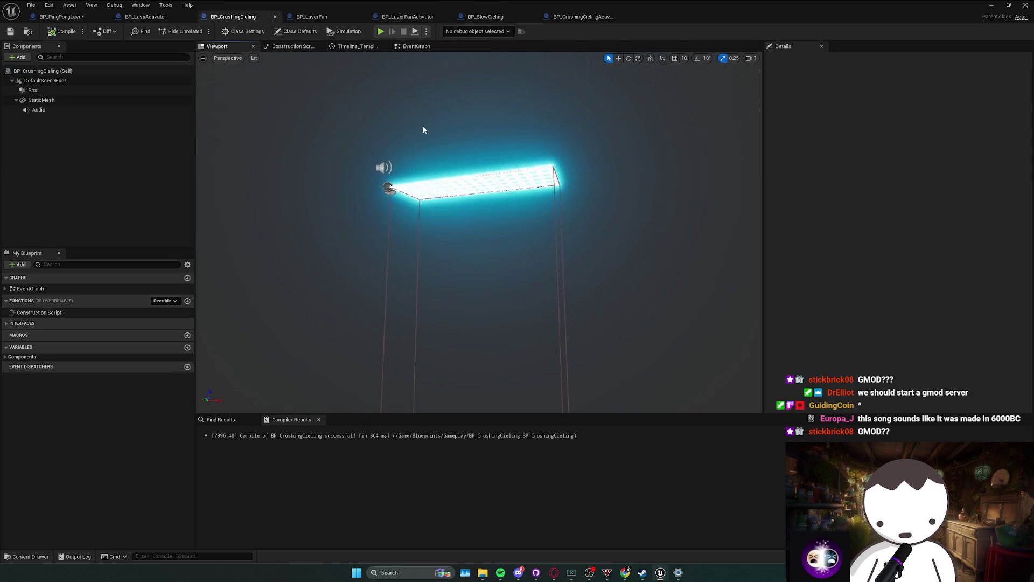
left_click(275, 17)
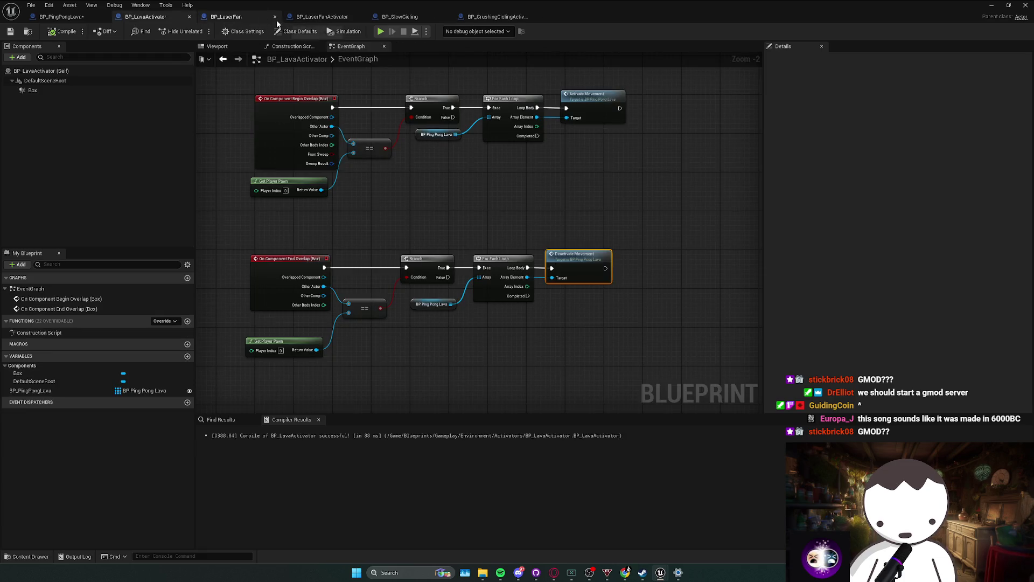
left_click(275, 18)
left_click(274, 17)
left_click(313, 18)
left_click_drag(295, 168, 350, 191)
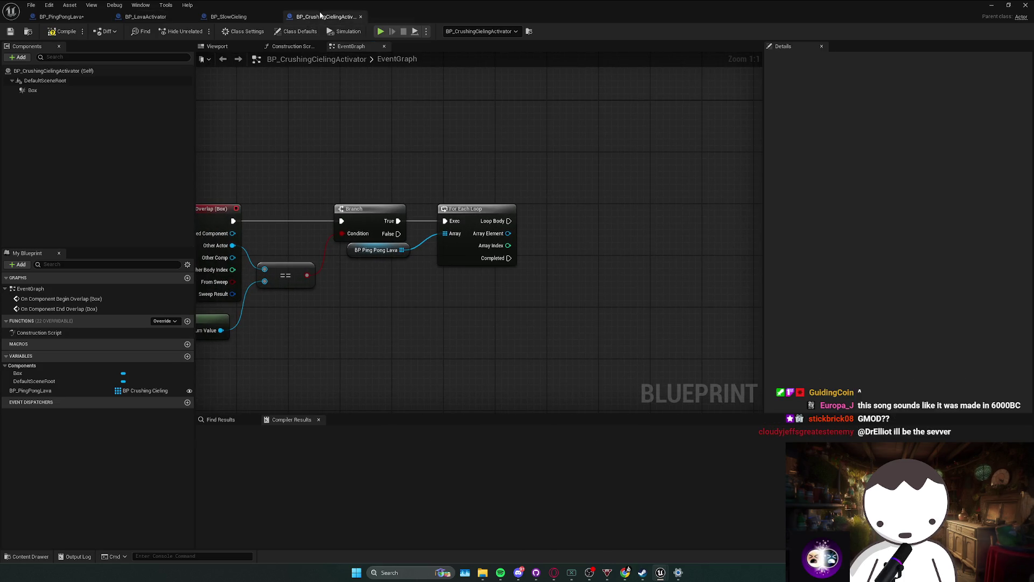
Rename the variable BP_SlowCieling, retype it to BP Slow Cieling, and compile.
left_click(91, 389)
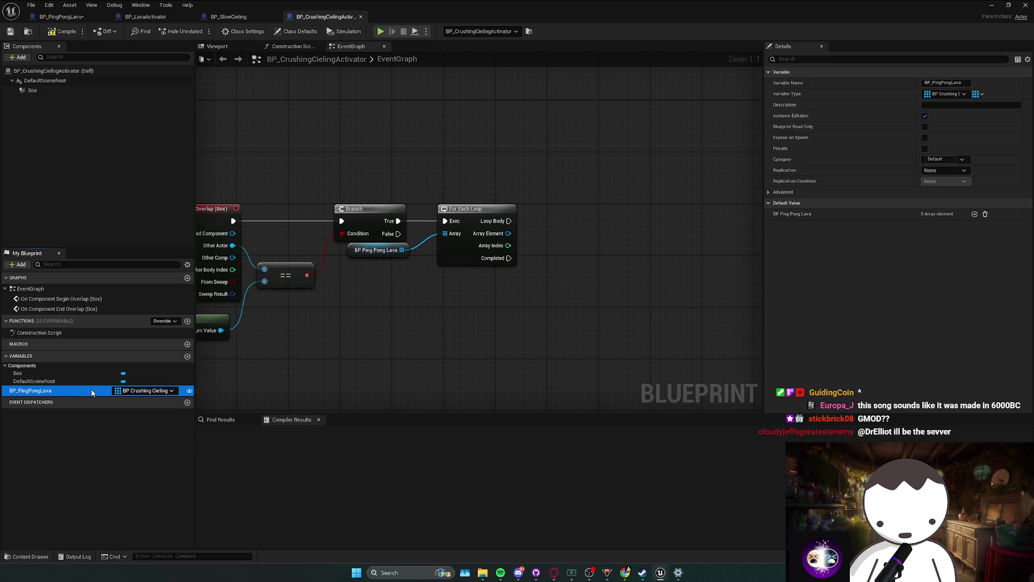
left_click(964, 82)
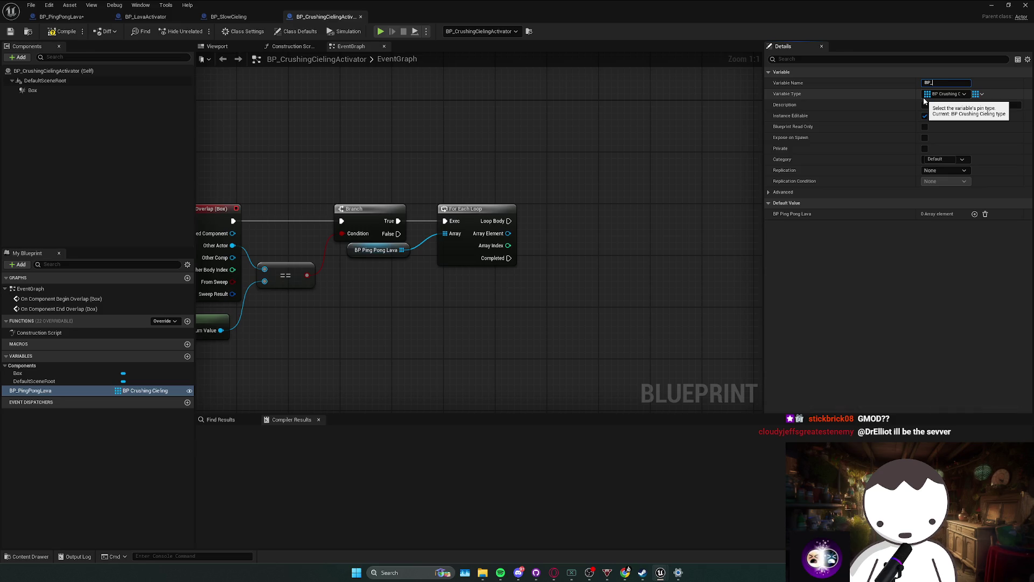
type("SlowCieling")
key("Return")
left_click(925, 96)
type("bp_slowc")
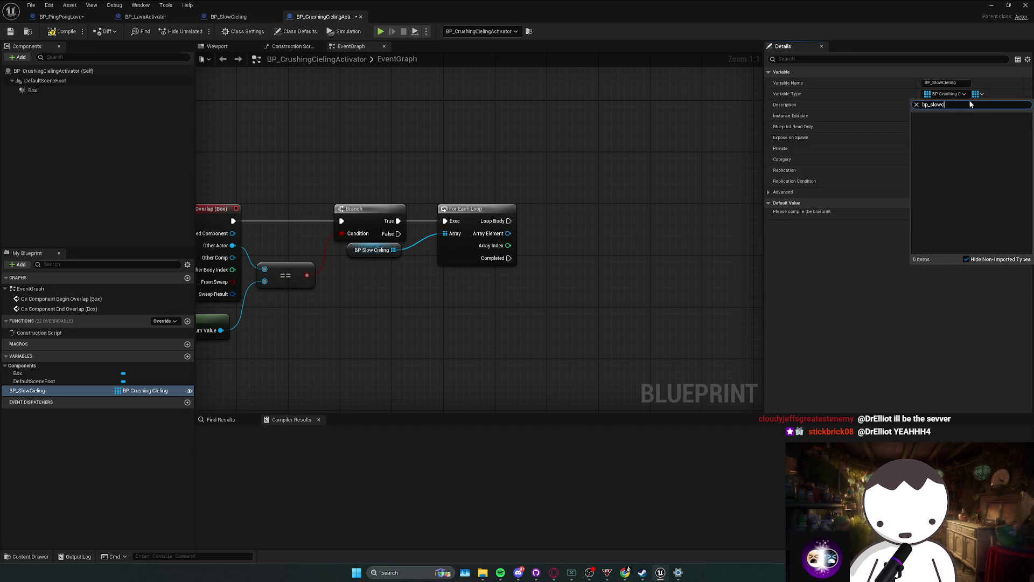
mouse_move(948, 119)
left_click(881, 126)
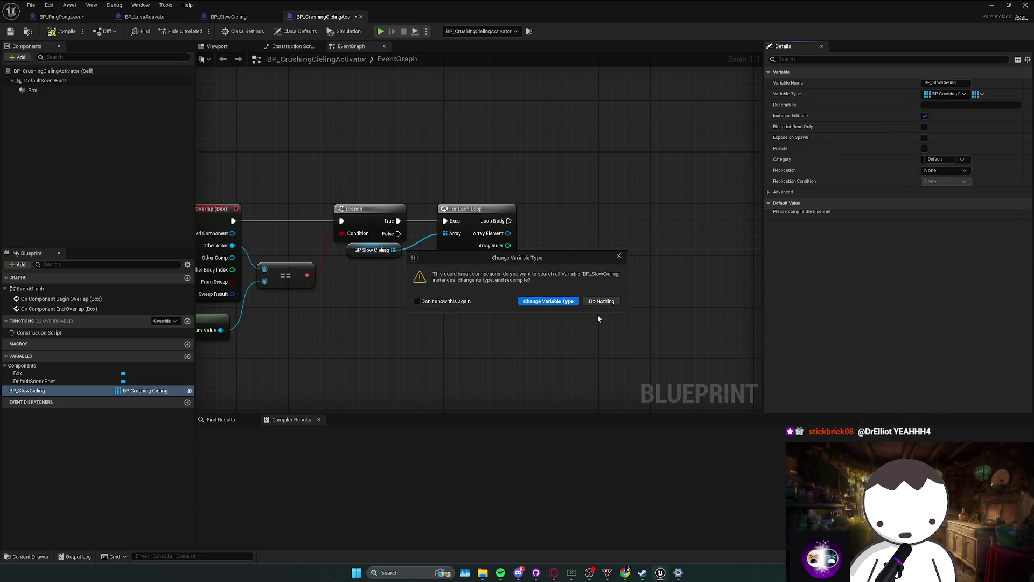
left_click(563, 300)
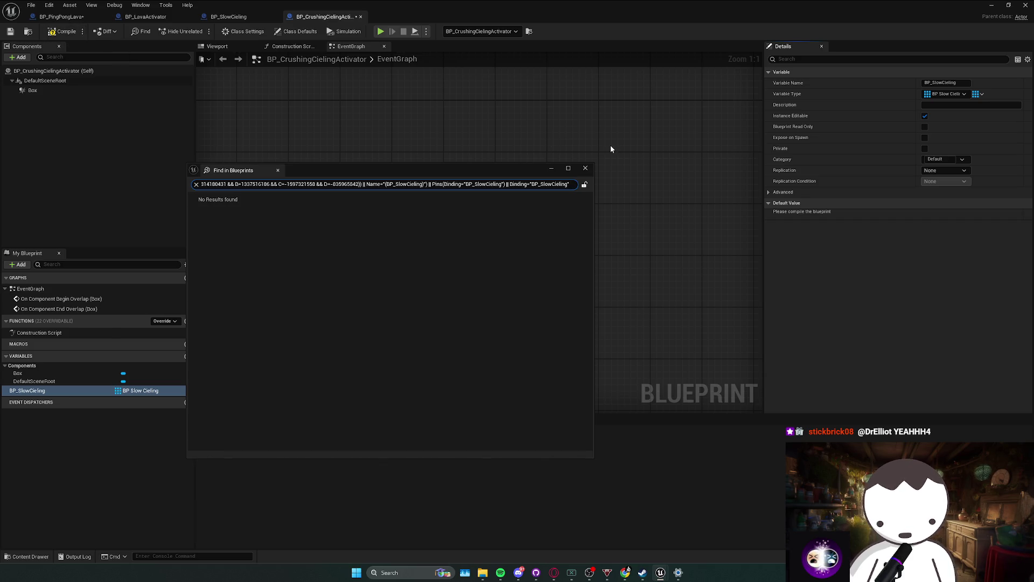
key("F7")
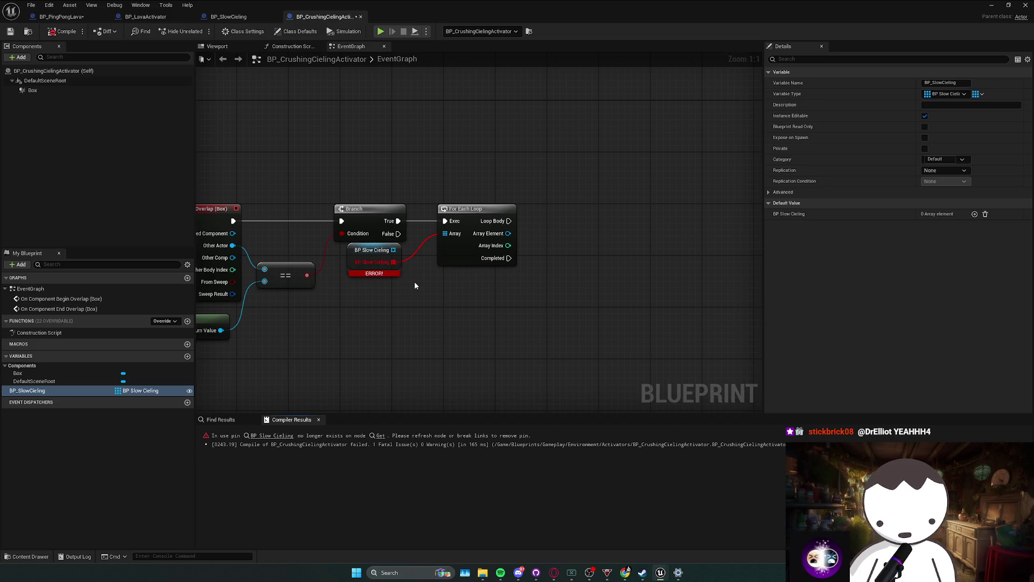
Replace the broken loop with a new For Each Loop over the BP_SlowCieling array, then close the editor.
key("ctrl+z")
left_click_drag(399, 256, 442, 231)
type("for e")
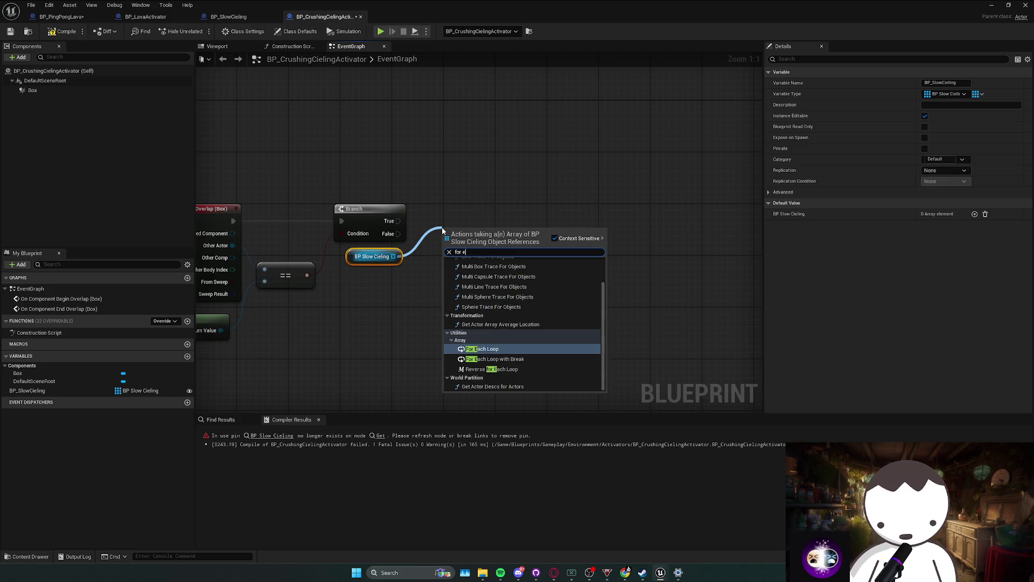
type("ach")
key("Return")
mouse_move(473, 253)
left_mouse_down()
mouse_move(453, 234)
mouse_move(528, 240)
left_mouse_up()
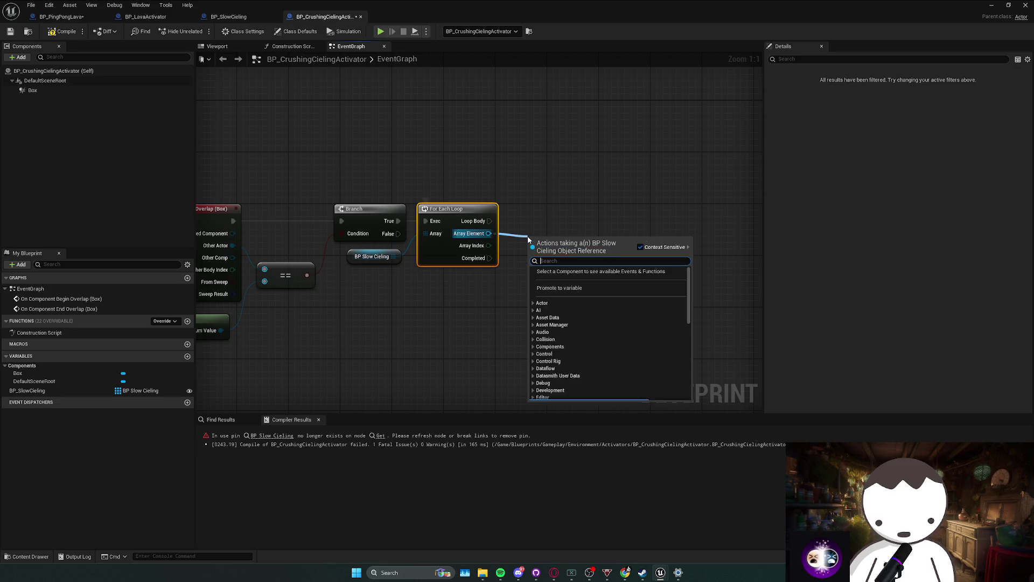
type("cfdasf")
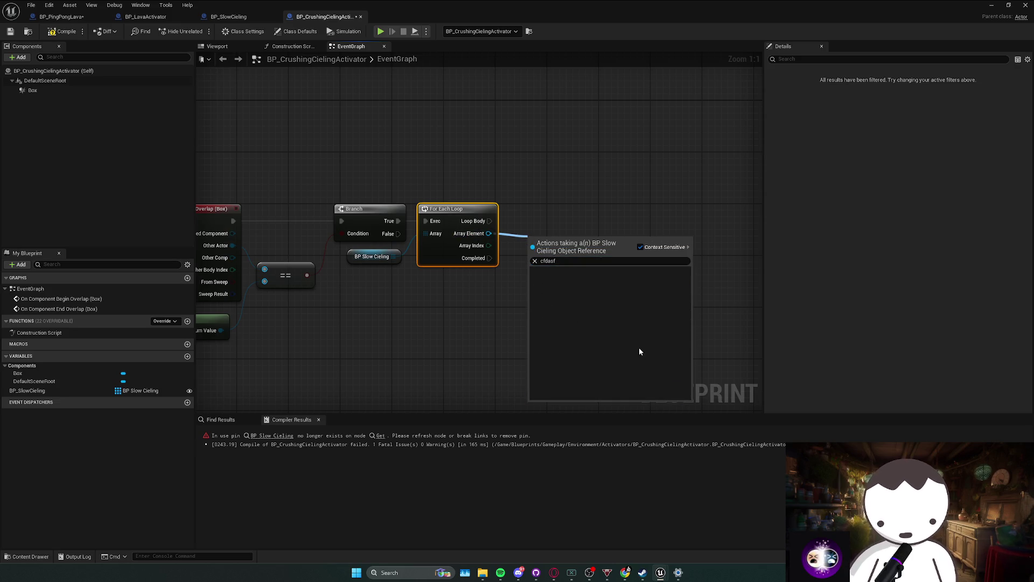
mouse_move(493, 319)
left_mouse_down()
mouse_move(517, 311)
mouse_move(445, 296)
left_mouse_up()
mouse_move(425, 246)
left_mouse_down()
mouse_move(482, 252)
mouse_move(463, 258)
left_mouse_up()
left_click(461, 300)
left_click_drag(555, 200, 664, 200)
left_click(1026, 5)
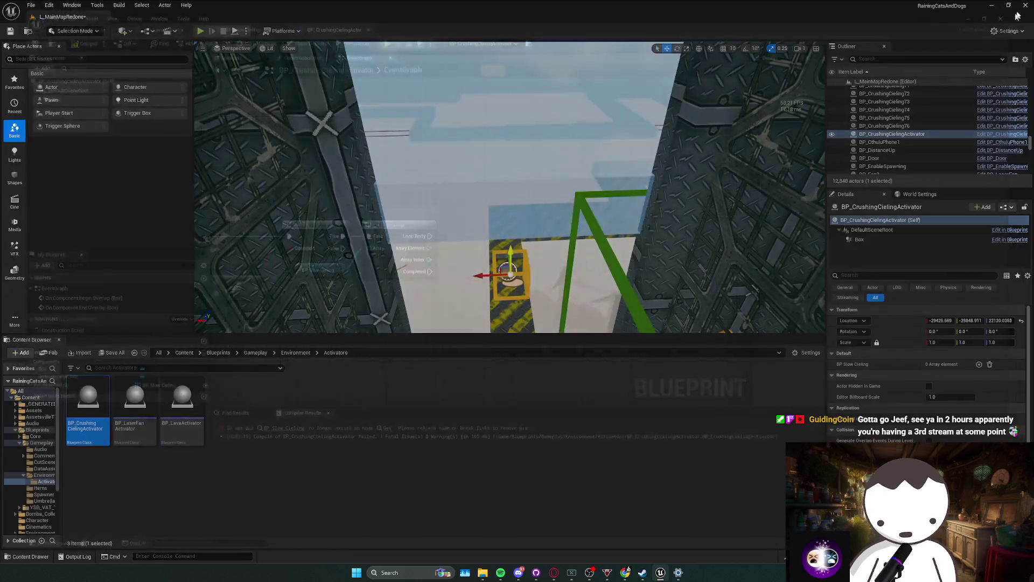
Close the Blueprint editor, saving the modified content, and lower the music volume slightly.
left_click(1025, 5)
left_click(545, 376)
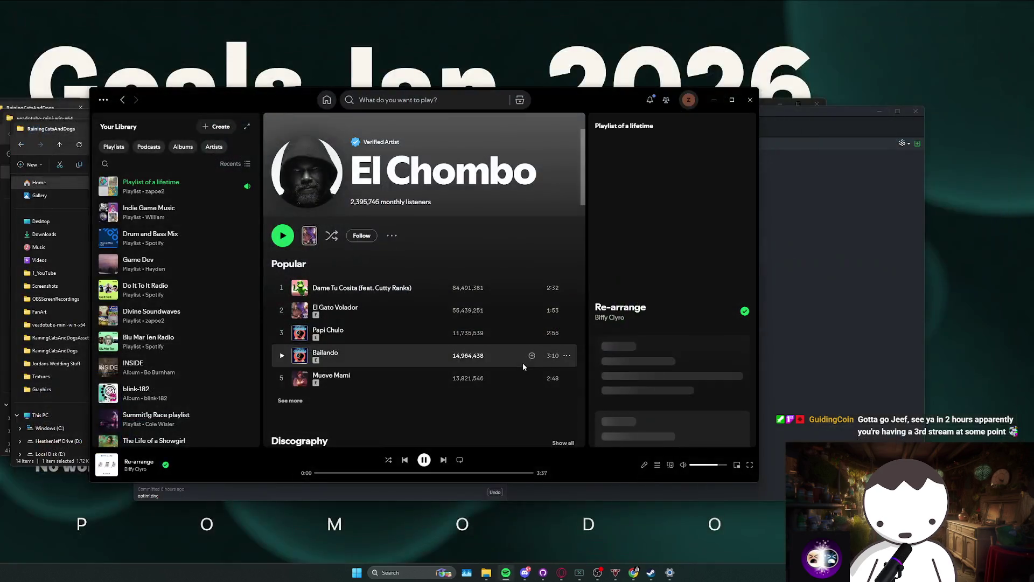
left_click(711, 465)
From GitHub Desktop's Repository menu, show RainingCatsAndDogs in Explorer and open its project folder.
left_click(544, 572)
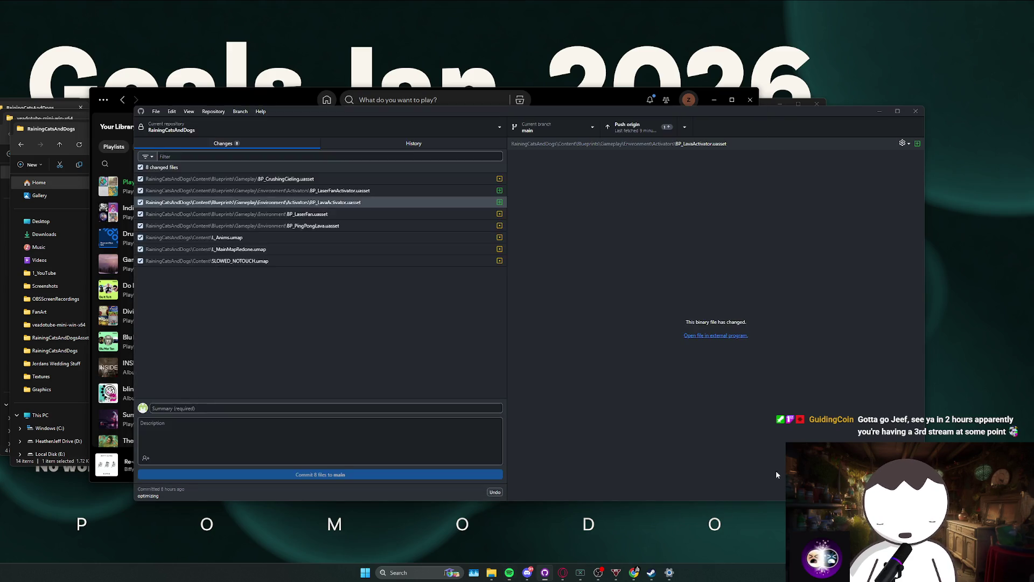
left_click(214, 111)
left_click(248, 201)
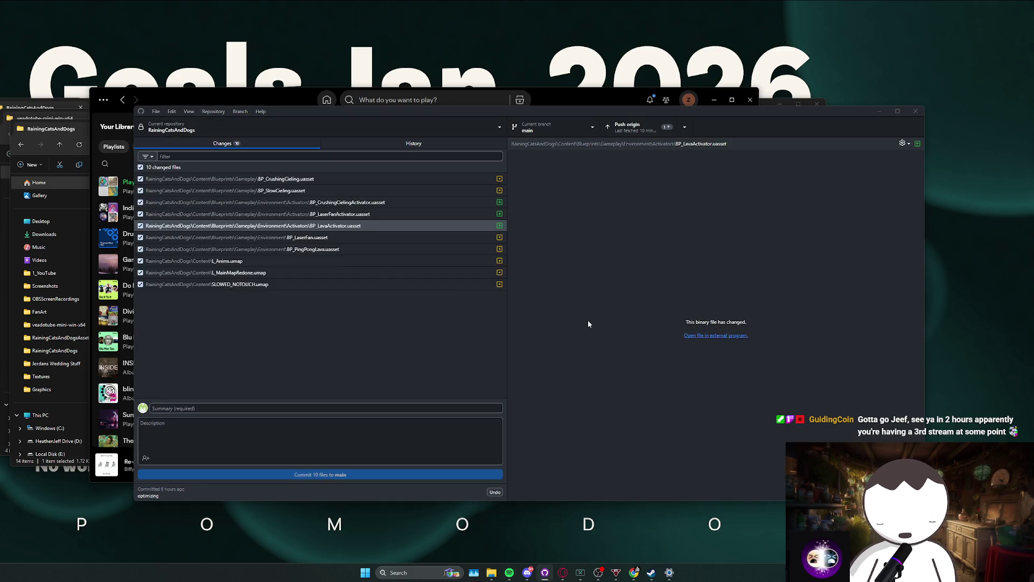
left_click(220, 223)
double_click(222, 226)
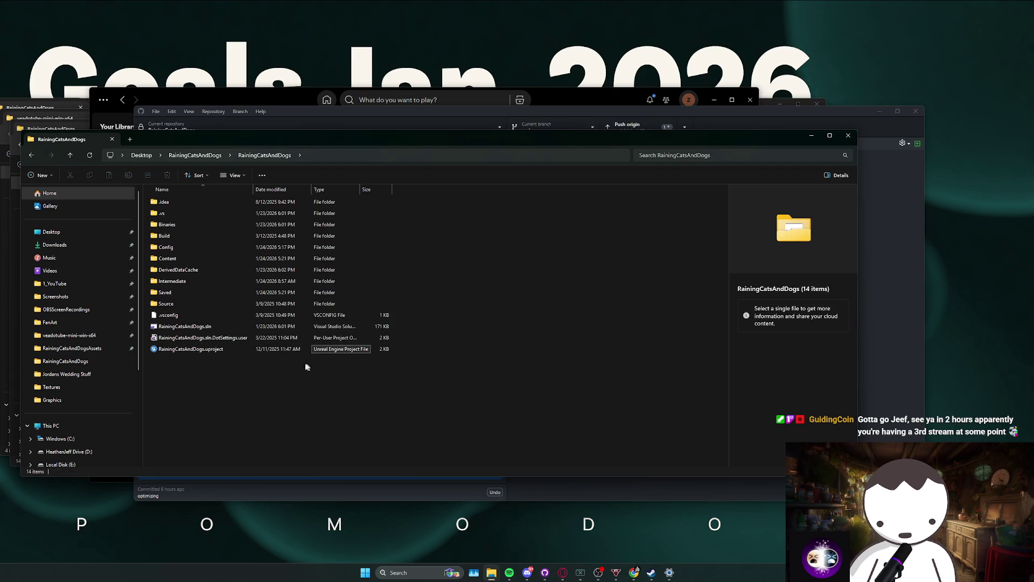
Launch RainingCatsAndDogs.uproject from File Explorer so Unreal Editor 5.5.4 starts loading.
double_click(302, 349)
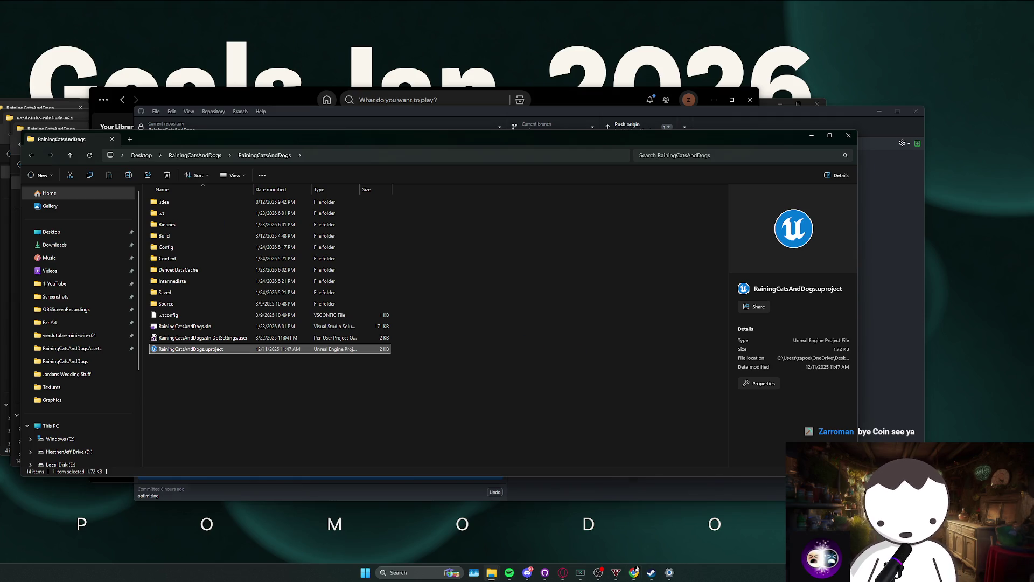
left_click(634, 572)
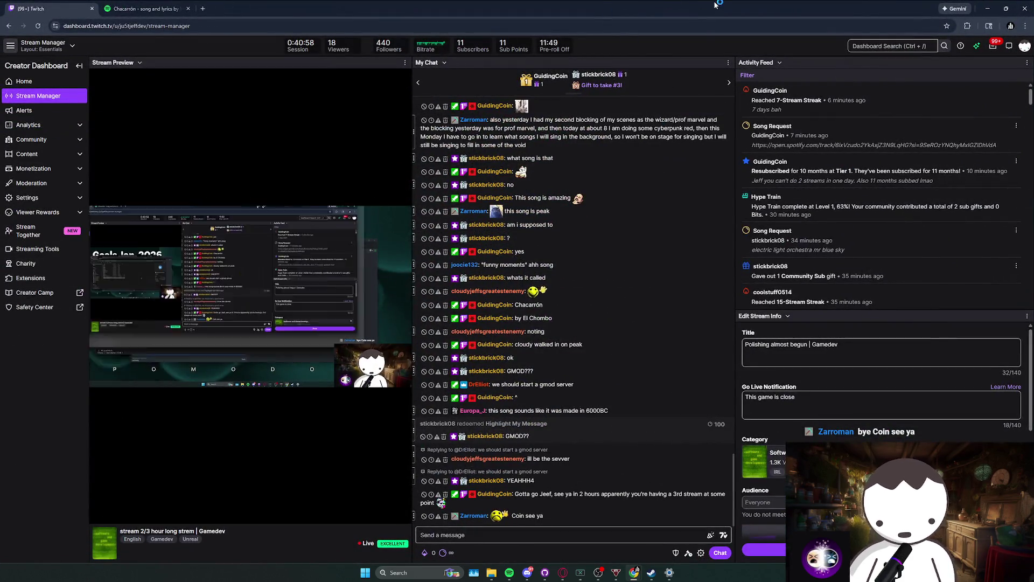
left_click(634, 572)
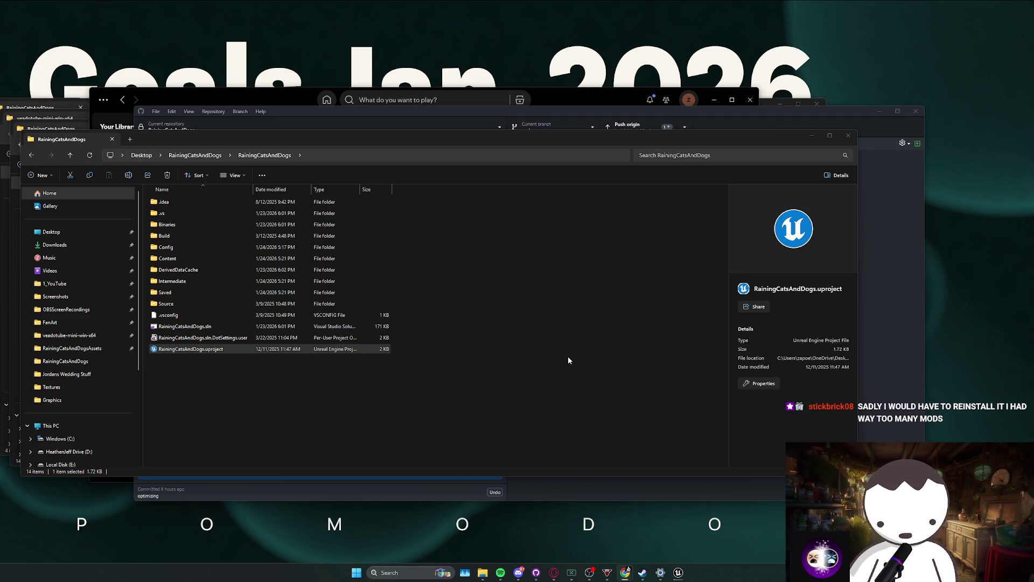
left_click(535, 386)
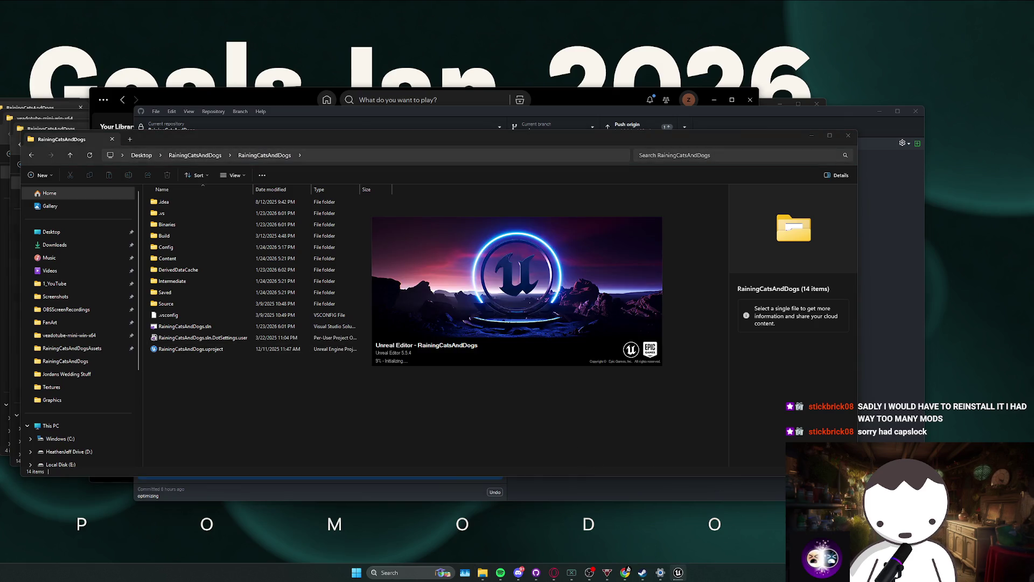
key("alt+Tab")
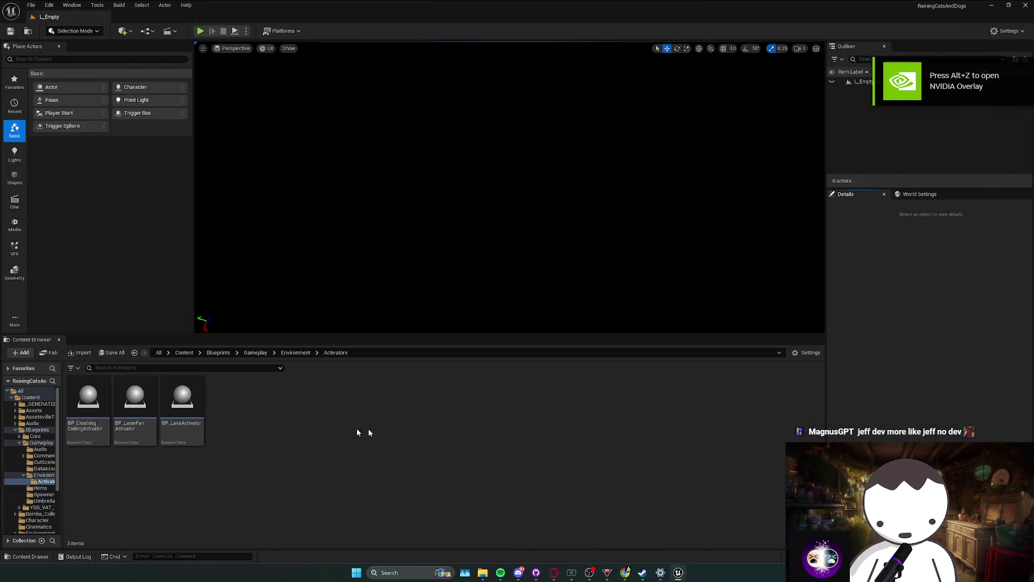
Rename BP_CrushingCeilingActivator to BP_SlowCielingActivator in the Content Browser.
left_click(84, 436)
left_click(82, 426)
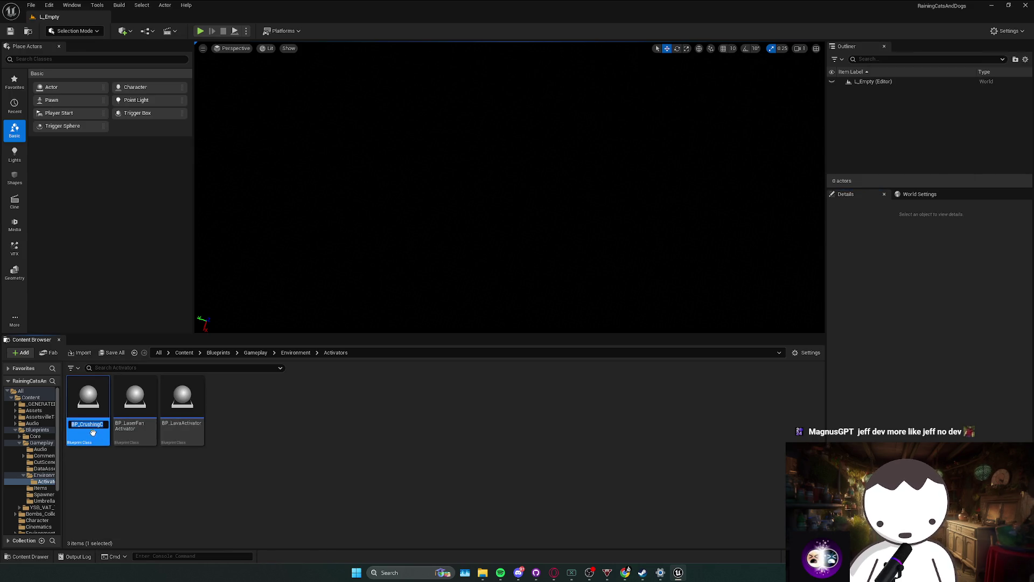
left_click_drag(95, 425, 79, 425)
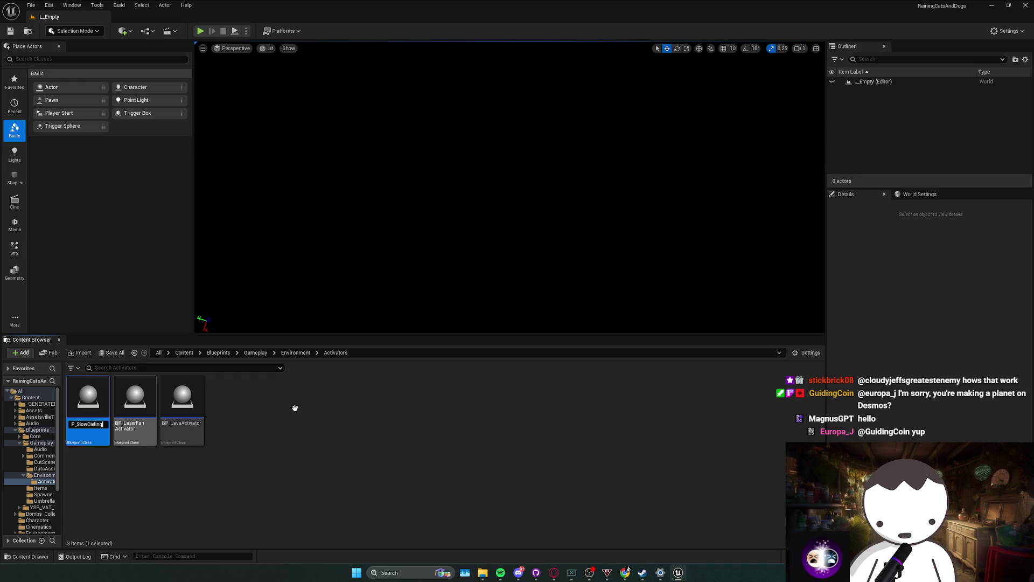
type("Activator")
key("Return")
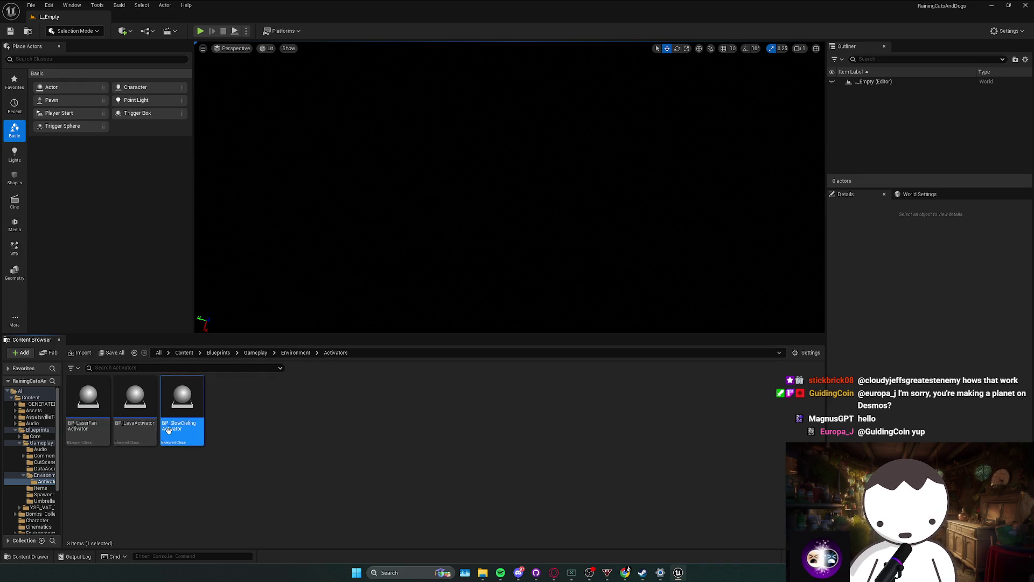
Briefly open the renamed Blueprint, then open the L_MainMapRedone level from Content.
double_click(168, 429)
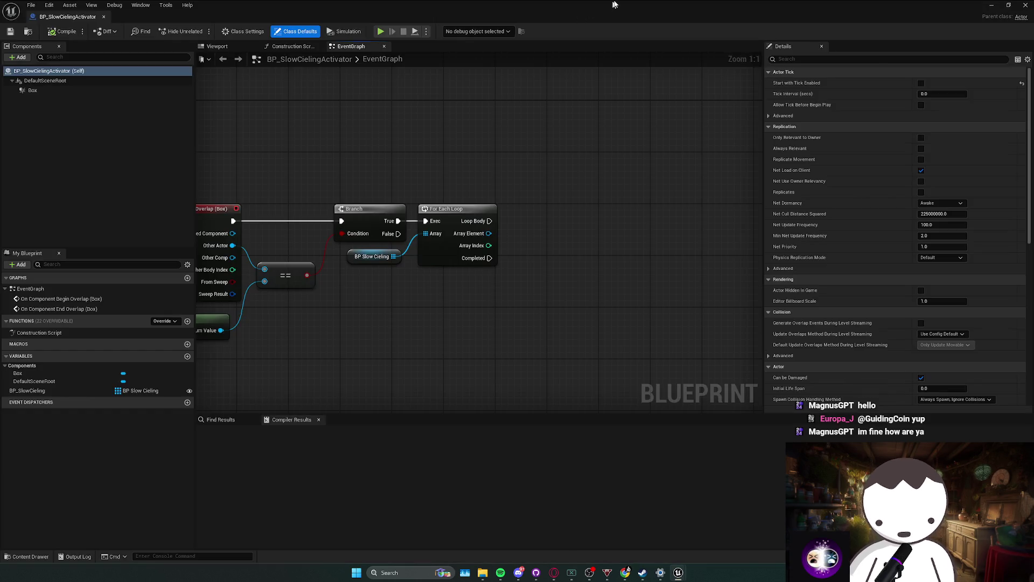
left_click(162, 16)
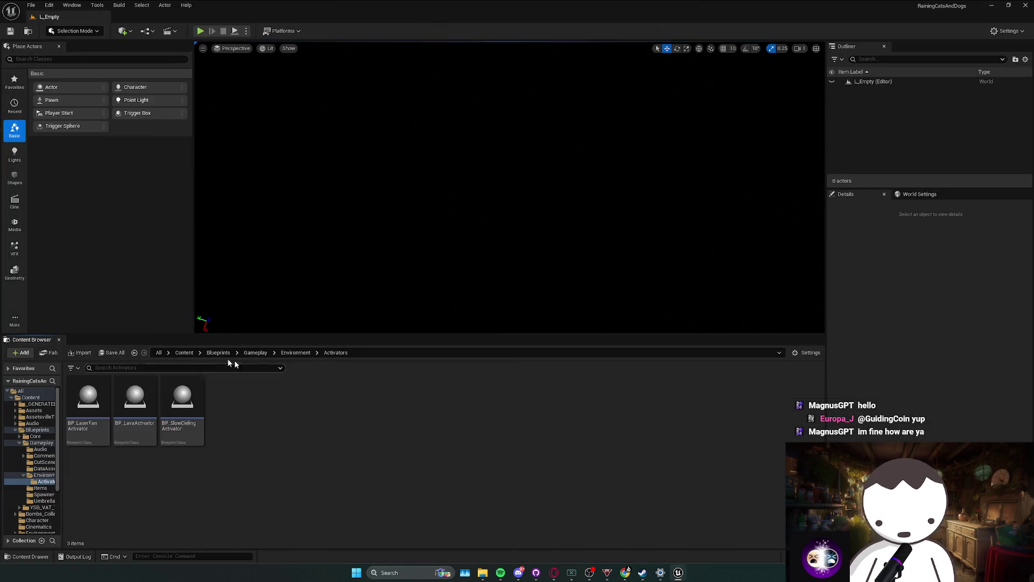
left_click(184, 352)
left_click(337, 506)
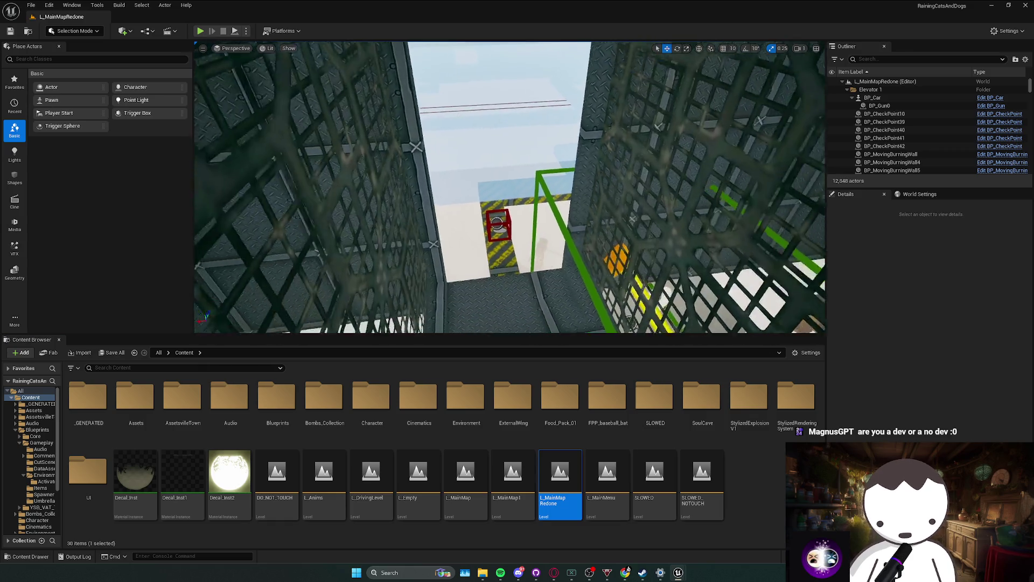
Fly to the elevator shaft, select the ceiling activator box, and open its Blueprint with Ctrl+E.
key("w")
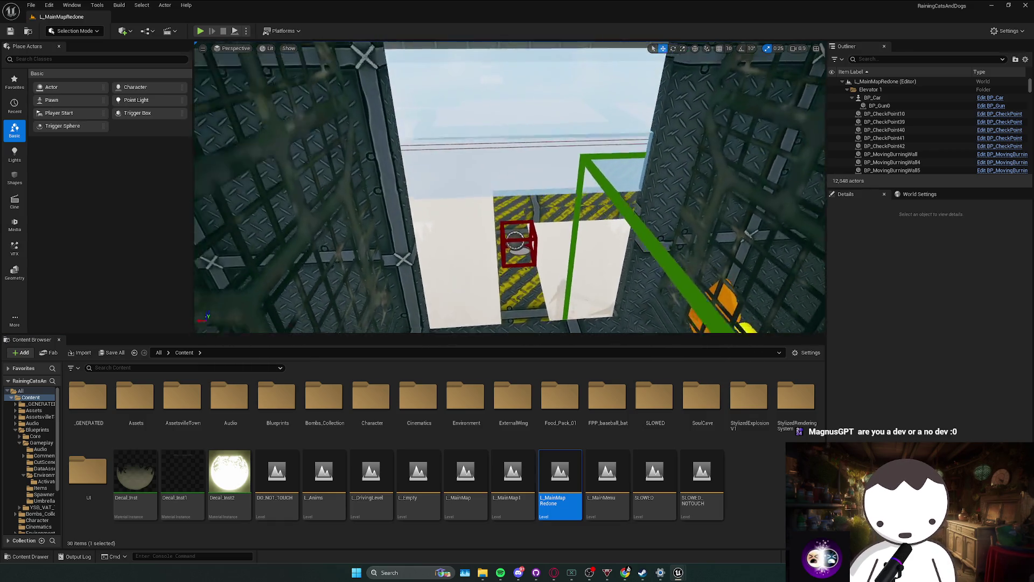
left_click(517, 252)
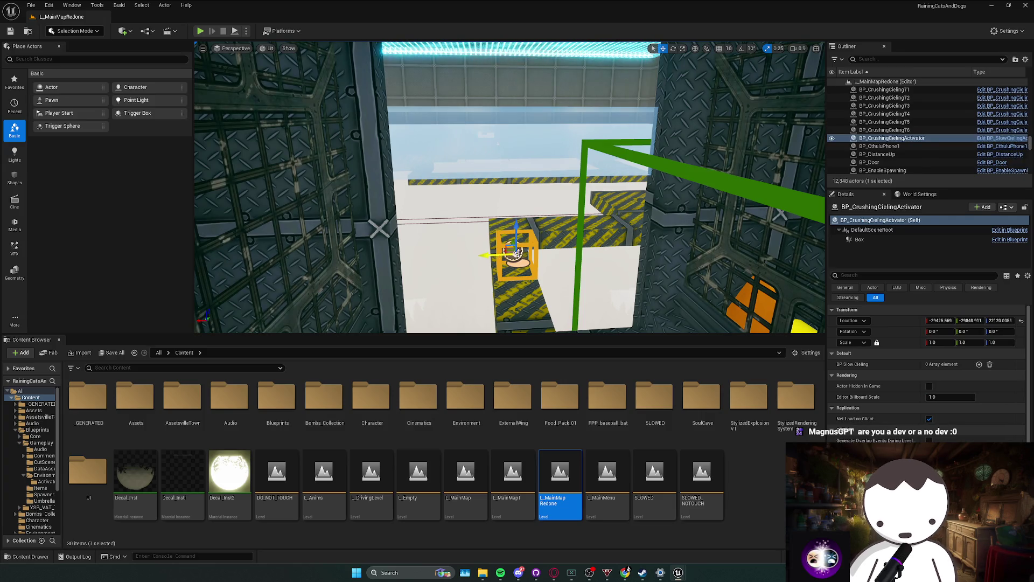
key("ctrl+e")
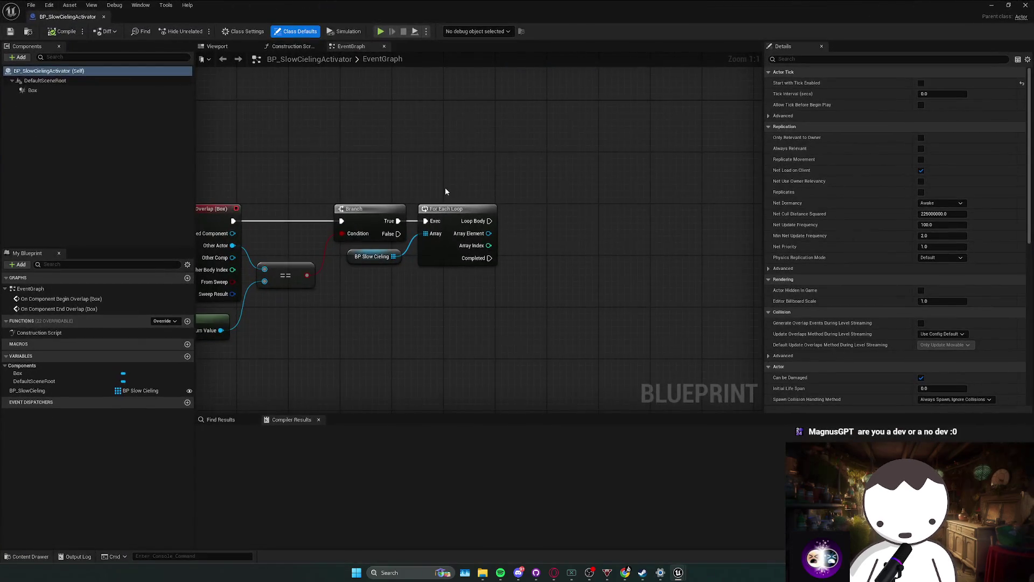
Add an Activate Movement Component node on each slow ceiling element in the begin-overlap loop.
key("alt+Tab")
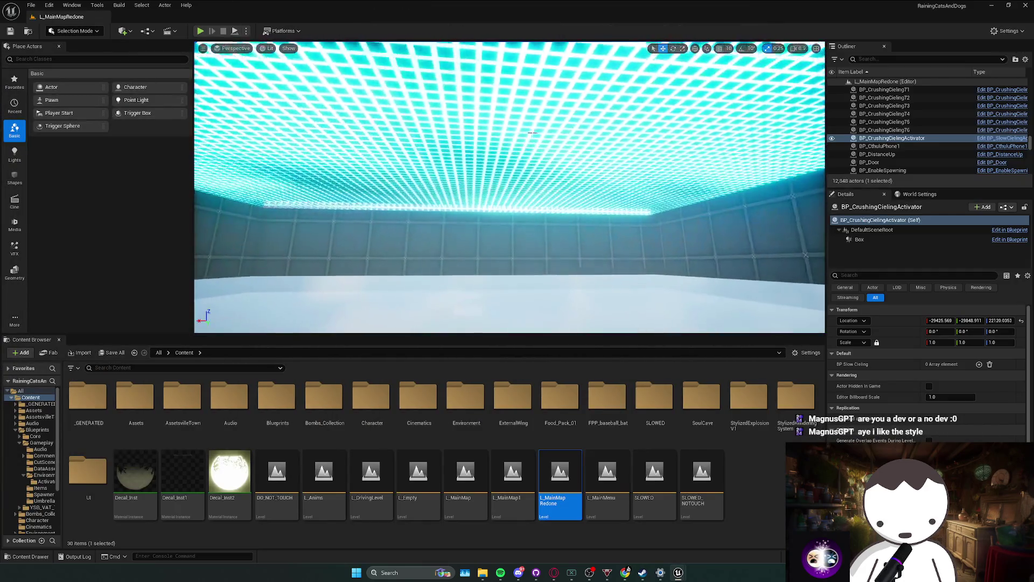
right_click(527, 139)
left_click(539, 171)
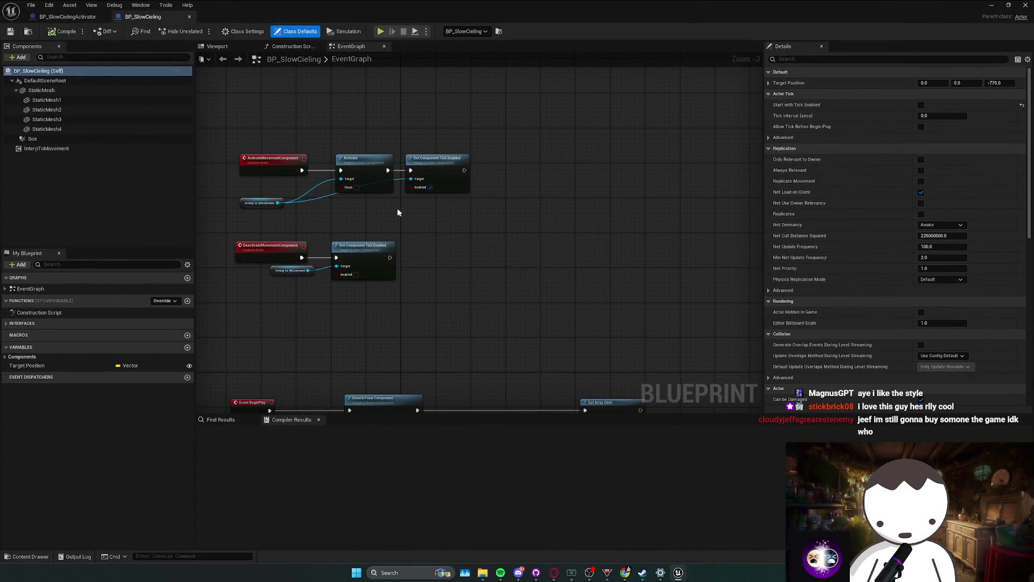
left_click(67, 17)
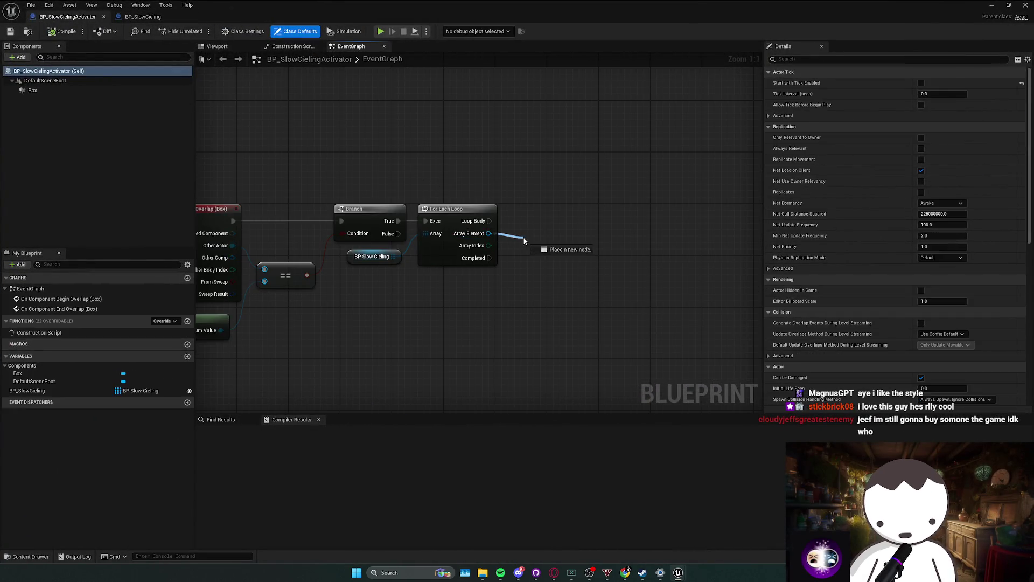
left_click_drag(524, 239, 524, 240)
type("activate ci")
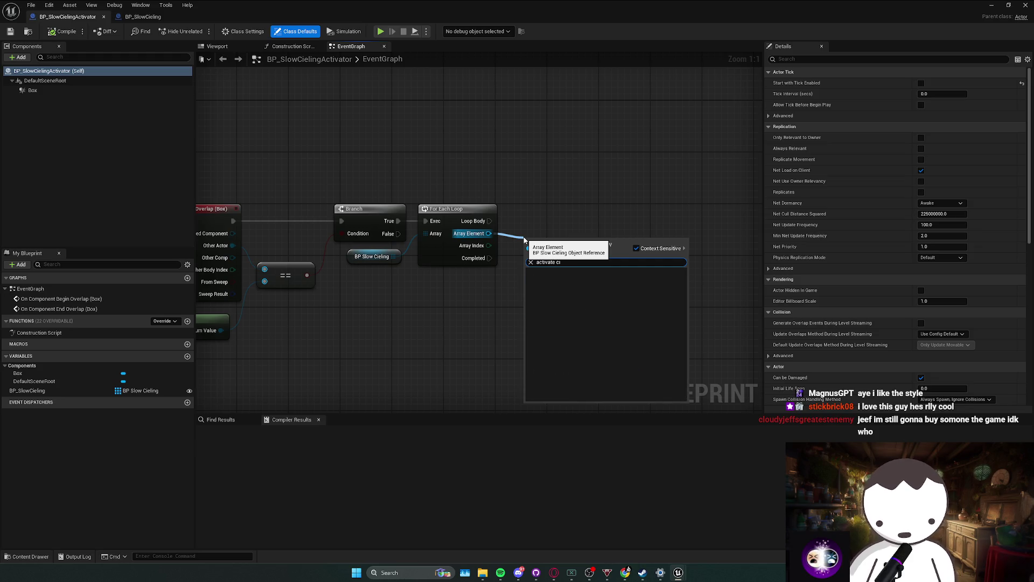
key("Return")
left_click_drag(530, 214, 530, 208)
scroll(523, 263, "down", 1)
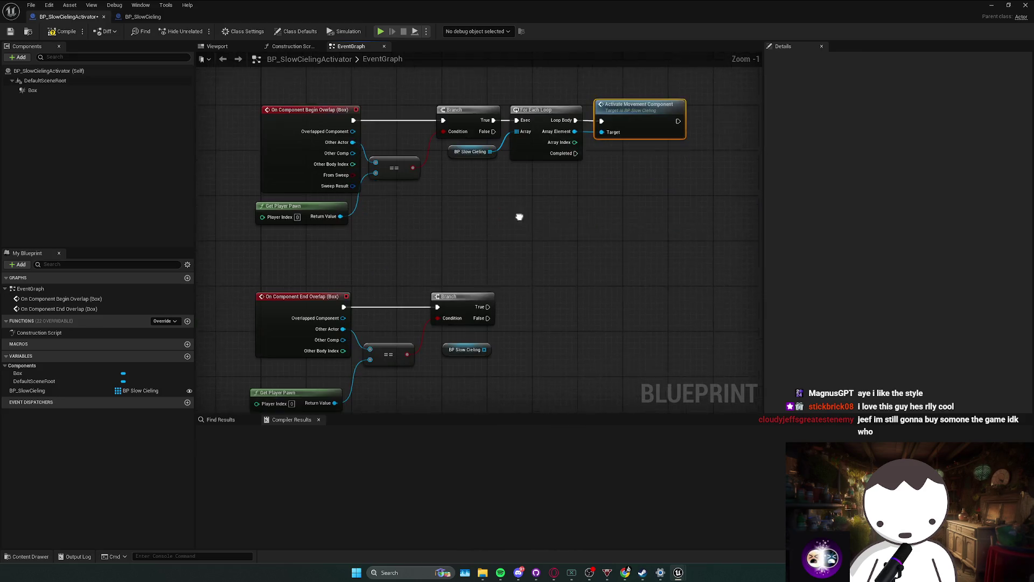
Add a For Each Loop over the ceiling array after the end-overlap Branch.
left_click_drag(481, 337, 533, 311)
type("deac")
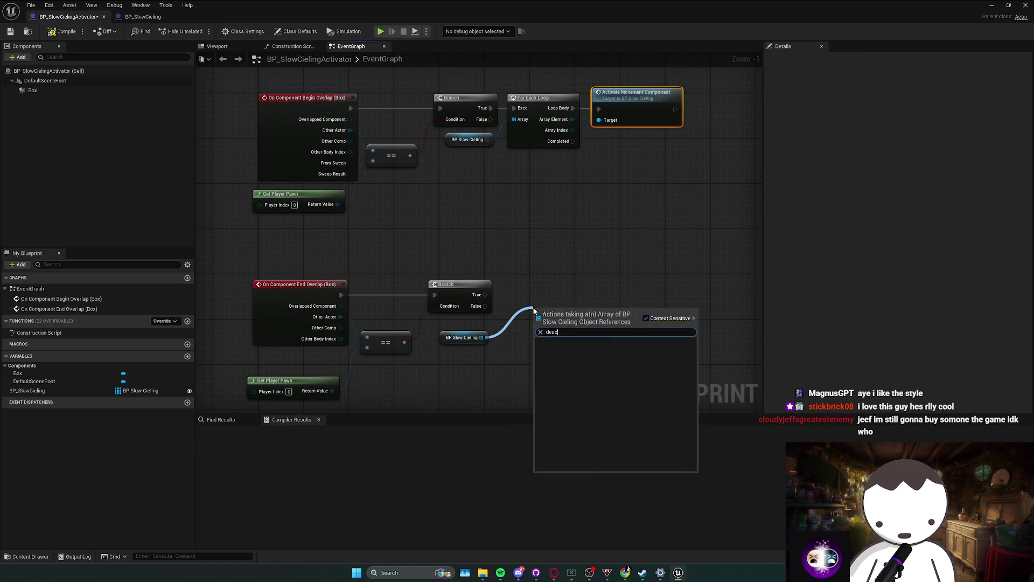
key("BackSpace")
key("BackSpace")
key("BackSpace")
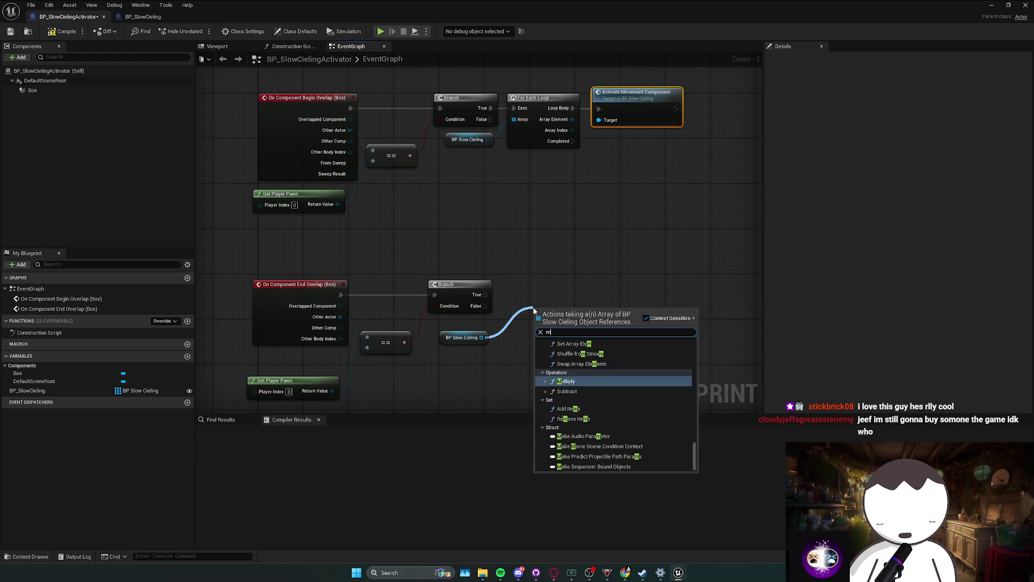
type("movemen")
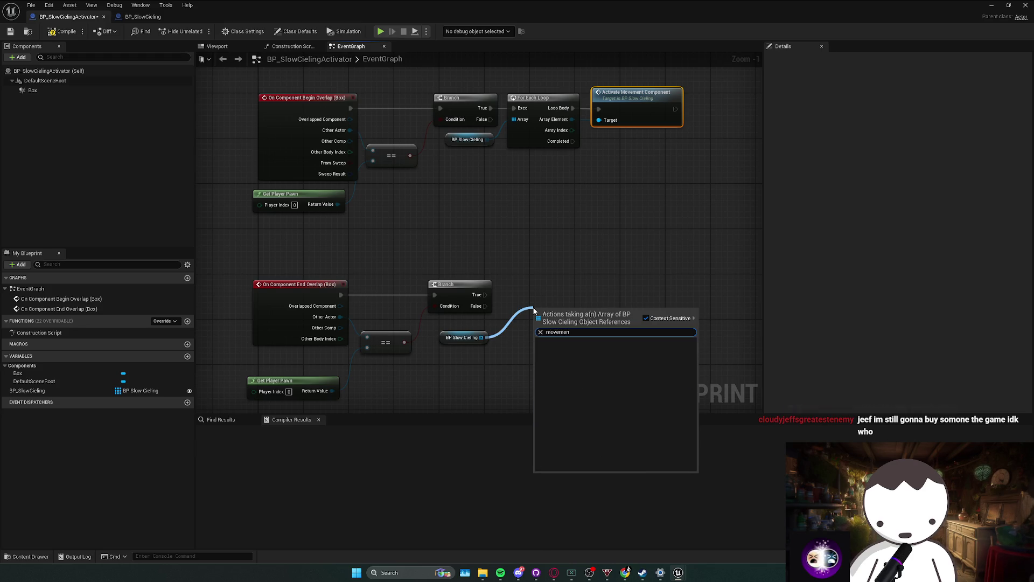
key("BackSpace")
key("BackSpace")
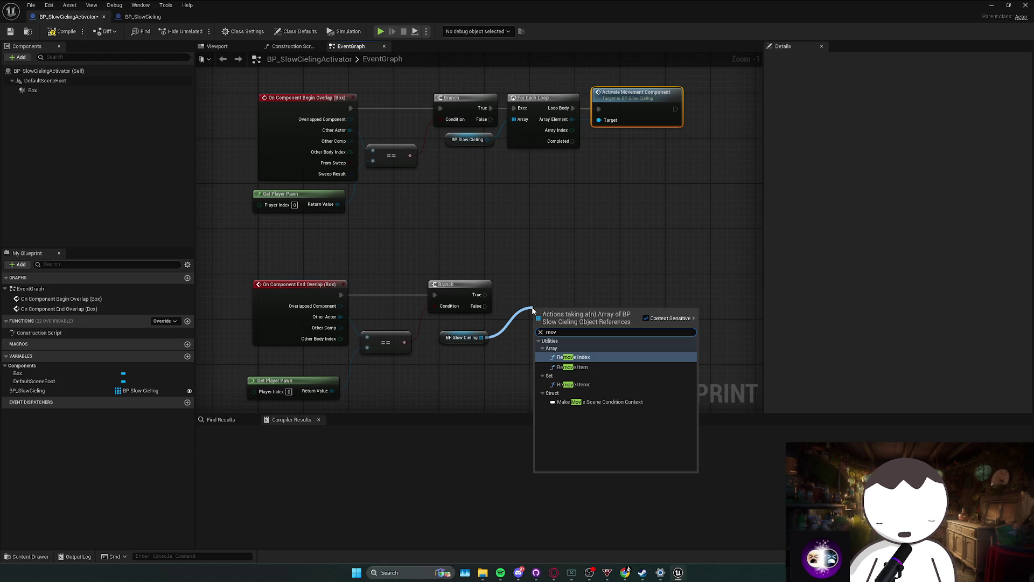
key("Escape")
mouse_move(481, 337)
left_mouse_down()
mouse_move(525, 304)
mouse_move(532, 279)
mouse_move(484, 294)
mouse_move(609, 305)
left_mouse_up()
type("fore")
key("Return")
Wire a Deactivate Movement Component node from Loop Body and compile the activator Blueprint.
type("jde")
key("BackSpace")
key("BackSpace")
key("BackSpace")
type("deacti")
key("Up")
key("Up")
key("Return")
mouse_move(641, 309)
left_mouse_down()
mouse_move(641, 281)
mouse_move(571, 295)
left_mouse_up()
left_click(62, 31)
key("alt+Tab")
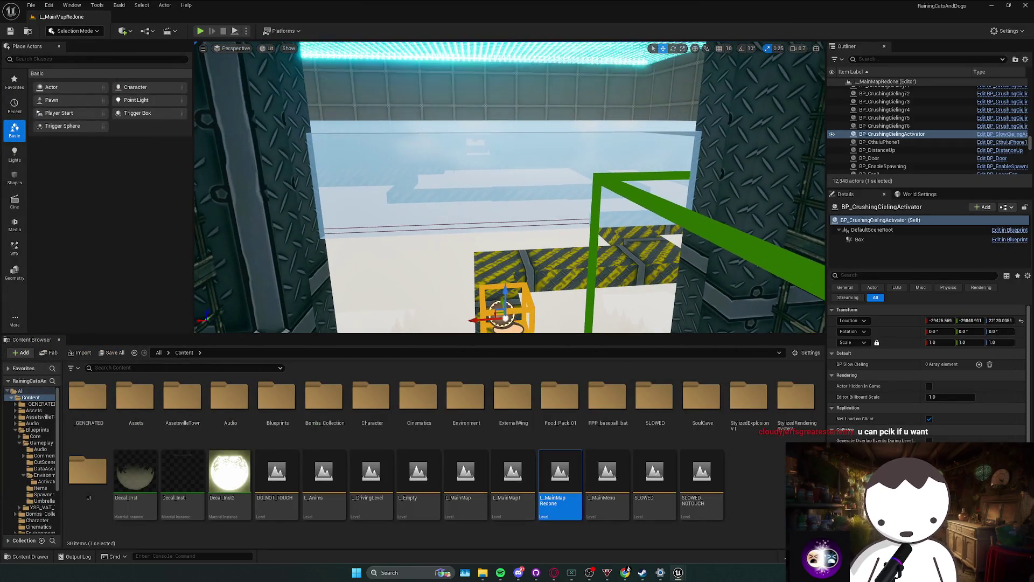
Widen the trigger Box extent to about 158×94×209 and assign the slow ceiling to BP Slow Cieling Index[0].
left_click(874, 238)
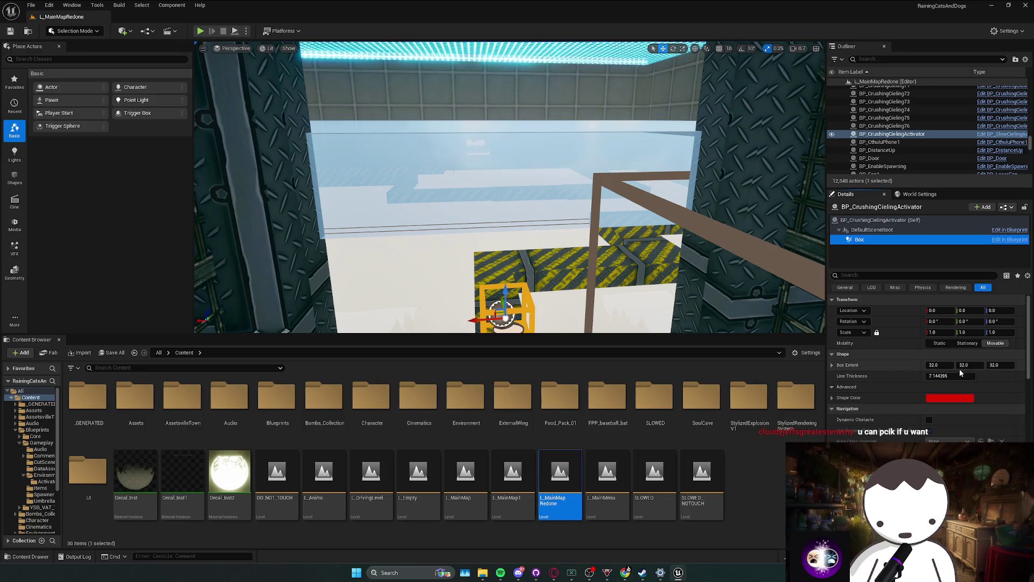
left_click_drag(955, 372, 1013, 365)
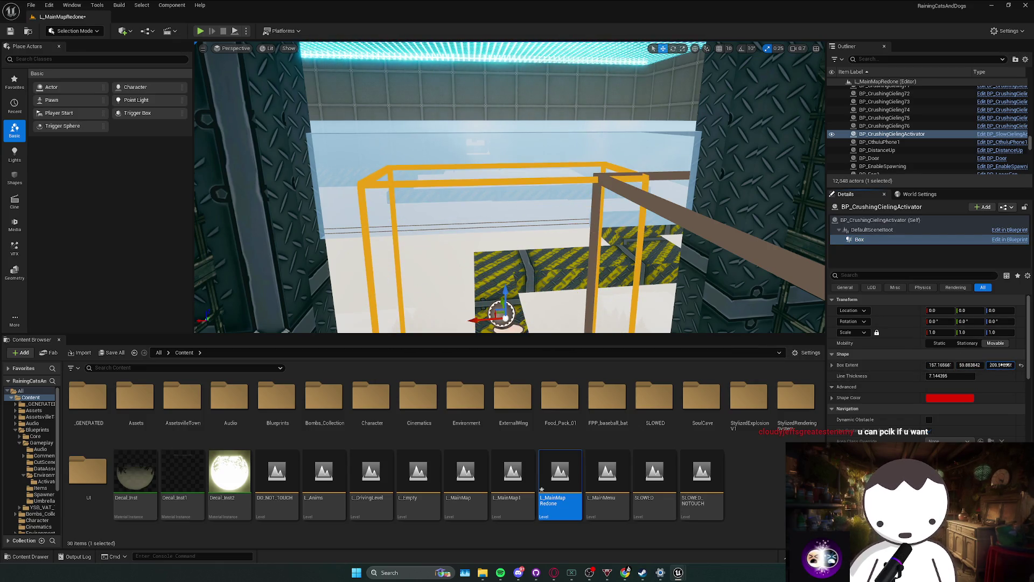
left_click(880, 219)
left_click(979, 364)
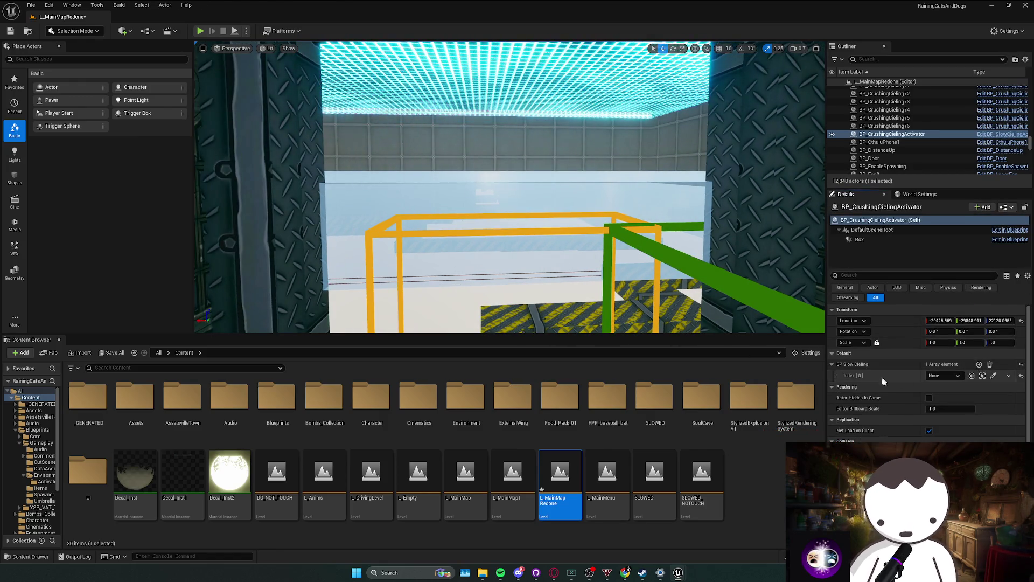
left_click(993, 376)
left_click(477, 61)
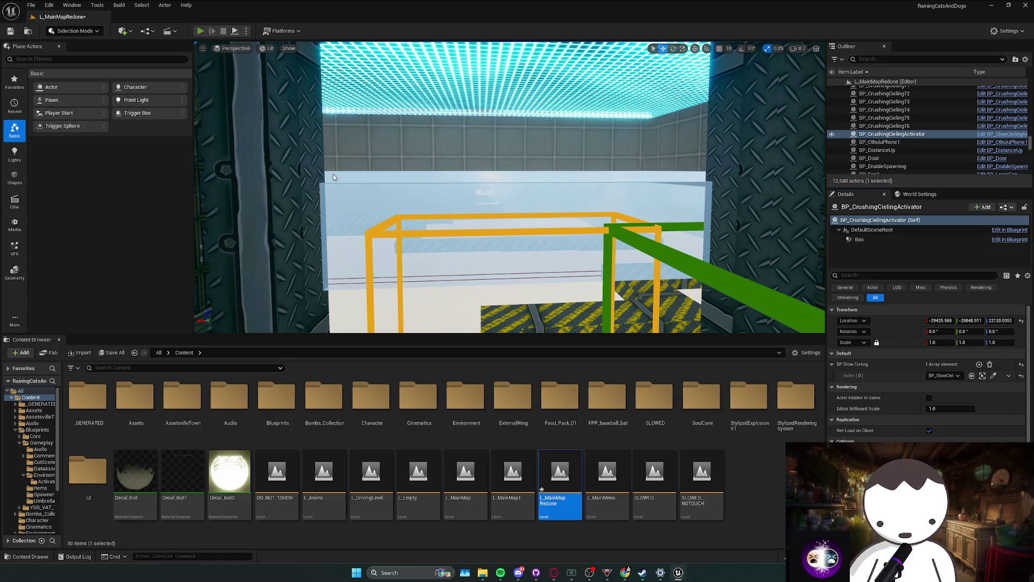
Play-test the level, then select BP_SlowCieling's InterpToMovement component.
key("alt+p")
key("Escape")
left_click(140, 148)
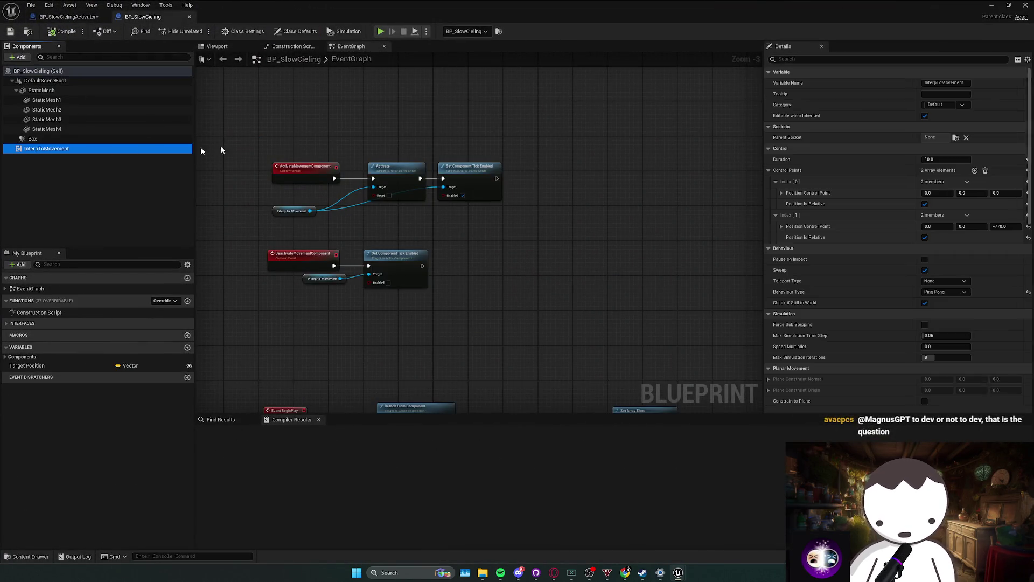
Turn off Auto Activate on BP_SlowCieling's InterpToMovement, compile, and return to the level editor.
left_click(815, 60)
type("auto")
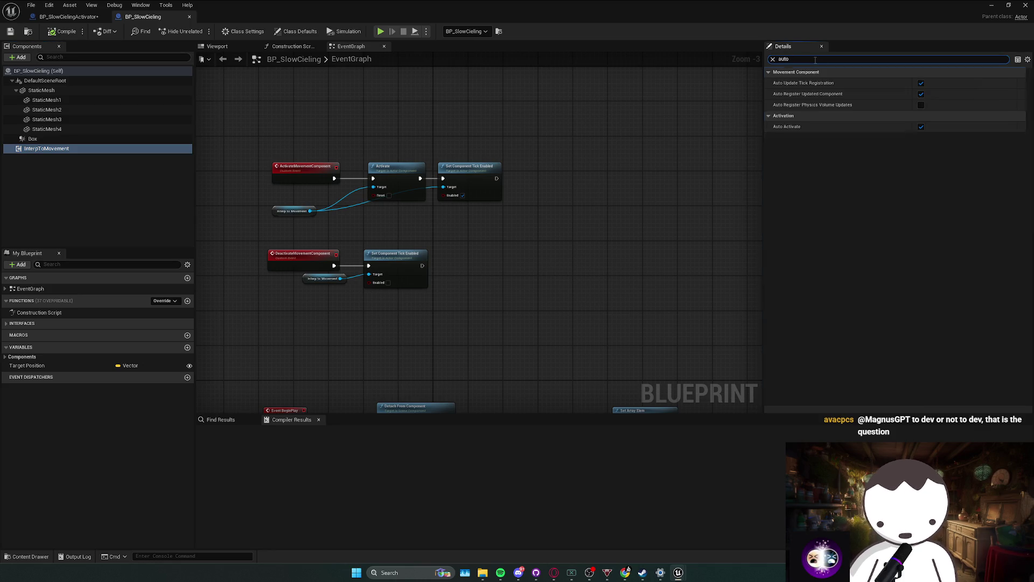
left_click(924, 127)
left_click(64, 33)
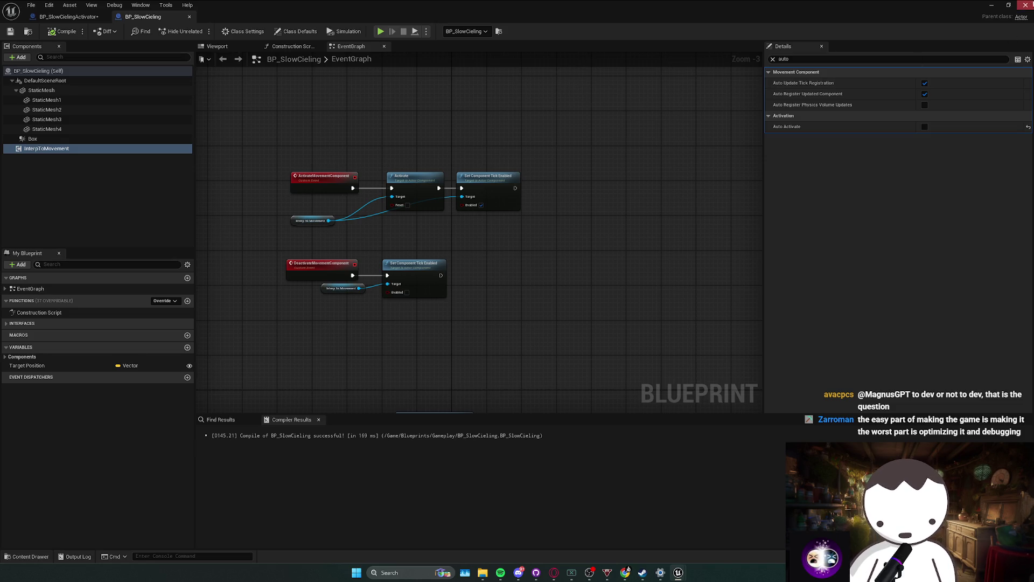
left_click(991, 5)
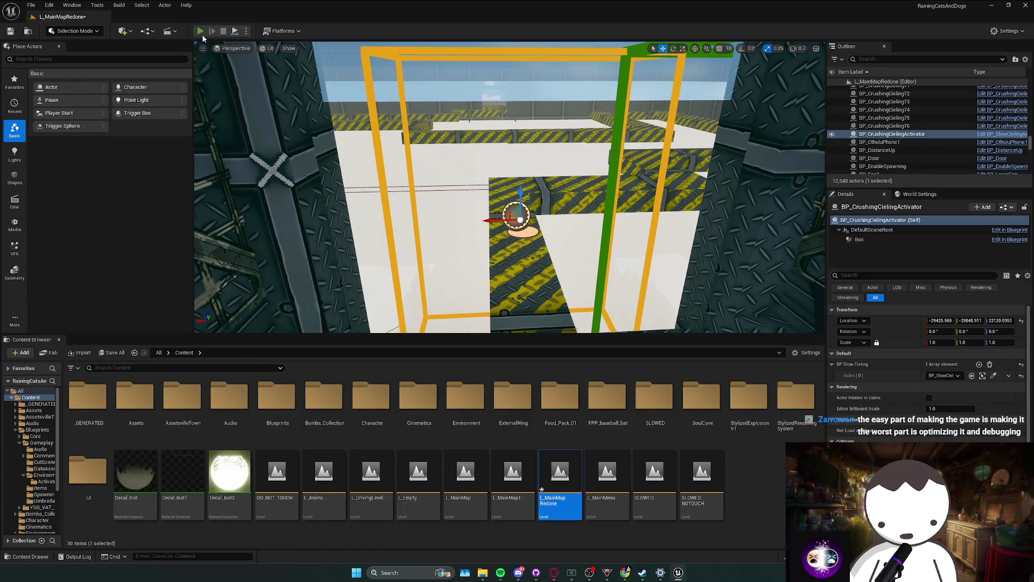
Play-test walking under the glowing slow ceiling with 'stat fps' enabled, then stop the session.
left_click(200, 30)
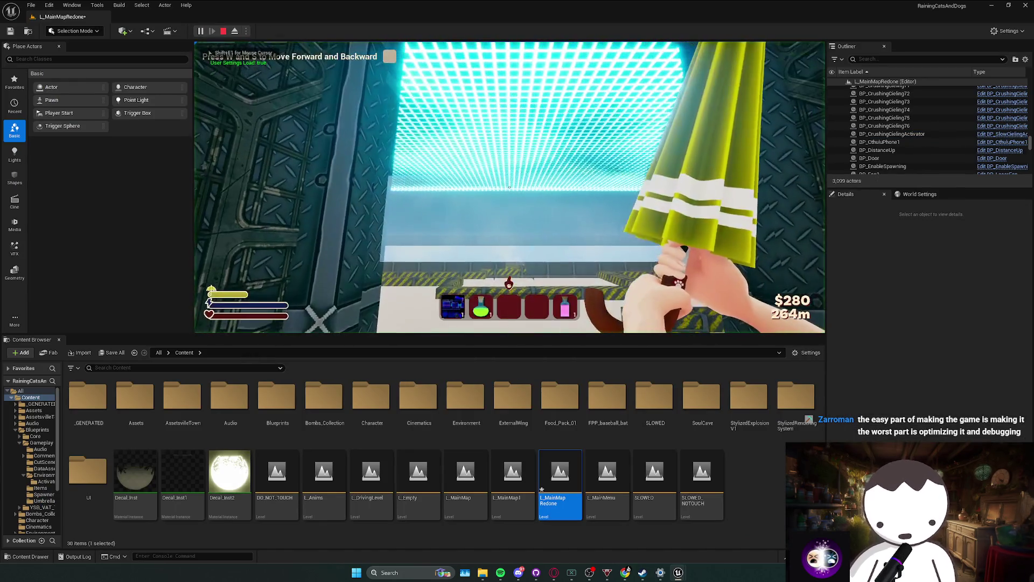
key("w")
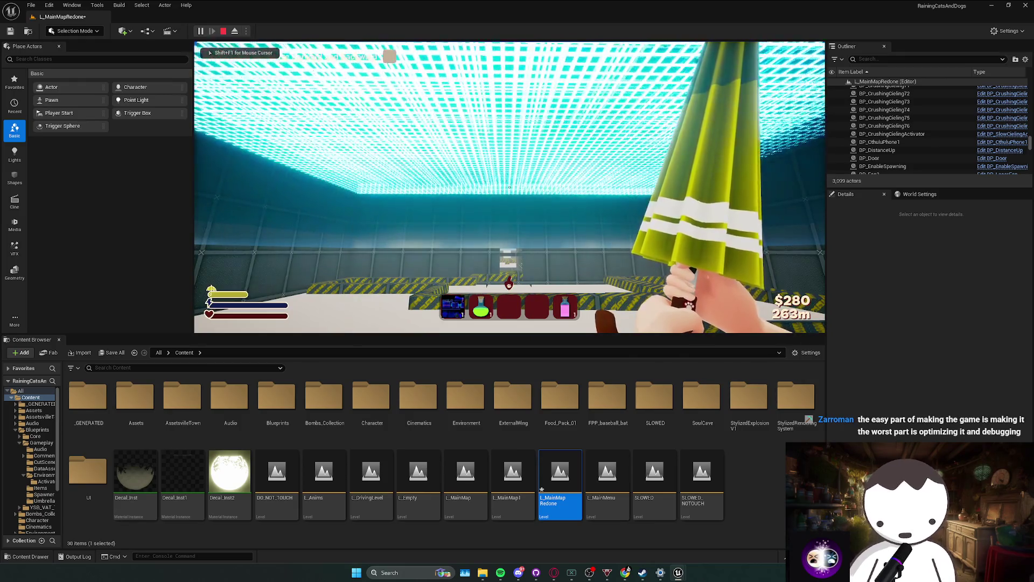
key("w")
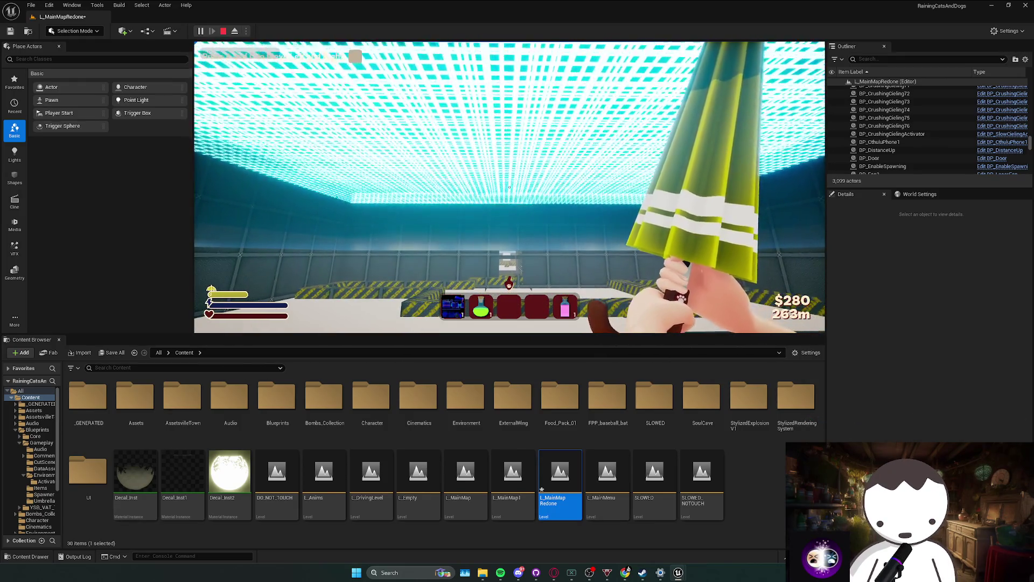
key("w")
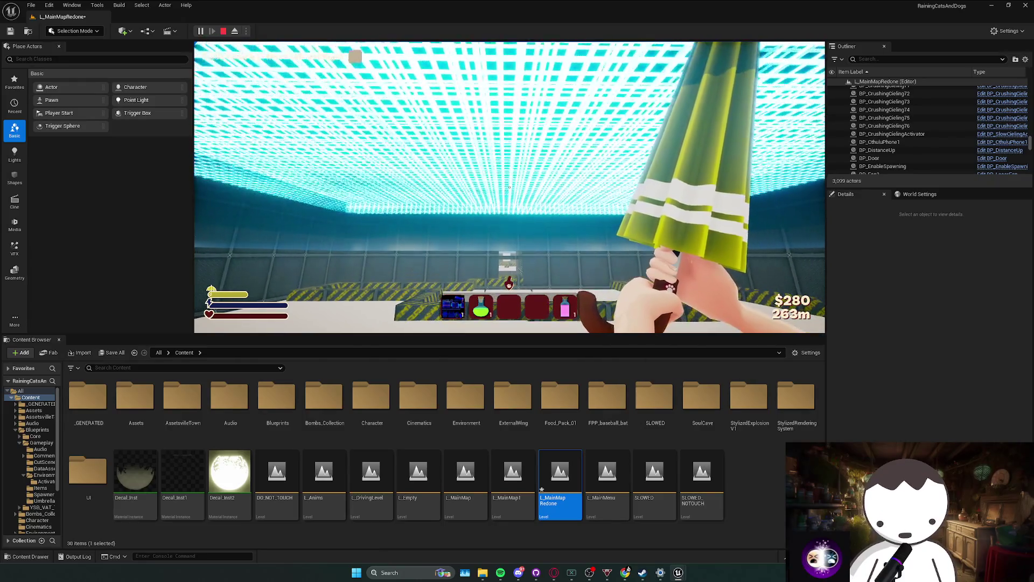
key("w")
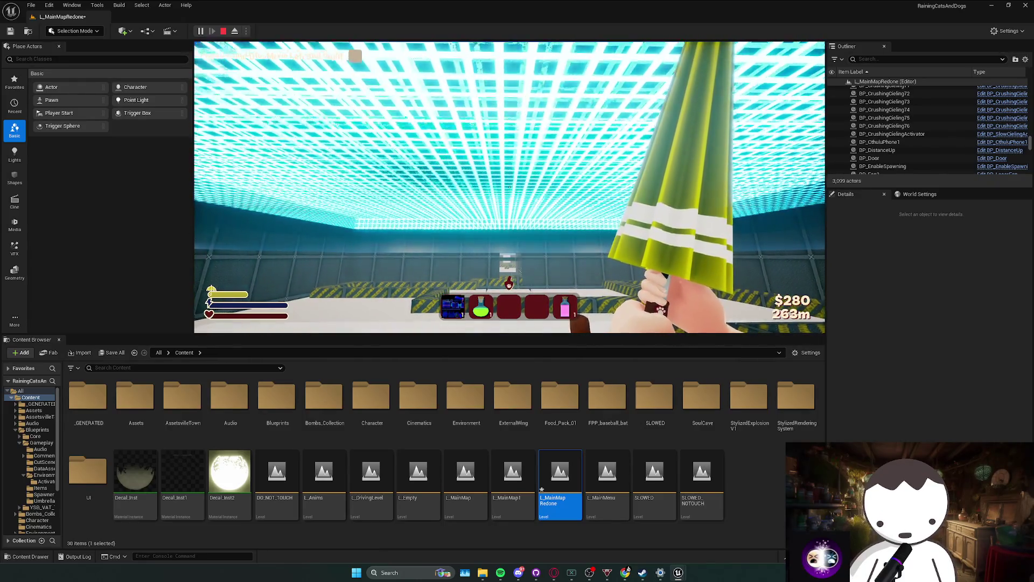
key("grave")
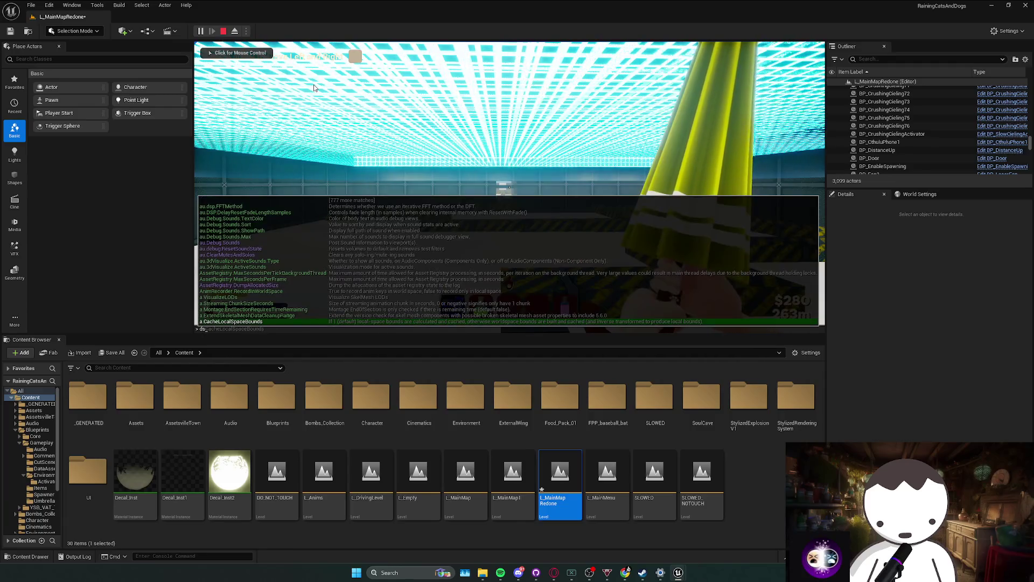
type("stat fps")
key("Return")
left_click(314, 87)
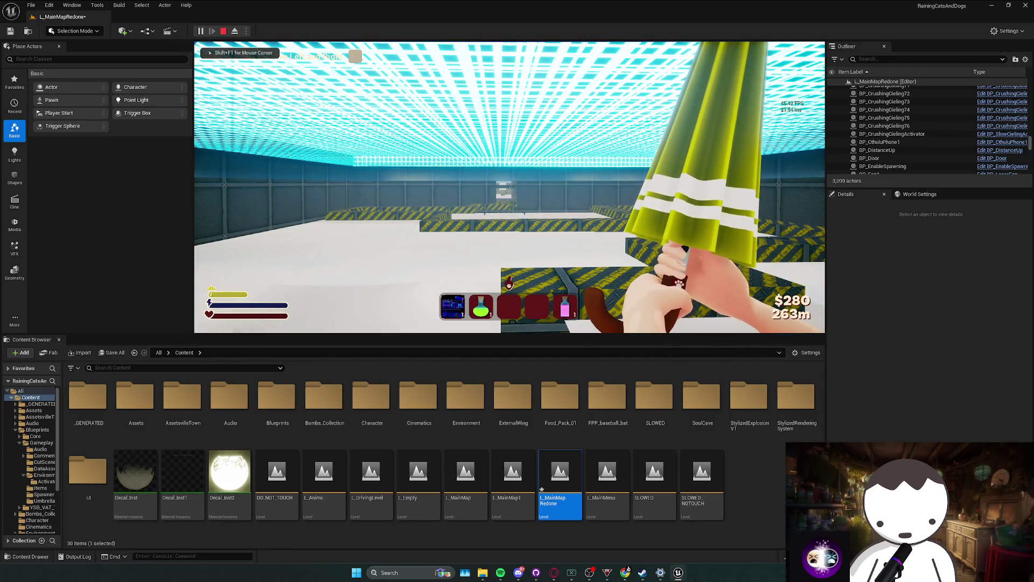
key("w")
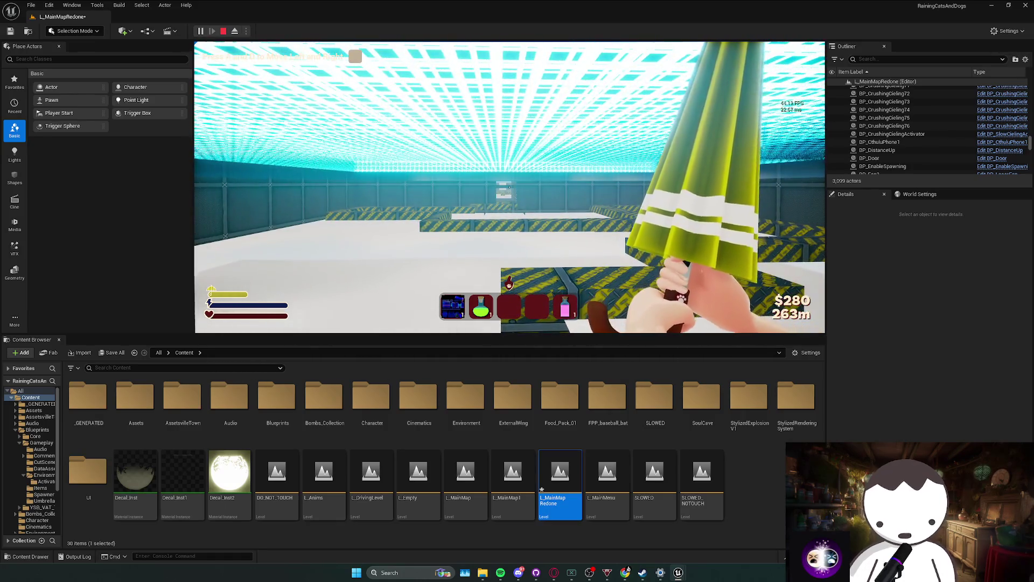
key("w")
key("Escape")
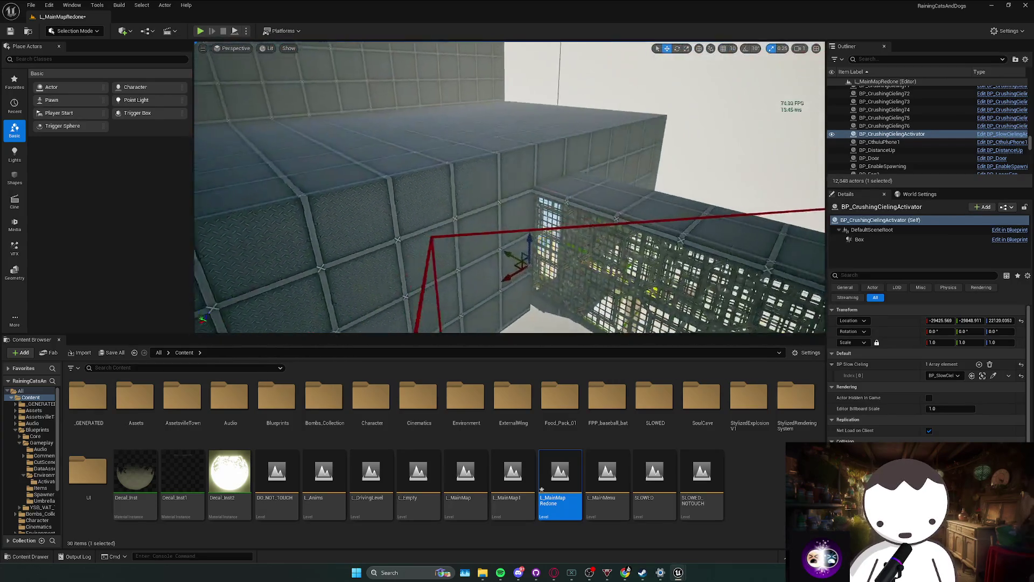
Move the ceiling activator to a new position in the level.
key("s")
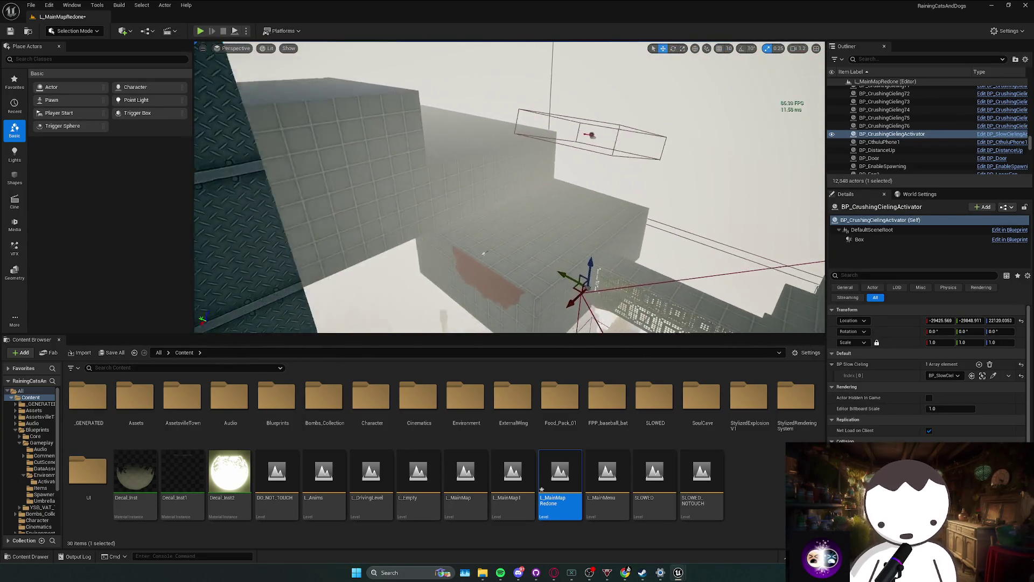
left_click_drag(510, 187, 577, 175)
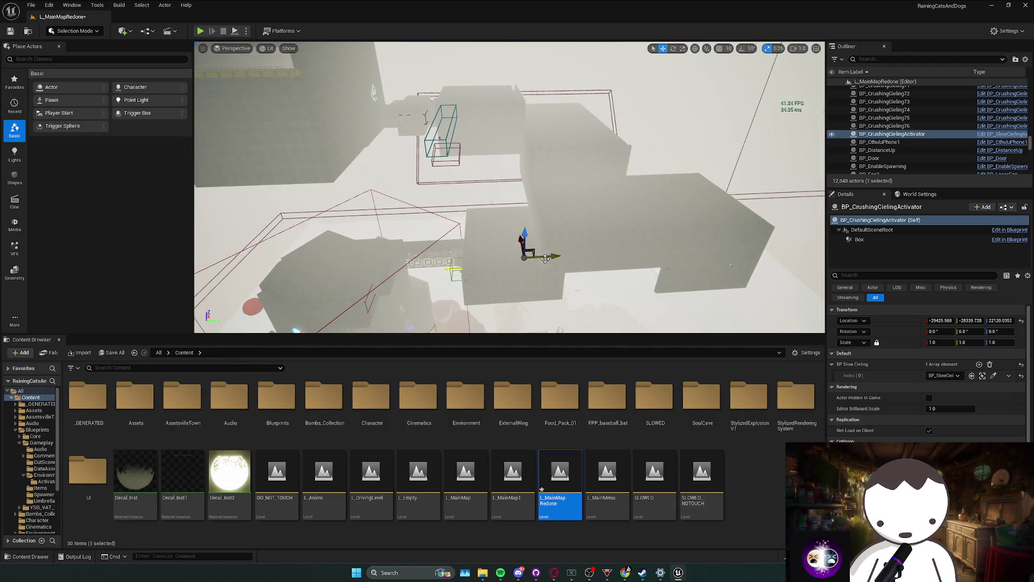
mouse_move(576, 250)
left_mouse_down()
mouse_move(560, 226)
mouse_move(601, 254)
mouse_move(614, 230)
mouse_move(409, 159)
mouse_move(374, 162)
mouse_move(473, 213)
mouse_move(484, 248)
mouse_move(484, 205)
mouse_move(485, 253)
mouse_move(484, 216)
mouse_move(517, 232)
mouse_move(538, 226)
mouse_move(527, 205)
mouse_move(543, 242)
mouse_move(522, 183)
mouse_move(538, 226)
mouse_move(528, 215)
mouse_move(555, 235)
left_mouse_up()
Enlarge the activator's Box extent to about 5104 × 5864 × 3885 and survey it.
left_click(862, 239)
left_click_drag(940, 364, 1002, 364)
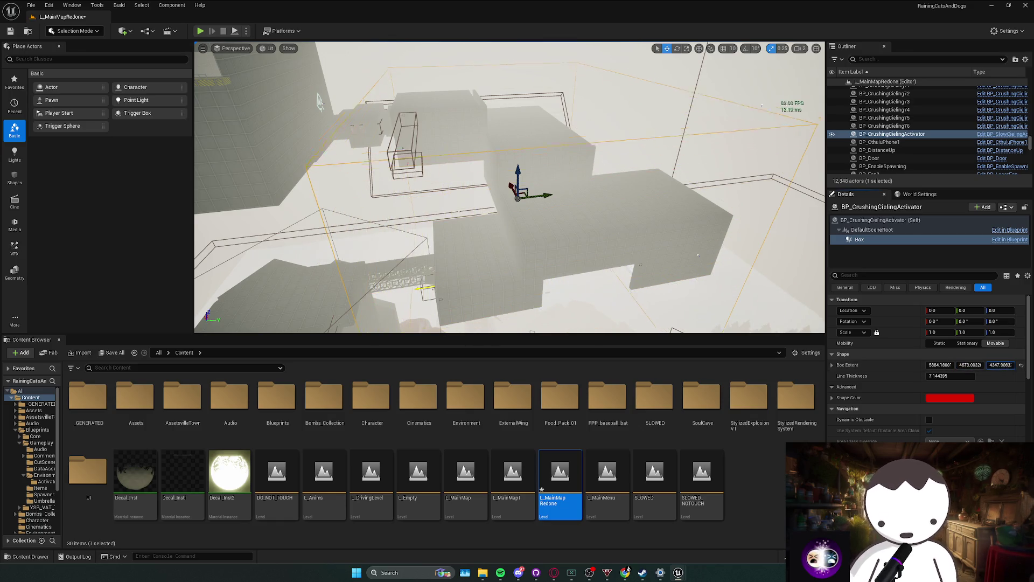
key("w")
scroll(667, 267, "down", 1)
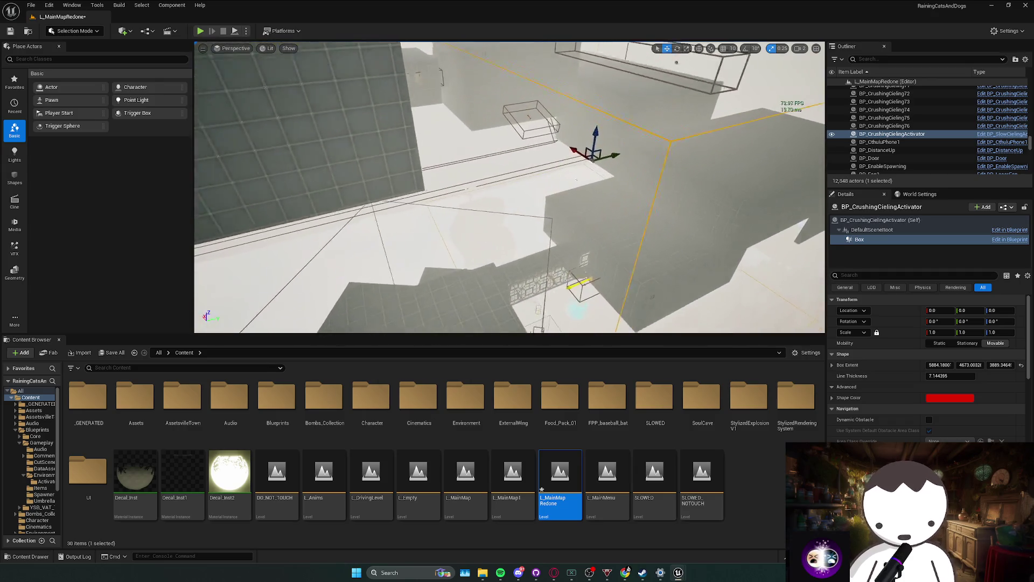
key("s")
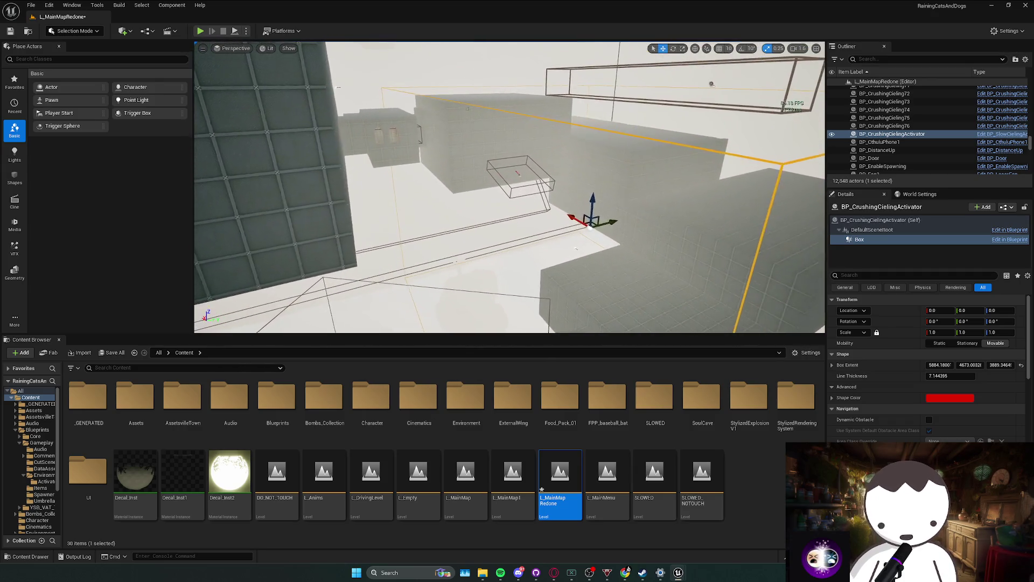
key("s")
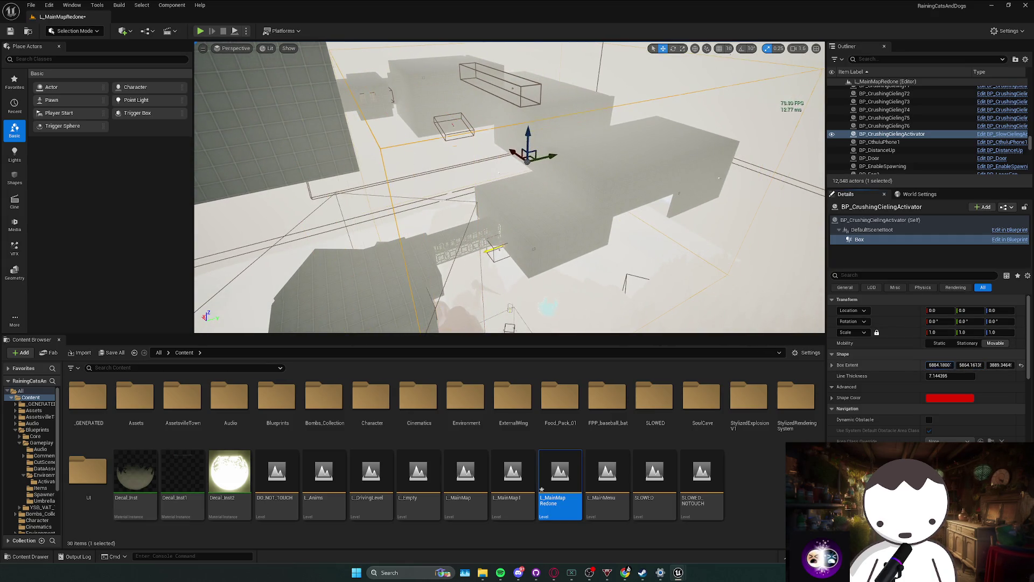
key("w")
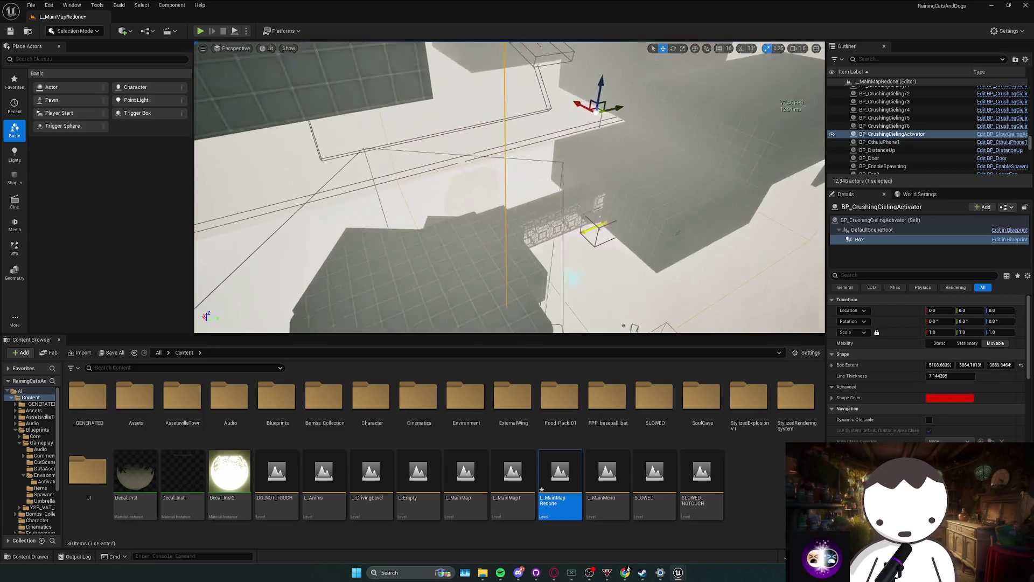
scroll(509, 187, "down", 1)
Select the activator and add BP Slow Cieling slots until the list holds five entries.
key("w")
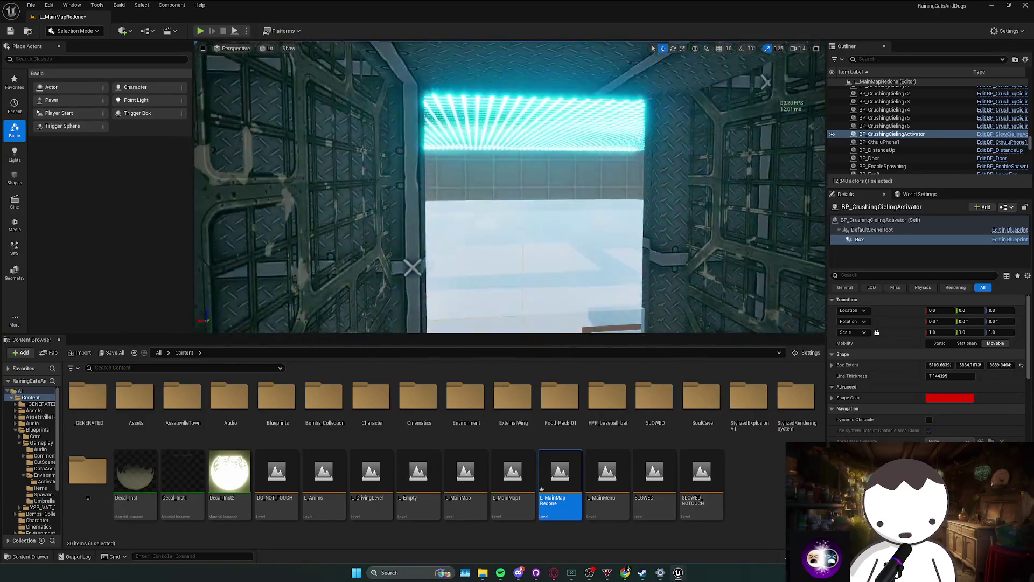
left_click(892, 134)
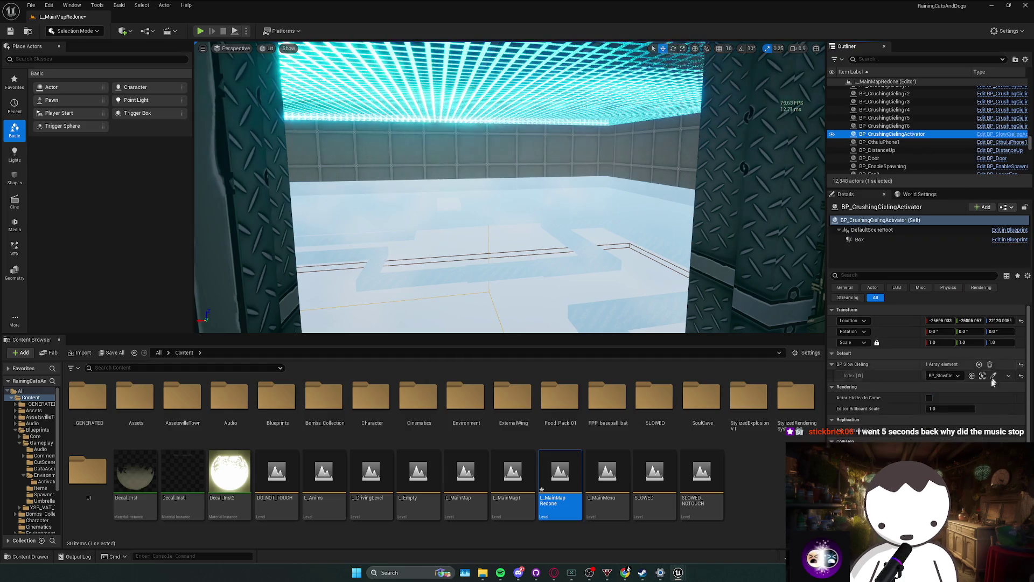
key("w")
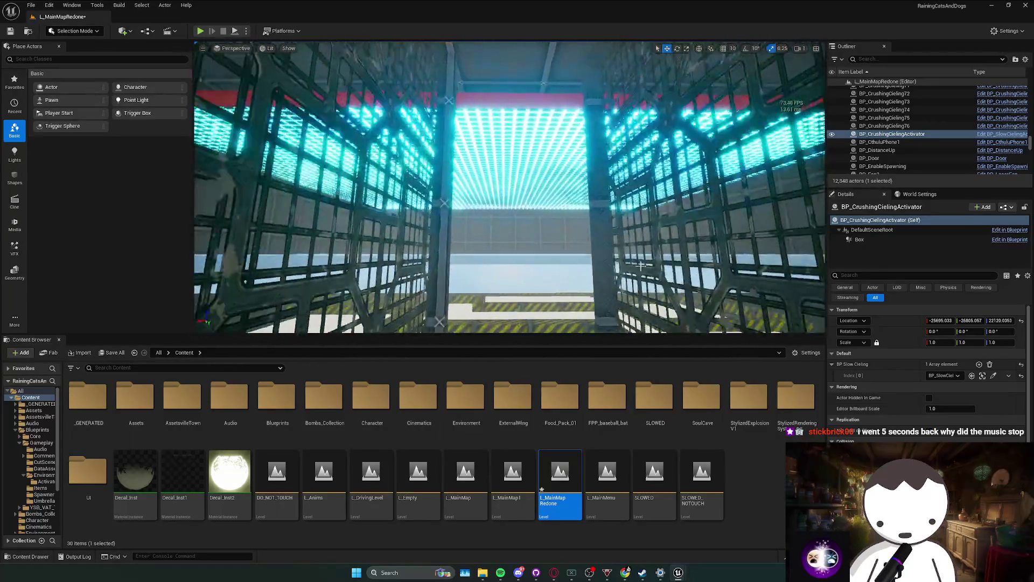
left_click(979, 364)
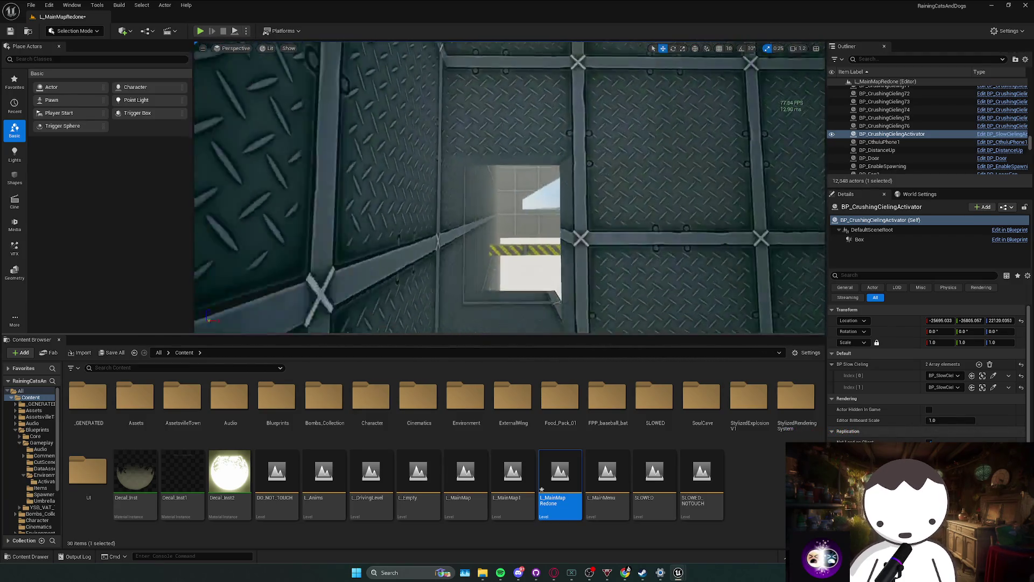
left_click(979, 364)
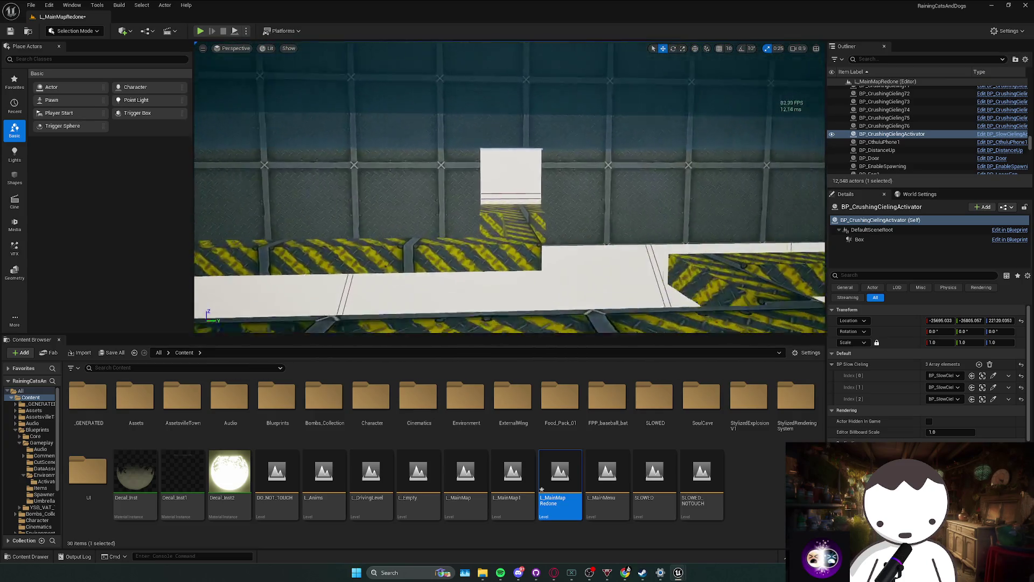
mouse_move(509, 187)
left_mouse_down()
mouse_move(607, 190)
mouse_move(622, 160)
left_mouse_up()
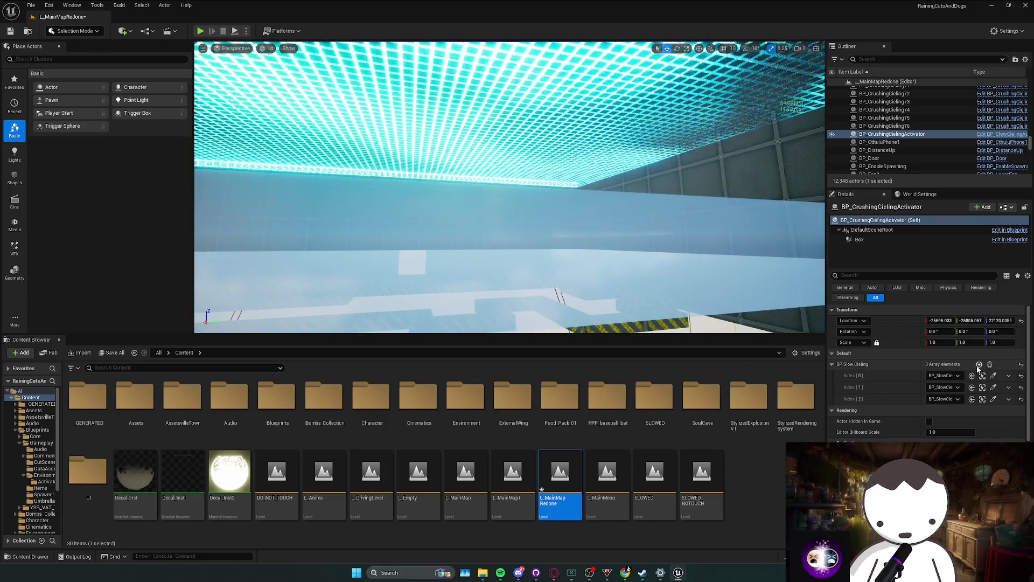
left_click(980, 364)
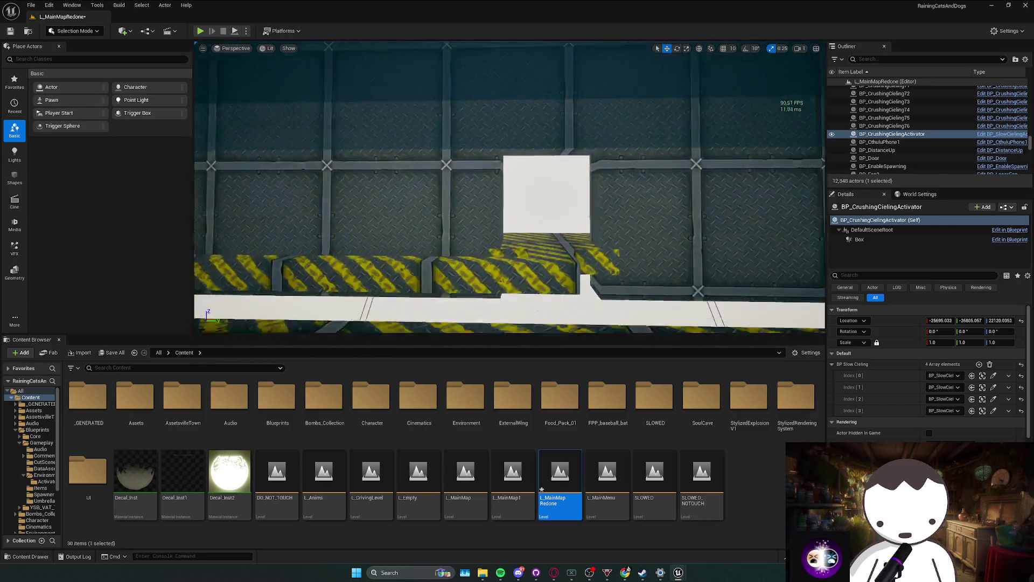
mouse_move(509, 189)
left_mouse_down()
mouse_move(467, 189)
mouse_move(466, 205)
mouse_move(472, 178)
left_mouse_up()
left_click(979, 364)
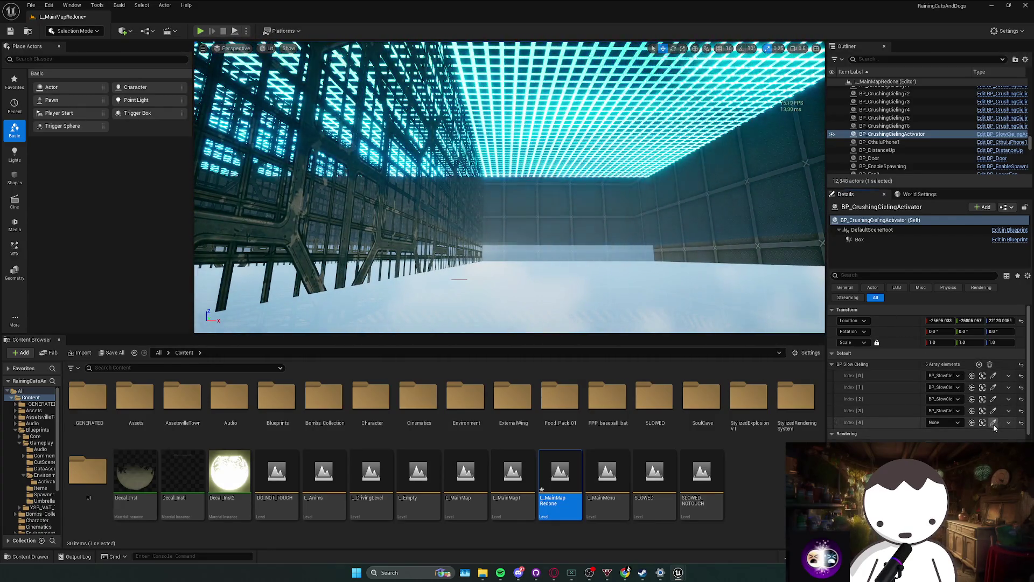
Assign the glowing slow ceiling to the fifth BP Slow Cieling entry.
left_click(994, 422)
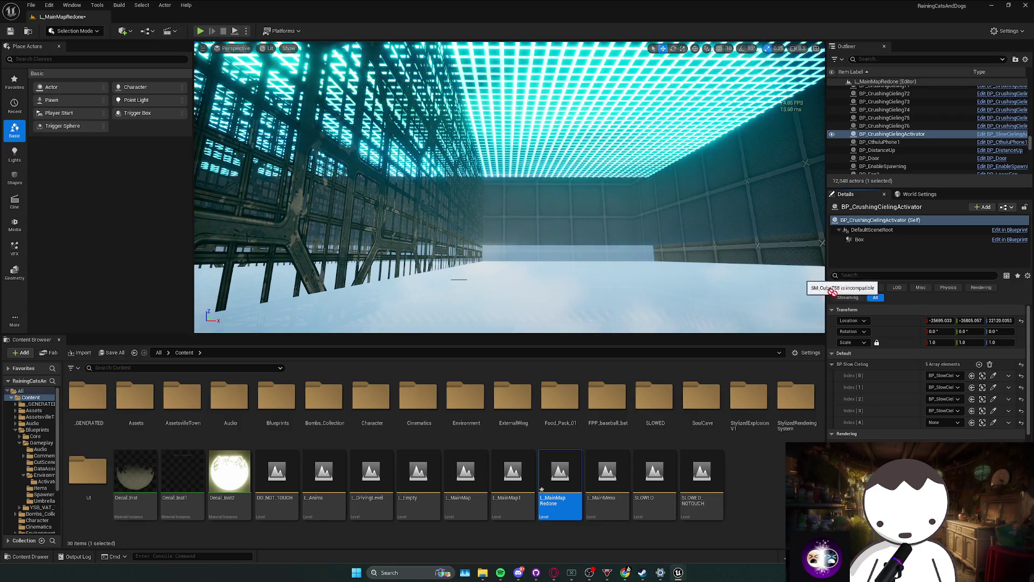
key("Page_Up")
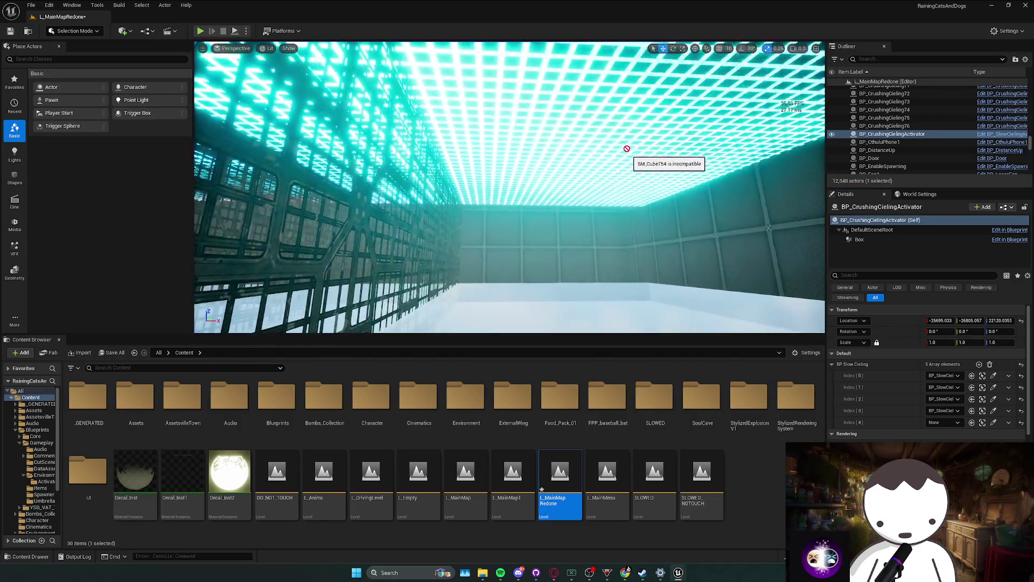
left_click(635, 145)
Fly the view above the ceiling, through the shop and caged corridor, into the orange-striped archway room.
key("Page_Up")
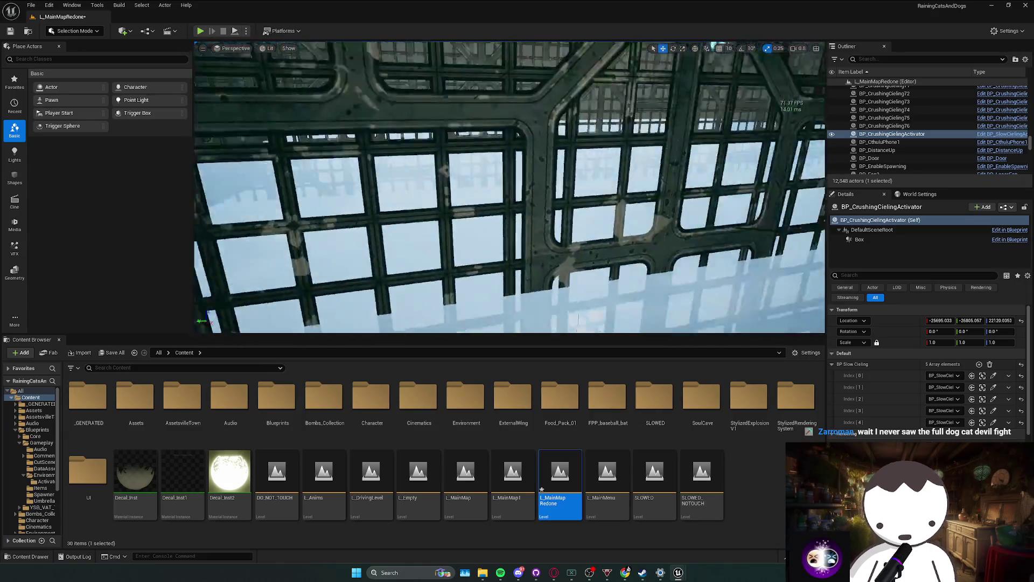
key("Page_Up")
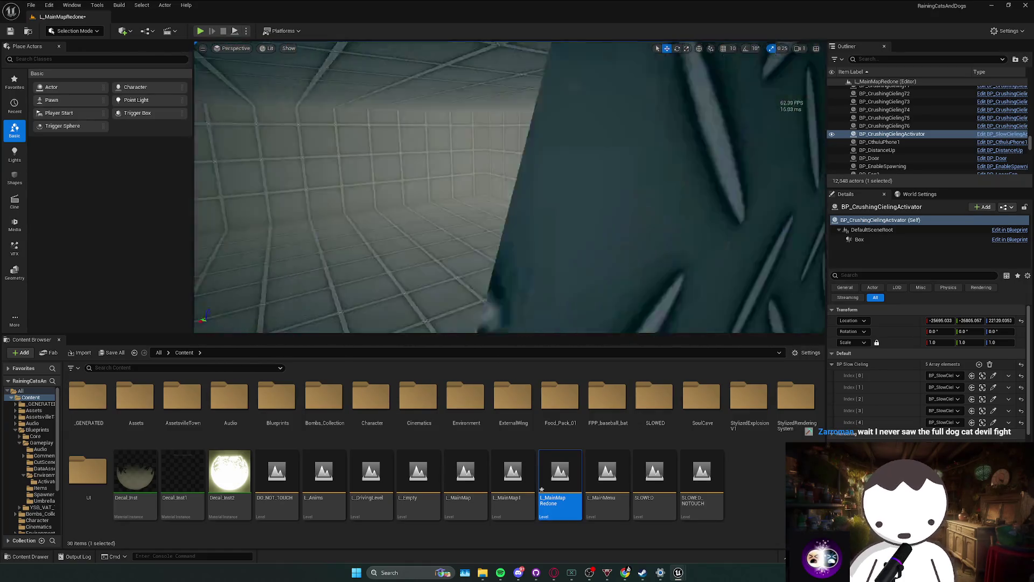
scroll(509, 187, "up", 1)
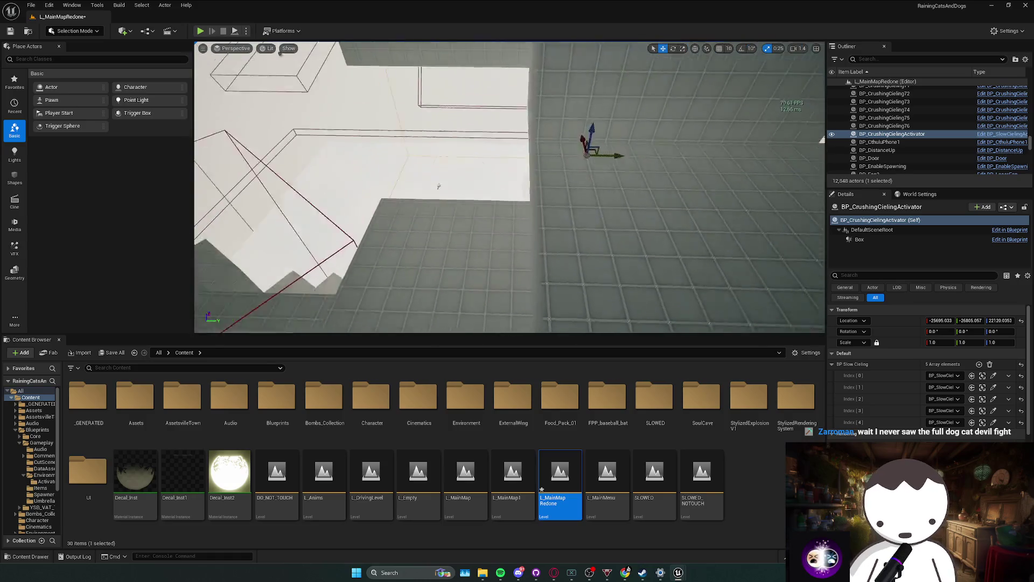
scroll(510, 187, "down", 1)
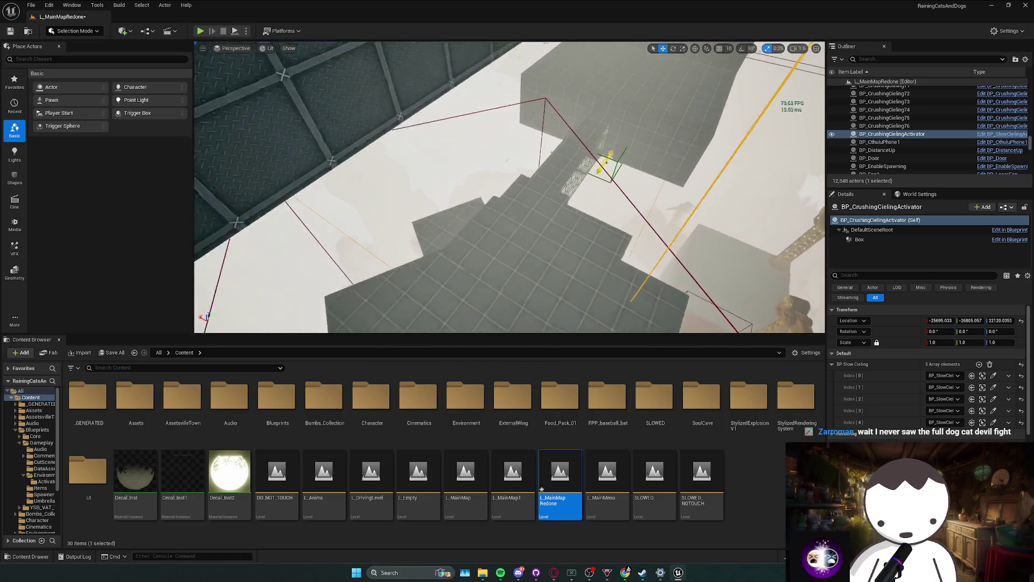
key("w")
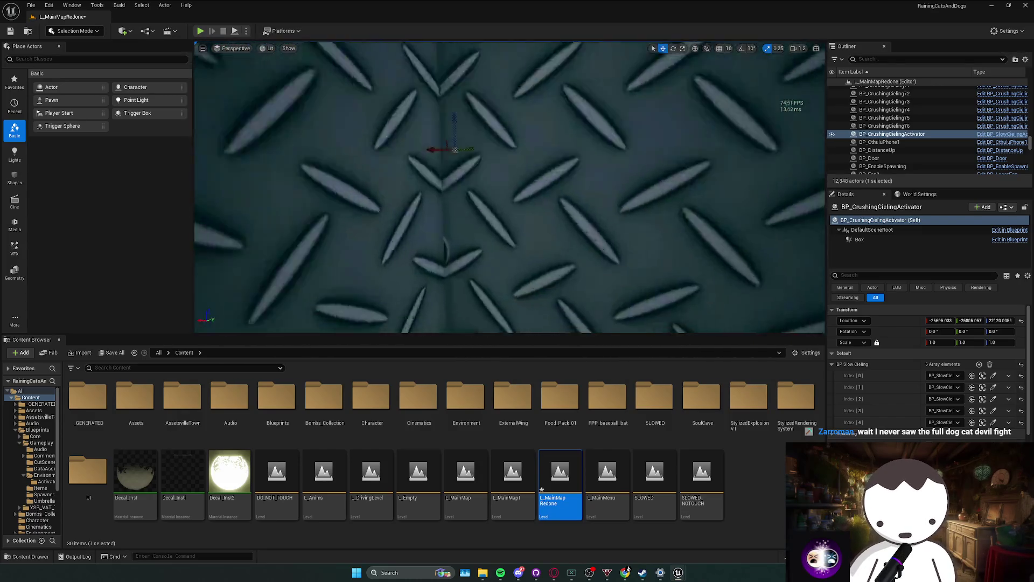
scroll(510, 187, "down", 1)
key("w")
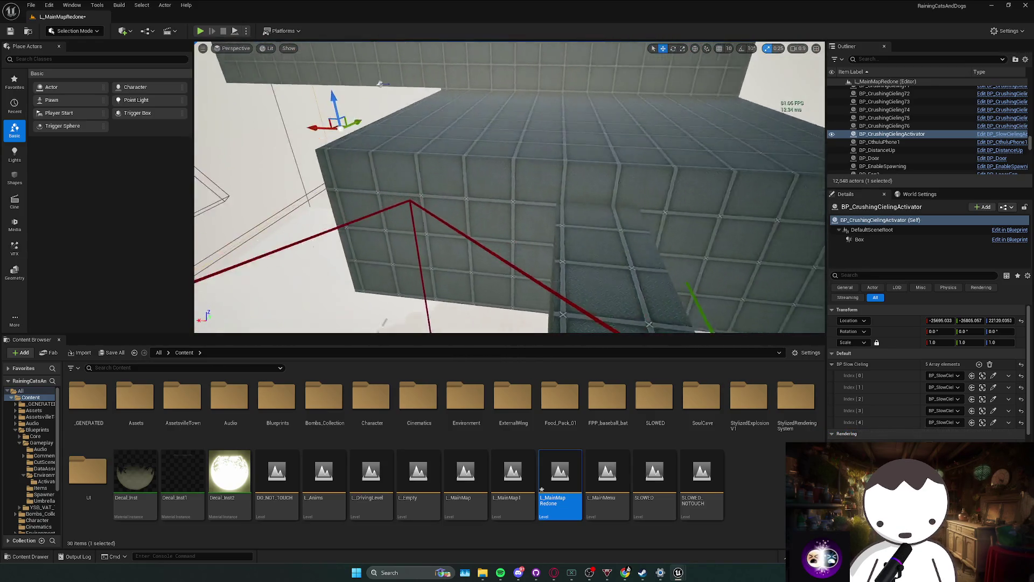
scroll(380, 118, "up", 1)
scroll(510, 187, "up", 2)
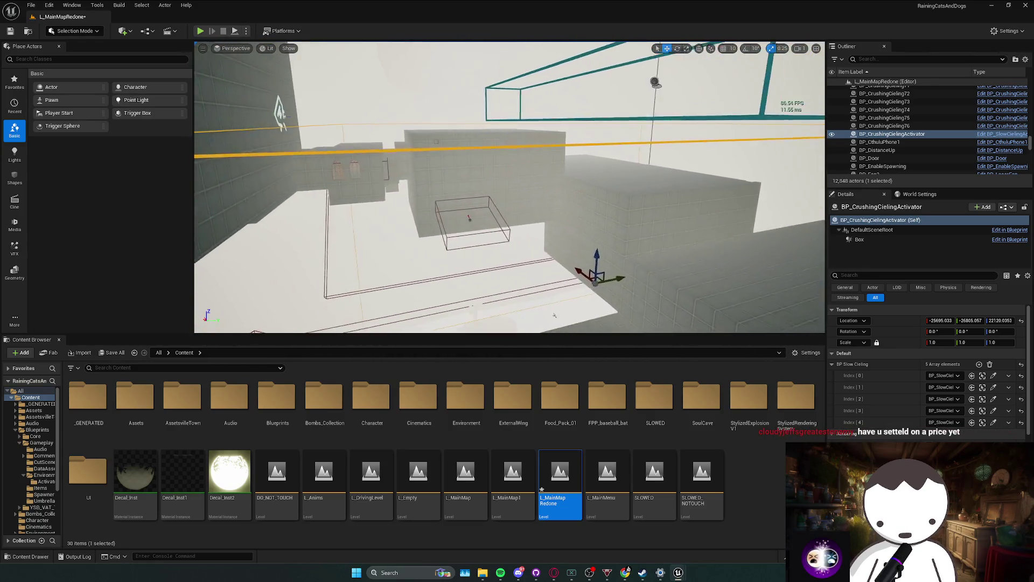
key("w")
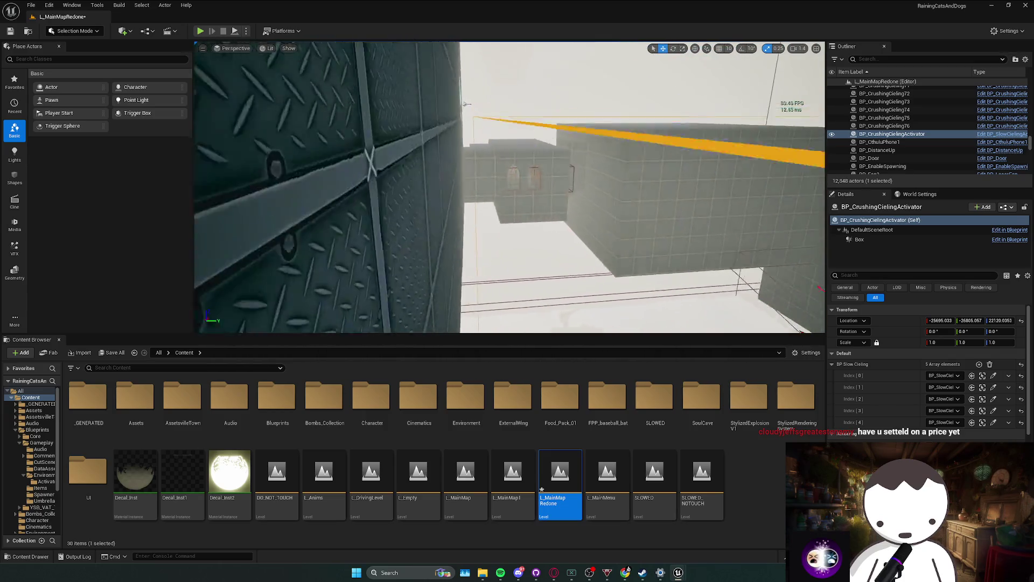
scroll(642, 181, "down", 2)
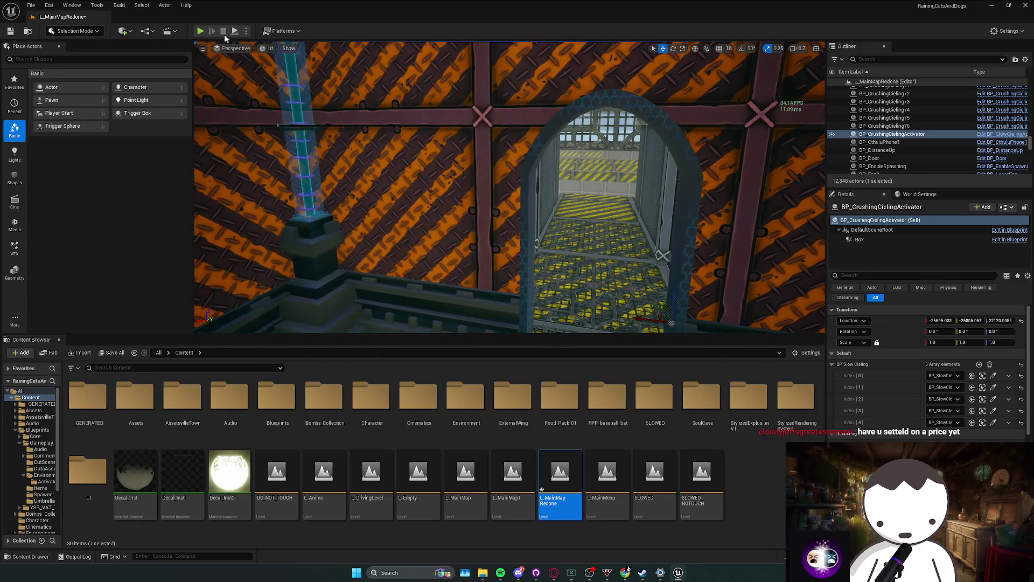
Play-test the level, walking through the arch and over the scaffolds in wireframe view.
key("Escape")
key("alt+p")
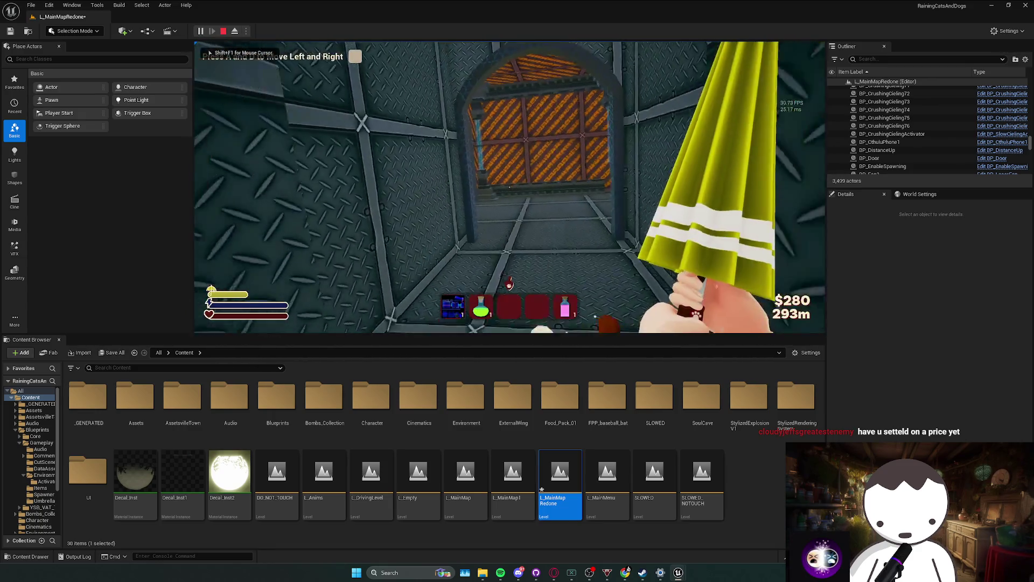
key("d")
key("w")
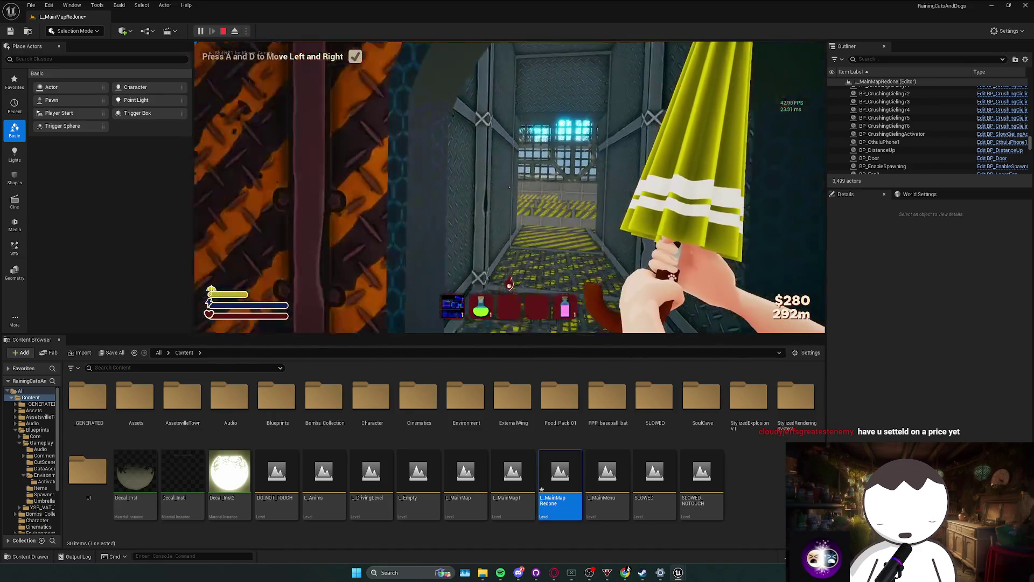
key("F1")
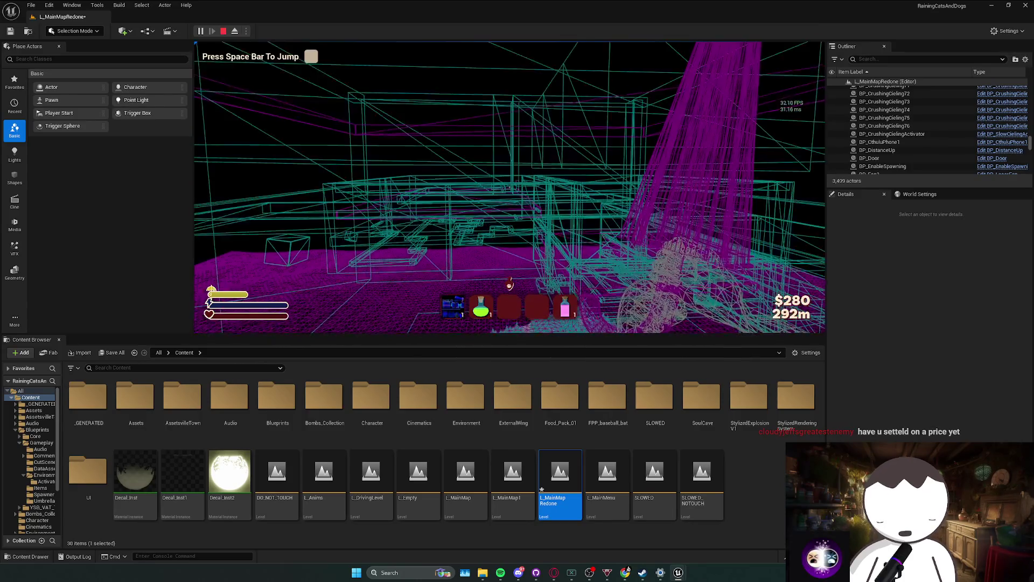
key("w")
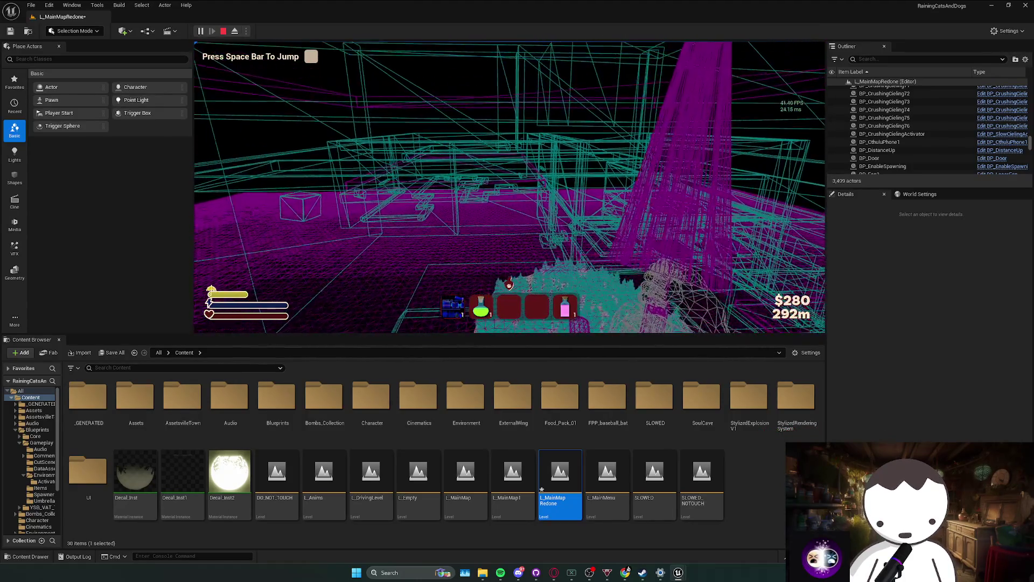
key("w")
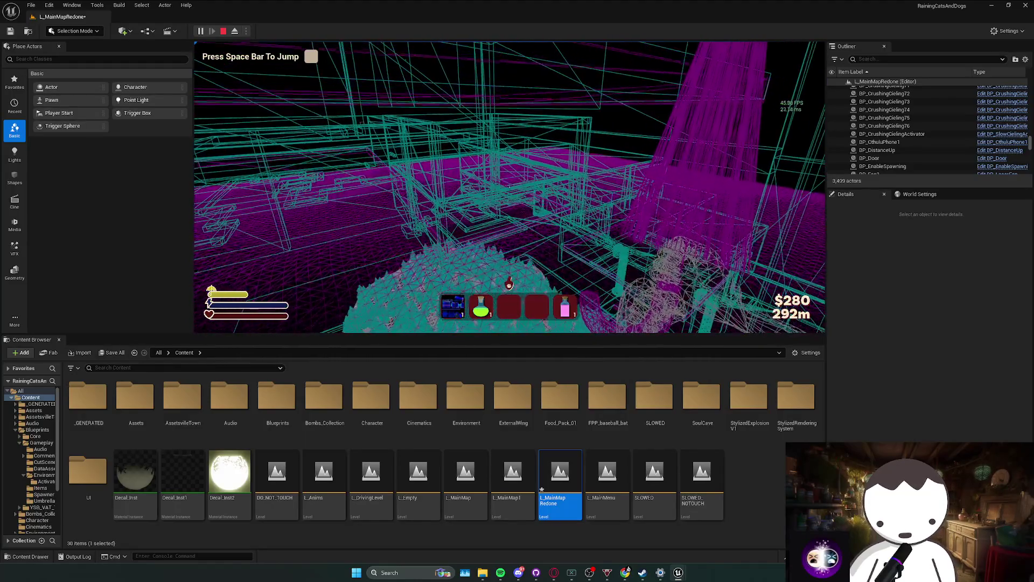
key("w")
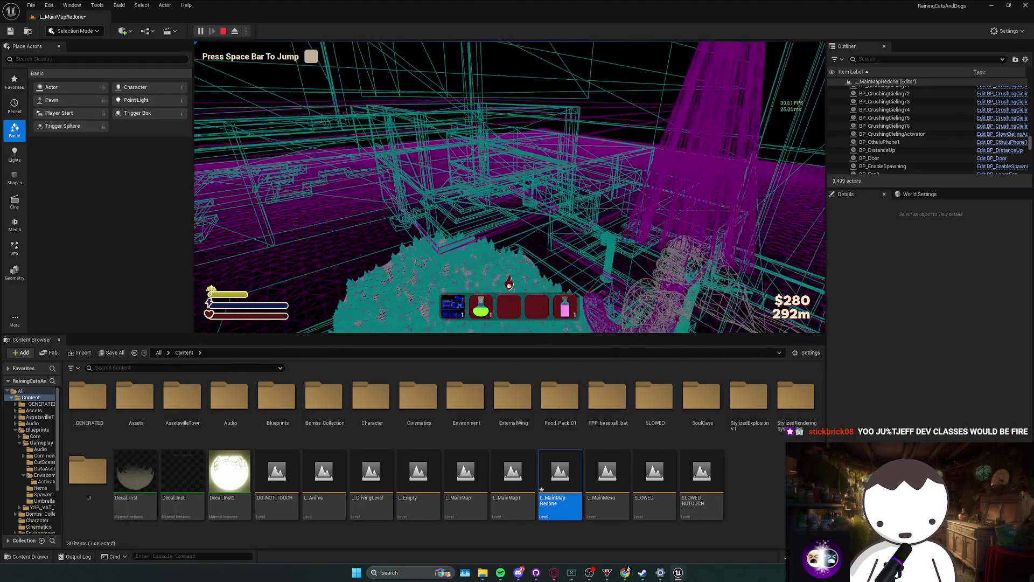
key("w")
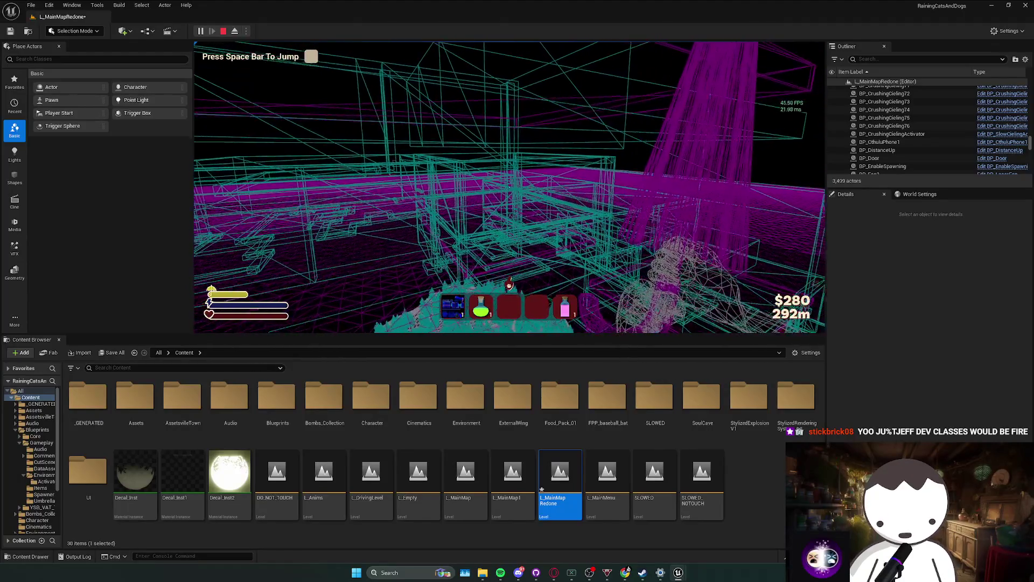
key("w")
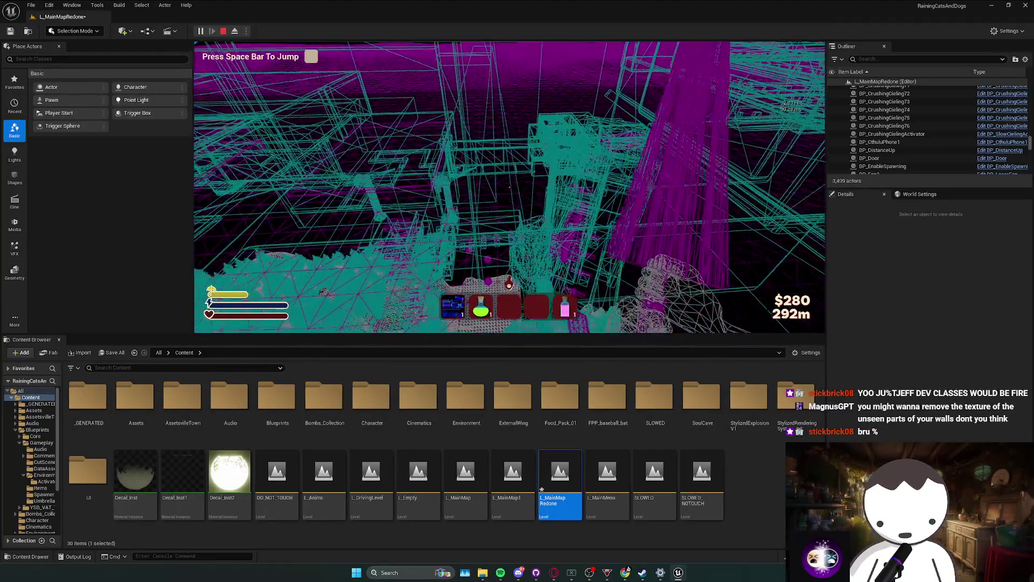
key("w")
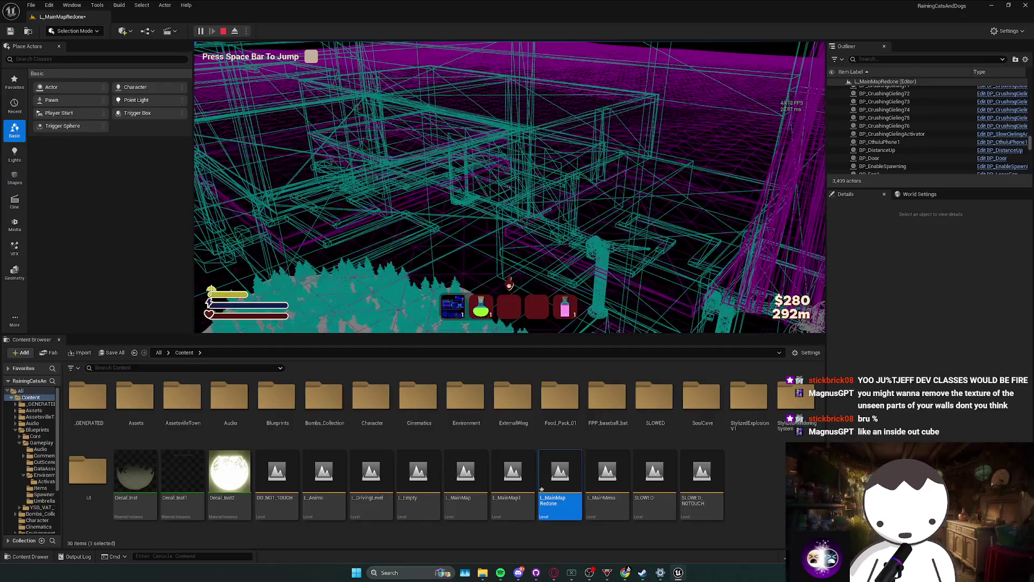
key("w")
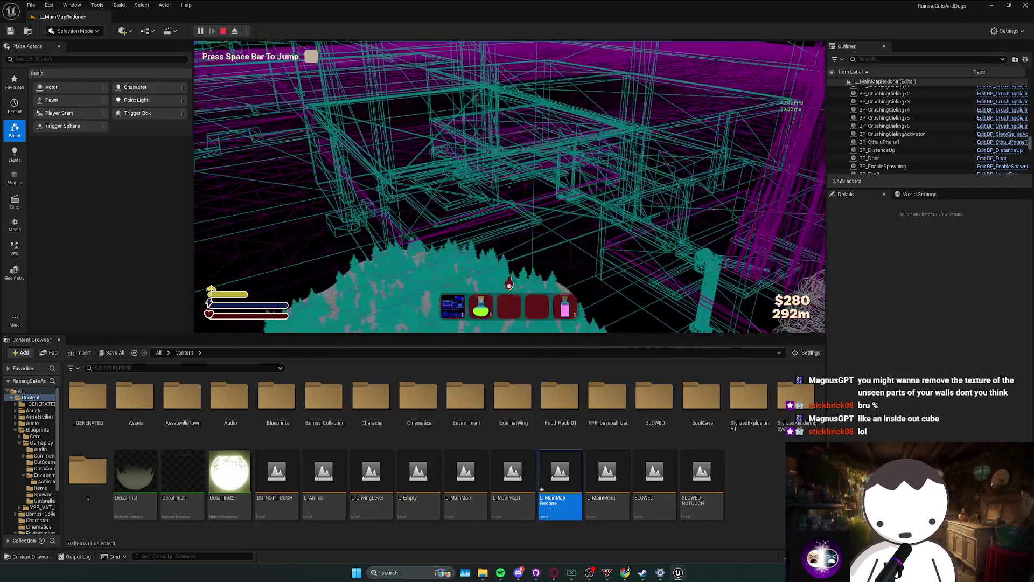
key("w")
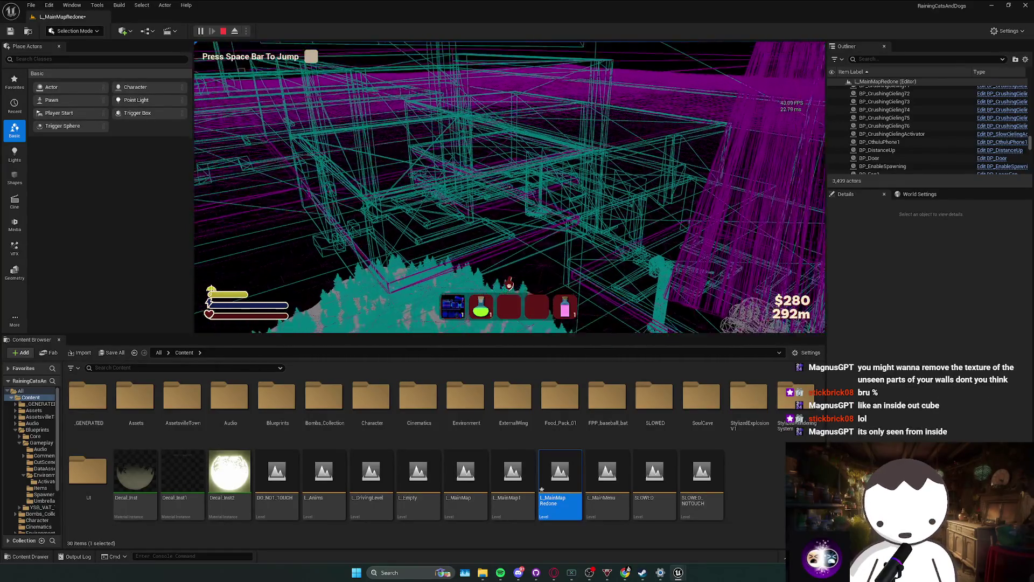
Return to the arch, drop into the room in wireframe, and enter 'atat' in the console.
key("F3")
key("w")
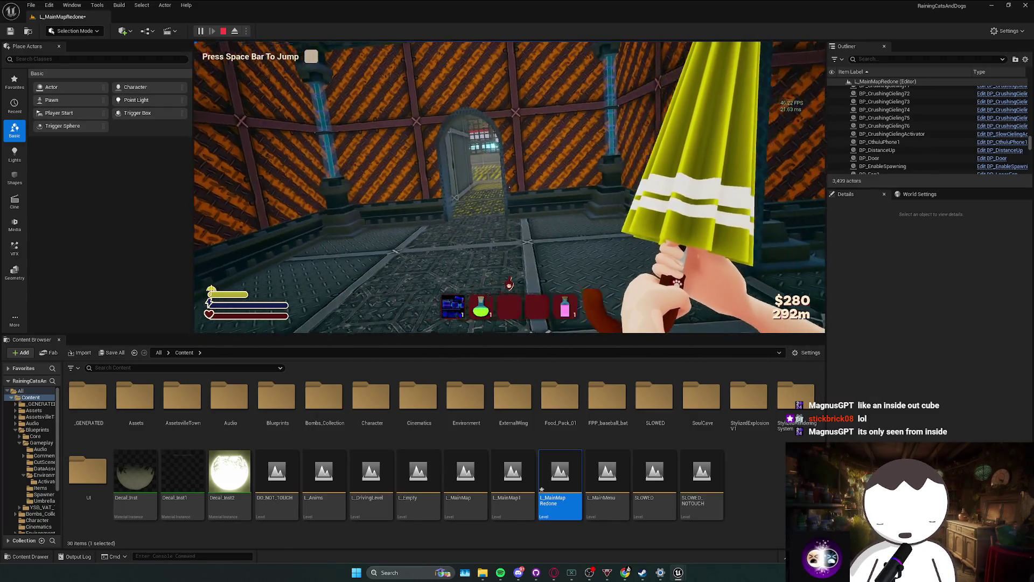
key("F1")
key("w")
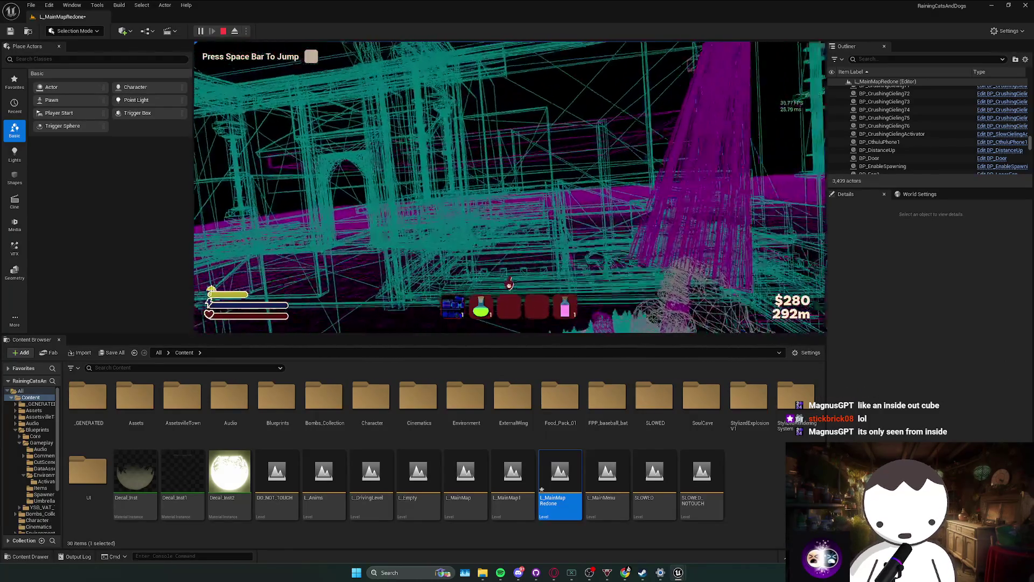
key("w")
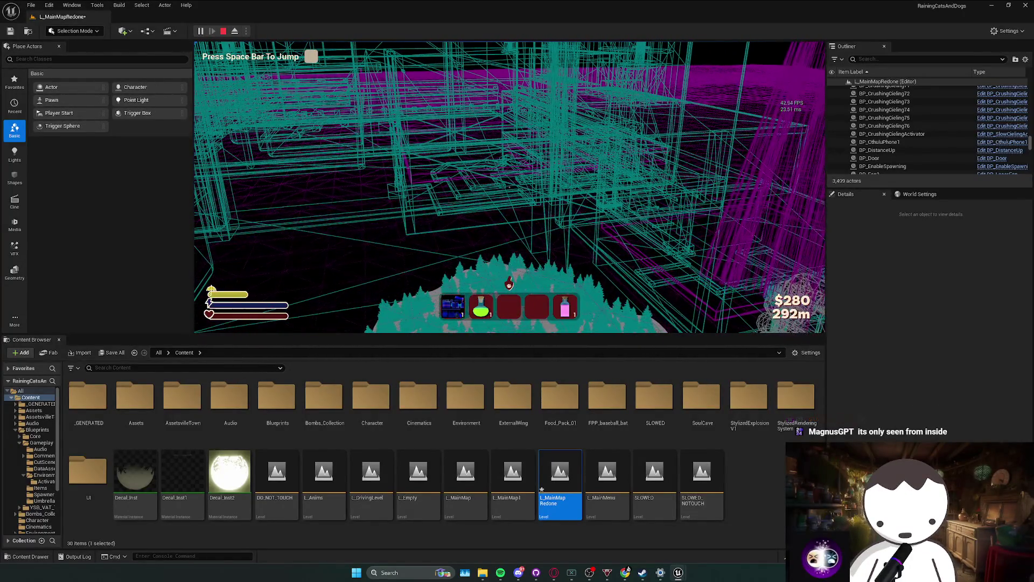
key("w")
key("w")
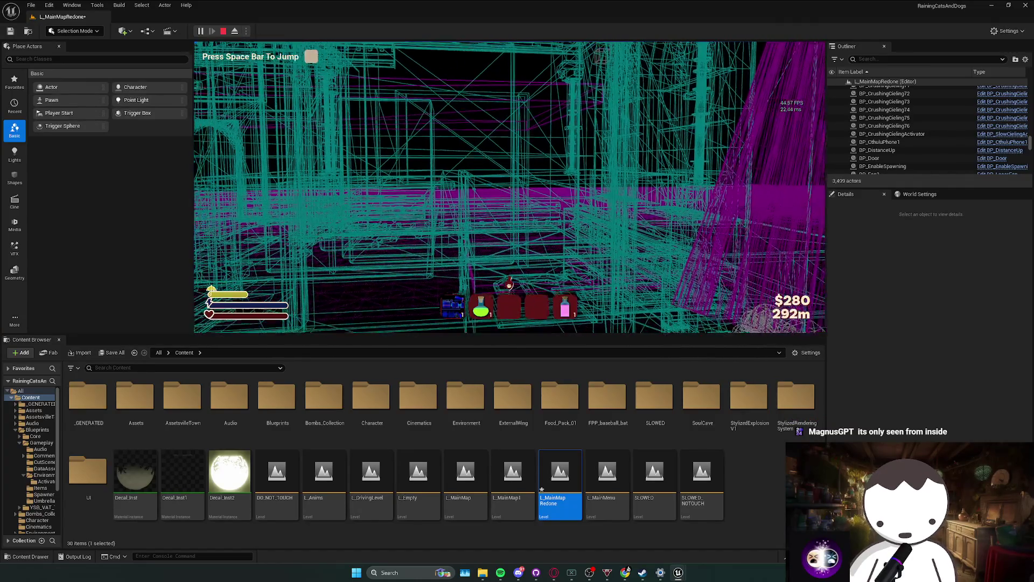
key("grave")
type("atat")
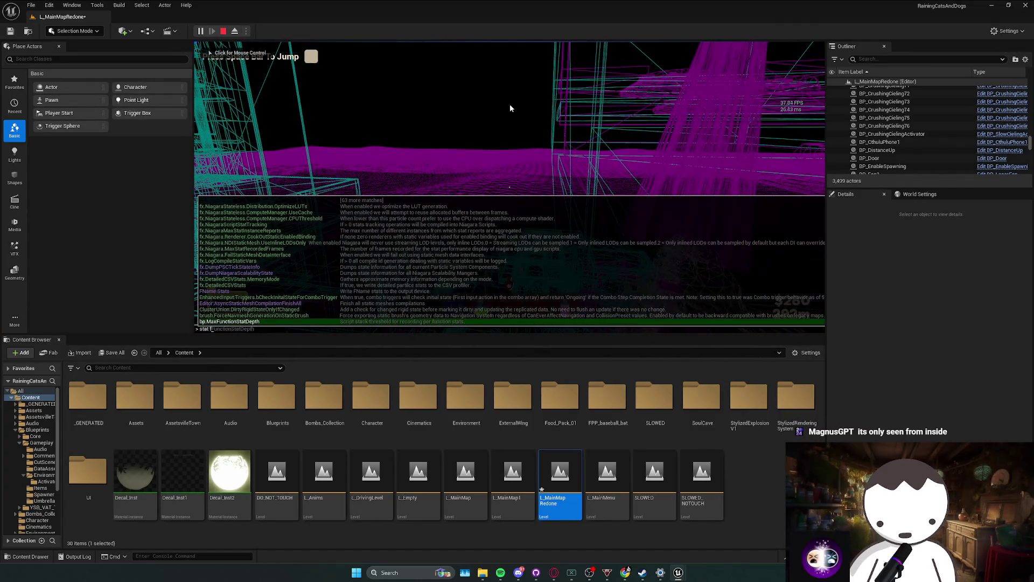
key("Escape")
Back in lit view, jump toward the glowing wall, end the play-test, and select the fan.
left_click(509, 104)
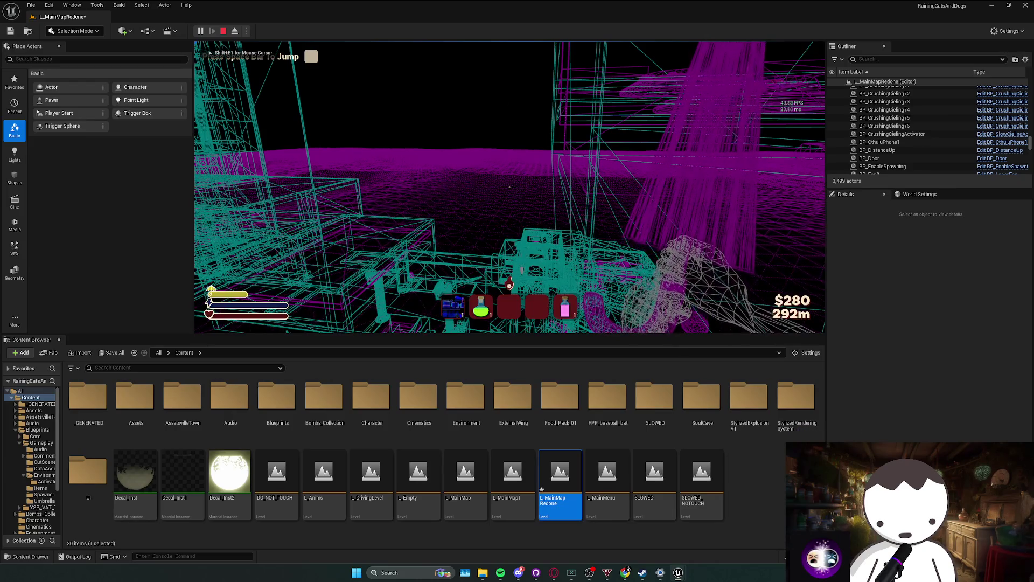
key("F3")
key("w")
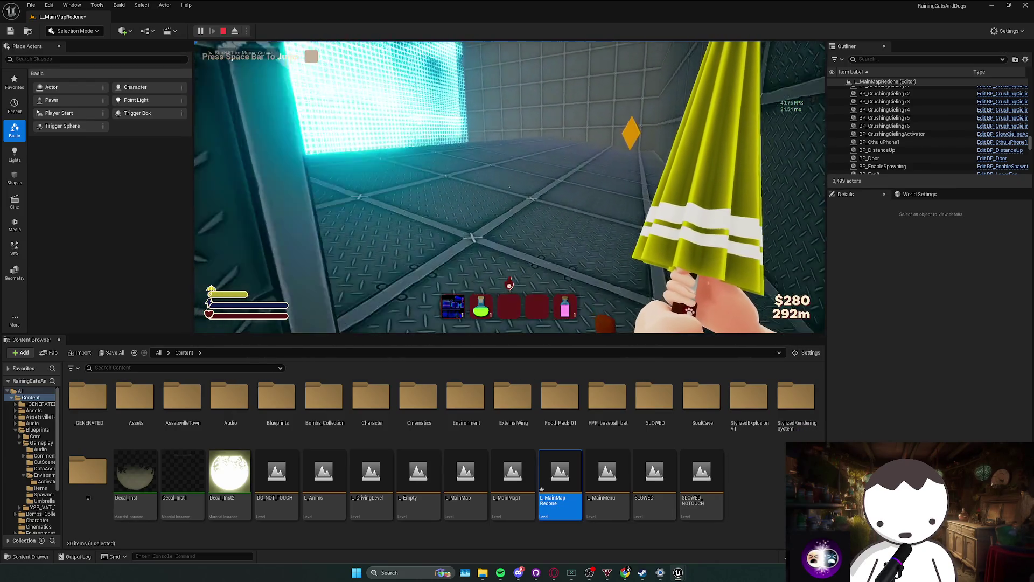
key("space")
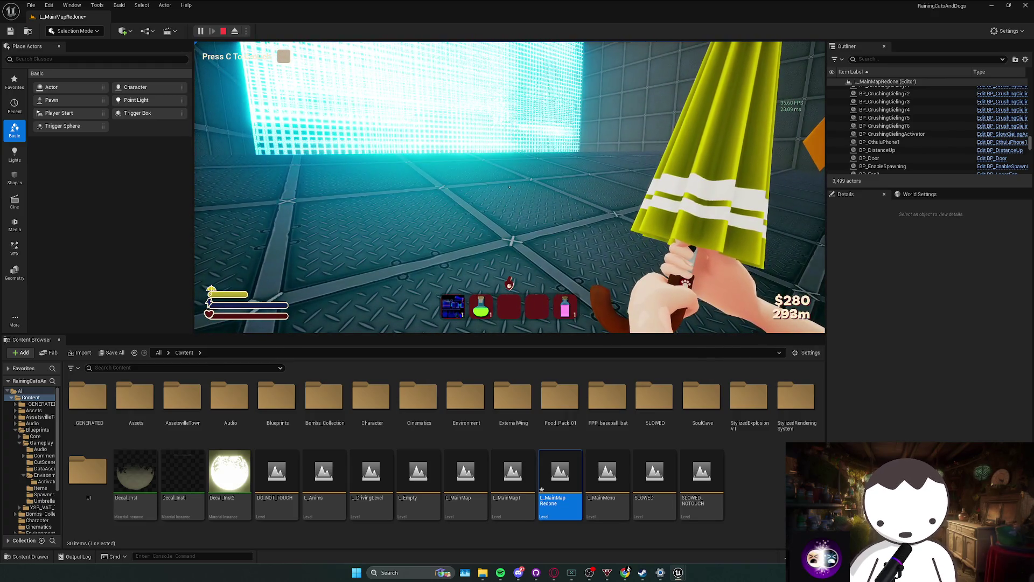
key("Escape")
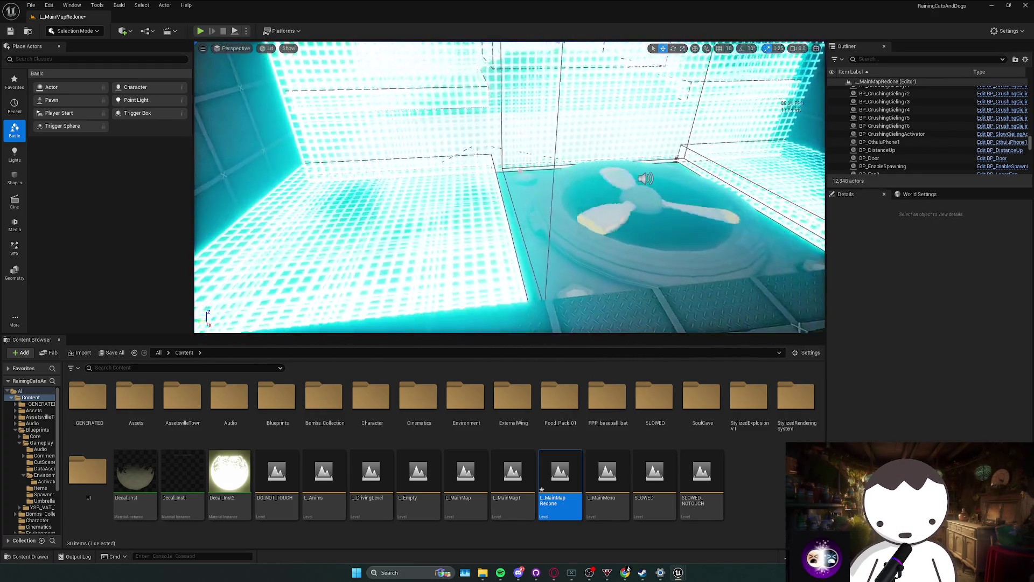
left_click(646, 210)
Open BP_FanThatLaunchesYou from the fan, filter its Details by 'coll', then switch to Twitch.
key("e")
right_click(641, 198)
left_click(704, 228)
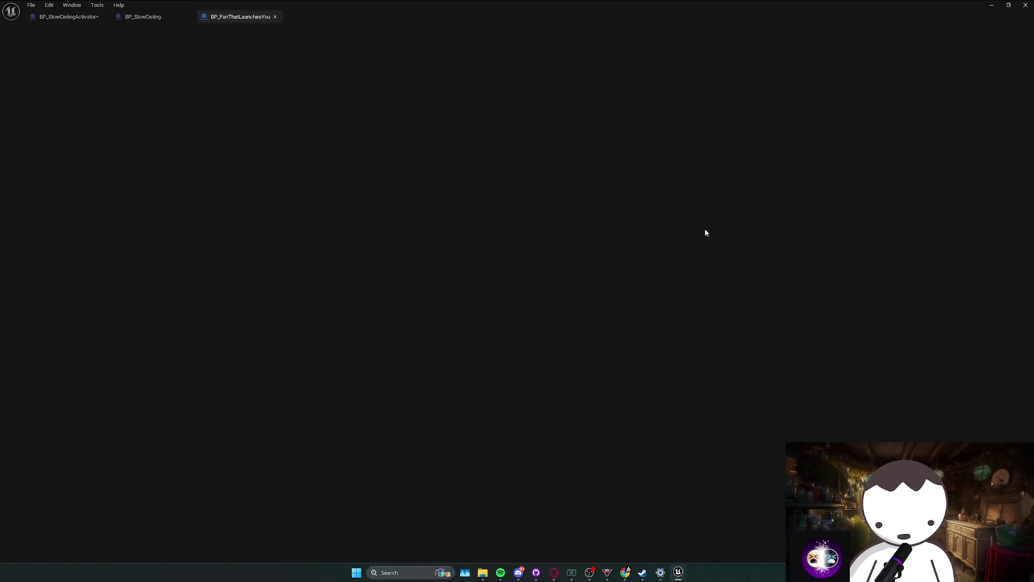
left_click(800, 59)
type("coll")
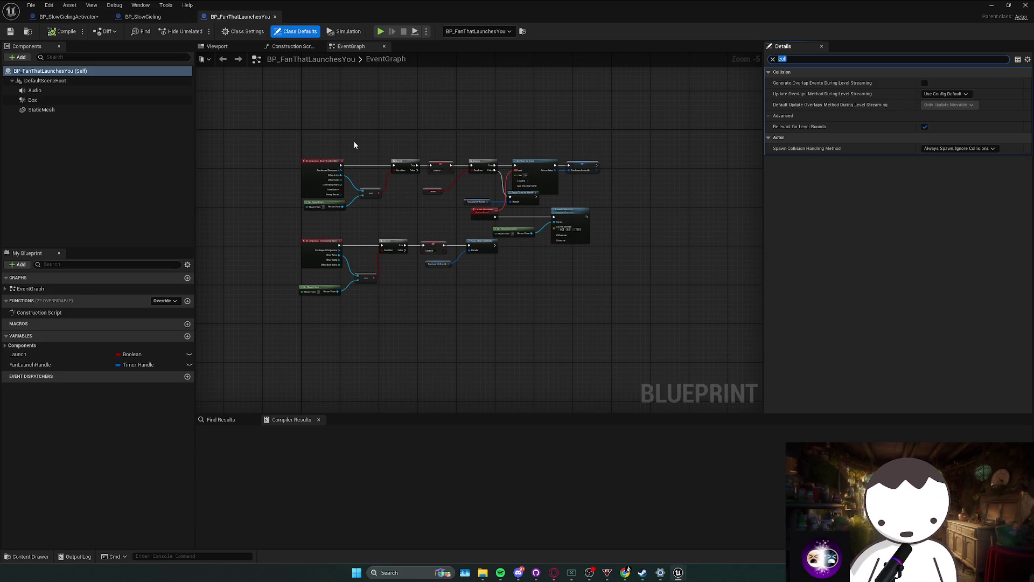
key("alt+Tab")
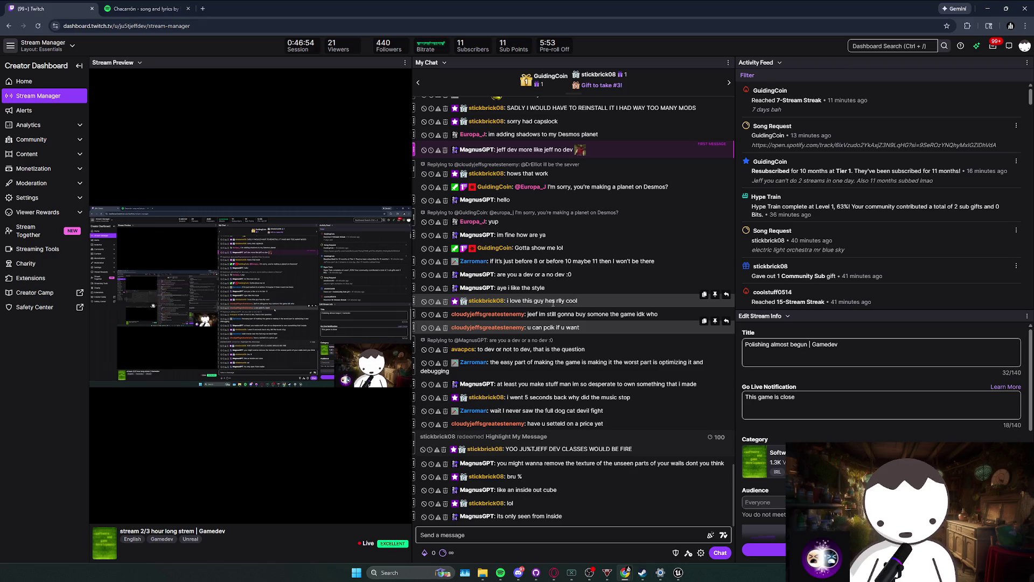
mouse_move(571, 327)
left_mouse_down()
mouse_move(593, 319)
mouse_move(565, 314)
mouse_move(586, 327)
left_mouse_up()
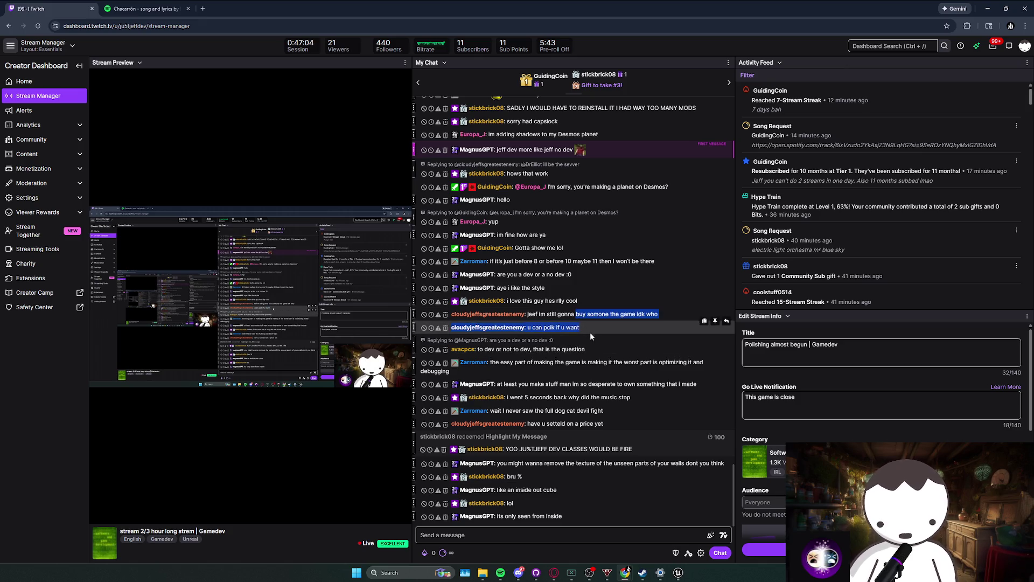
triple_click(584, 327)
triple_click(597, 349)
left_click_drag(596, 347, 566, 373)
left_click(558, 367)
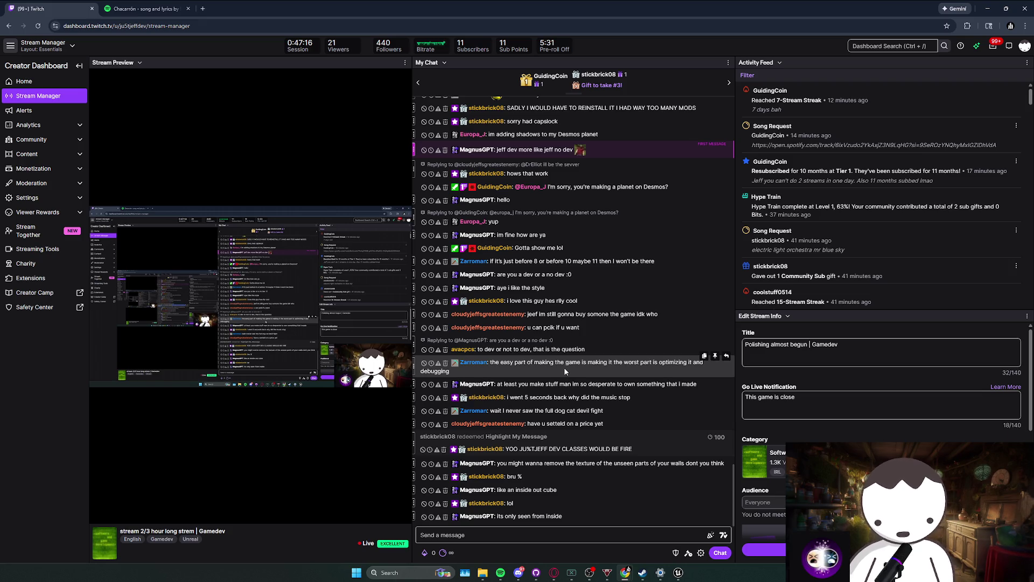
left_click_drag(525, 349, 536, 365)
left_click(556, 365)
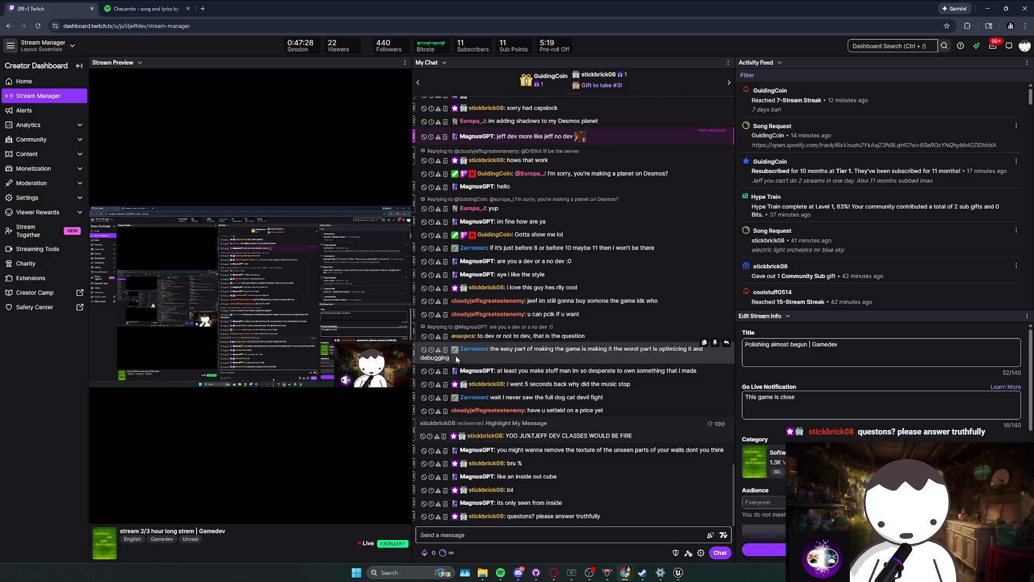
left_click(492, 369)
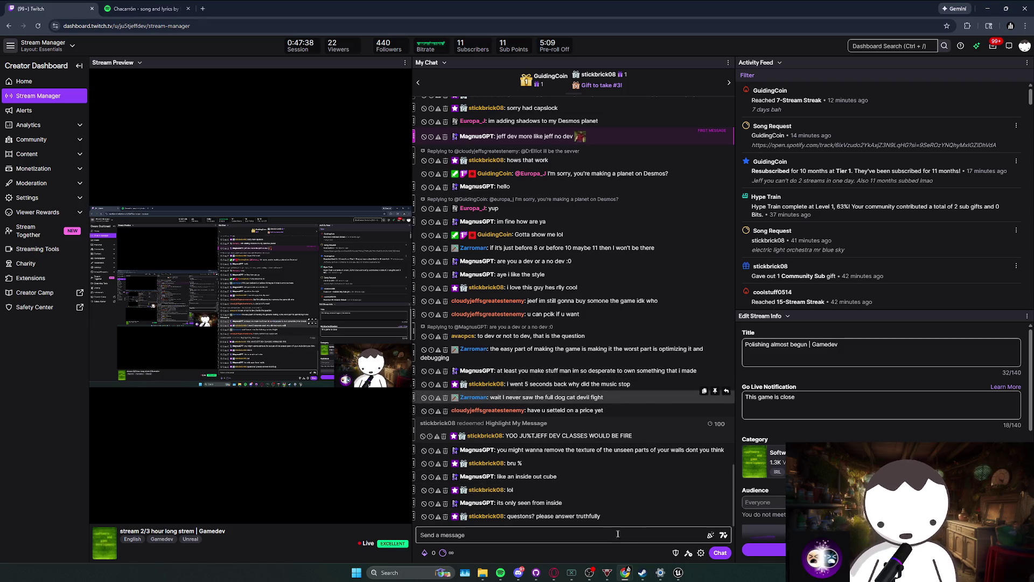
left_click_drag(586, 9, 628, 40)
Align the Get Player Character and == nodes in the fan's event graph.
key("alt+Tab")
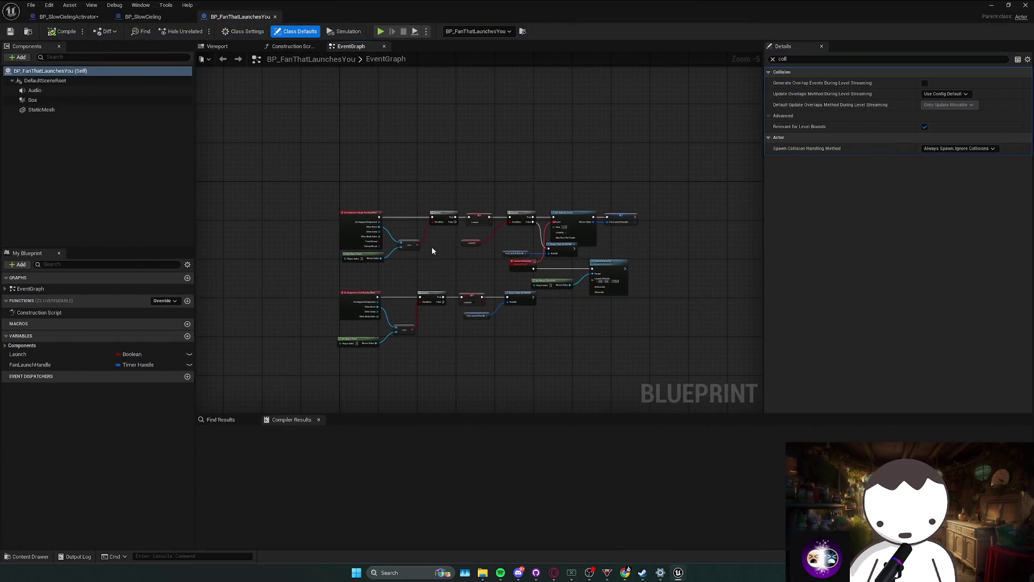
scroll(509, 268, "up", 1)
left_click(525, 263)
left_click_drag(545, 291, 566, 272)
left_click(530, 281)
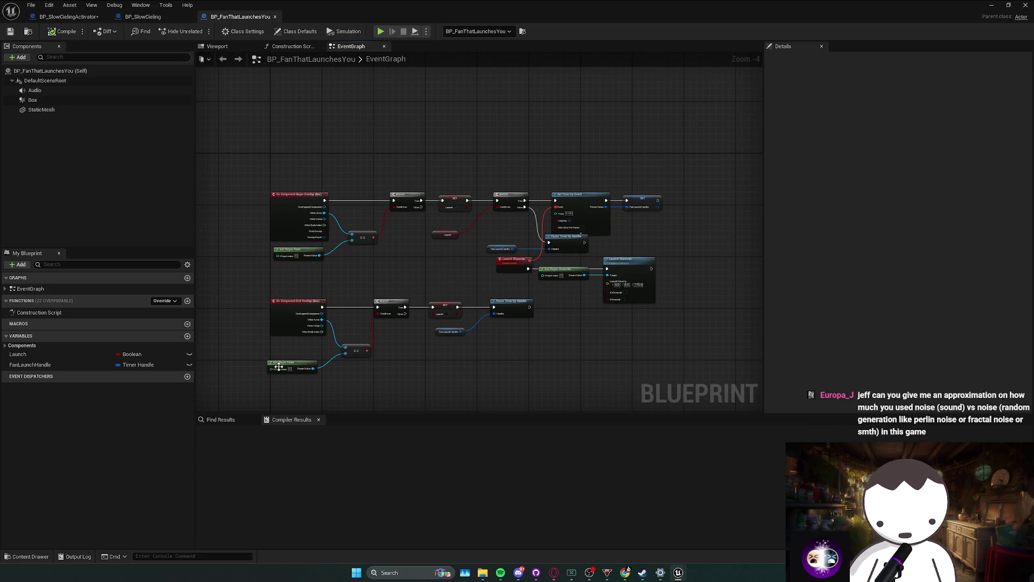
left_click_drag(300, 360, 354, 333)
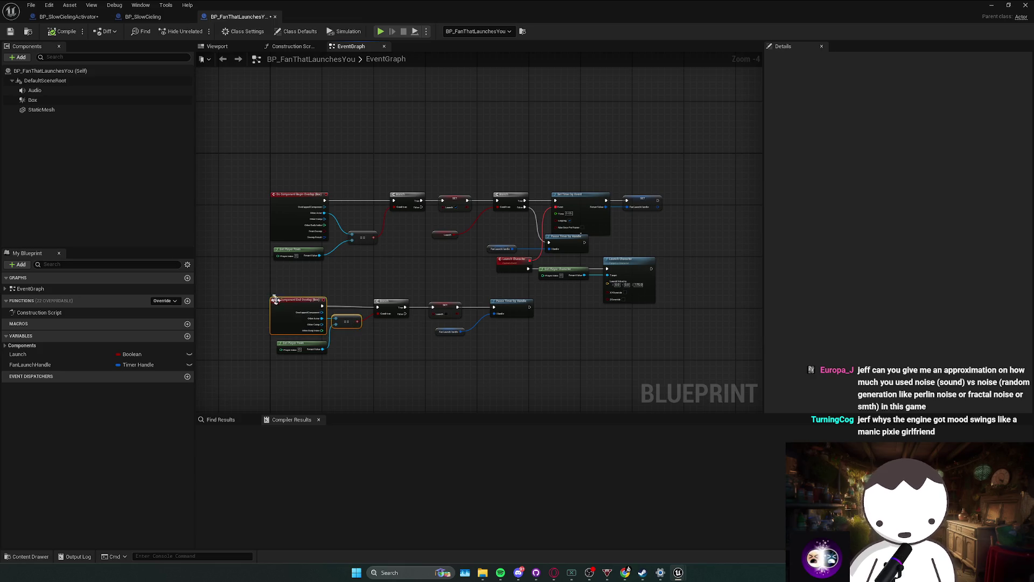
left_click_drag(463, 316, 464, 318)
left_click(491, 340)
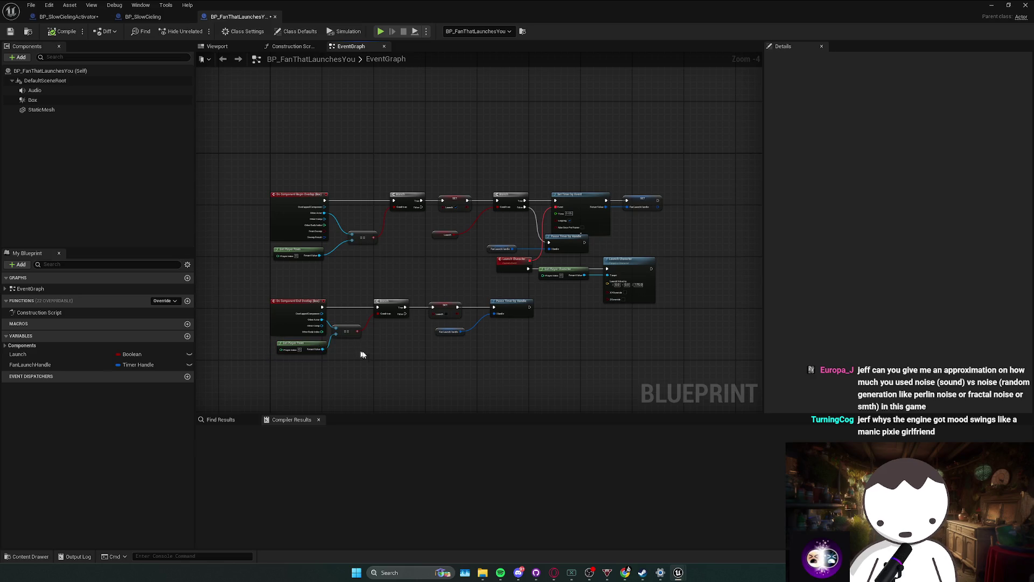
Shift the FanLaunchHandle and Pause Timer by Handle nodes right, save, and select StaticMesh.
left_click(464, 331)
left_click_drag(458, 326, 496, 327)
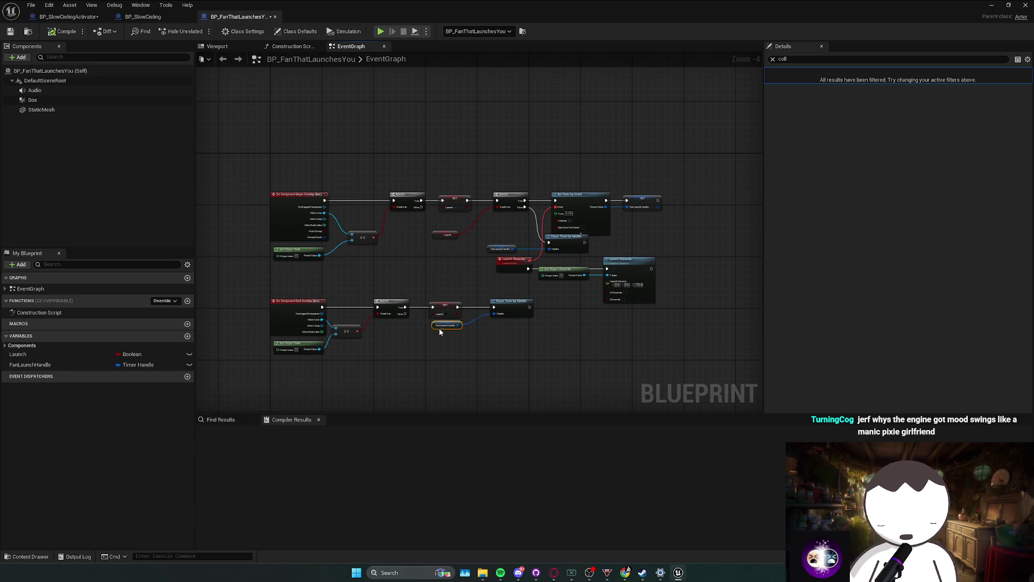
left_click_drag(529, 309, 556, 308)
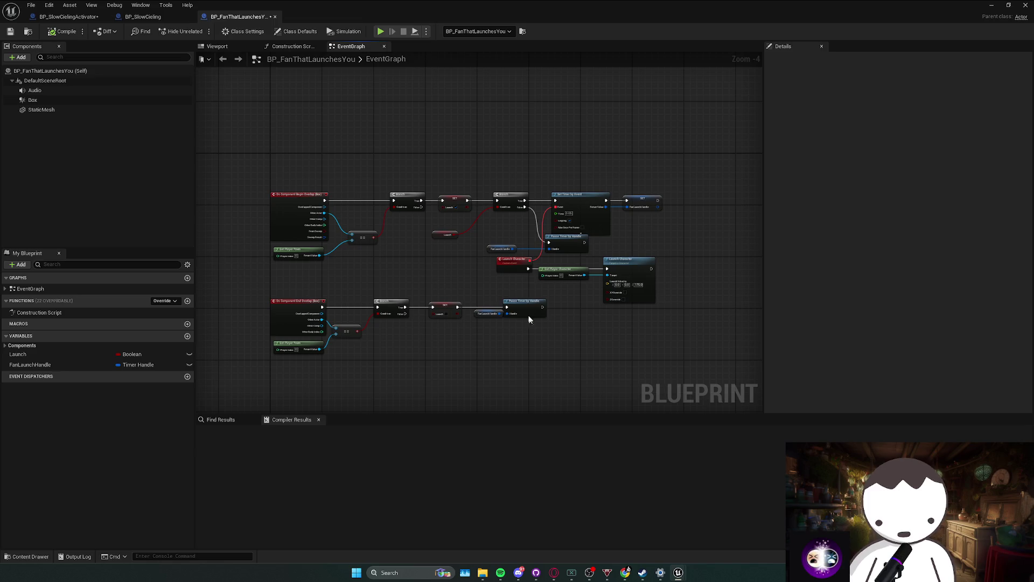
left_click(488, 313)
left_click(268, 299)
key("ctrl+s")
left_click(63, 111)
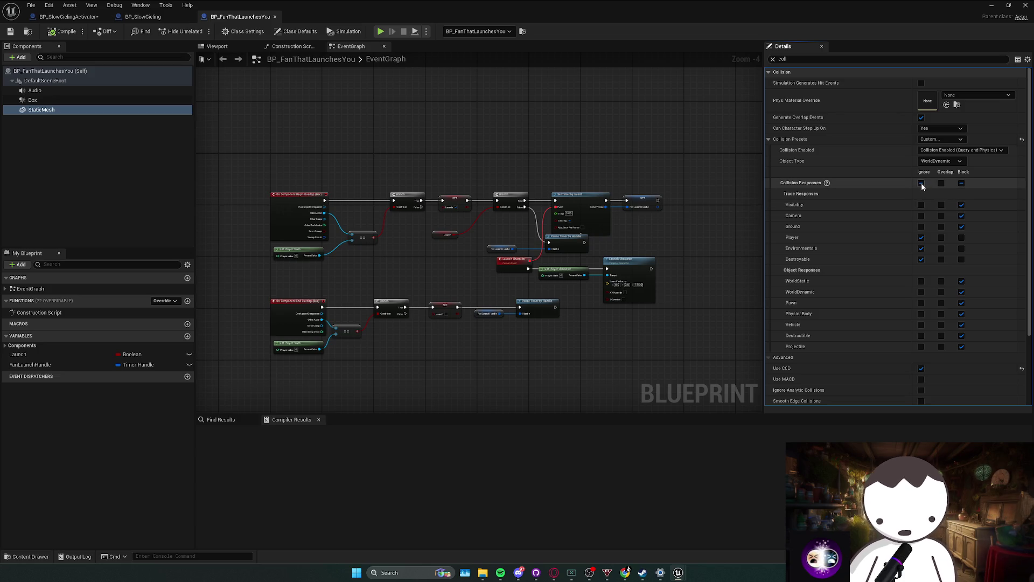
Make the StaticMesh ignore all collision channels except Pawn, which blocks, and compile.
left_click(217, 46)
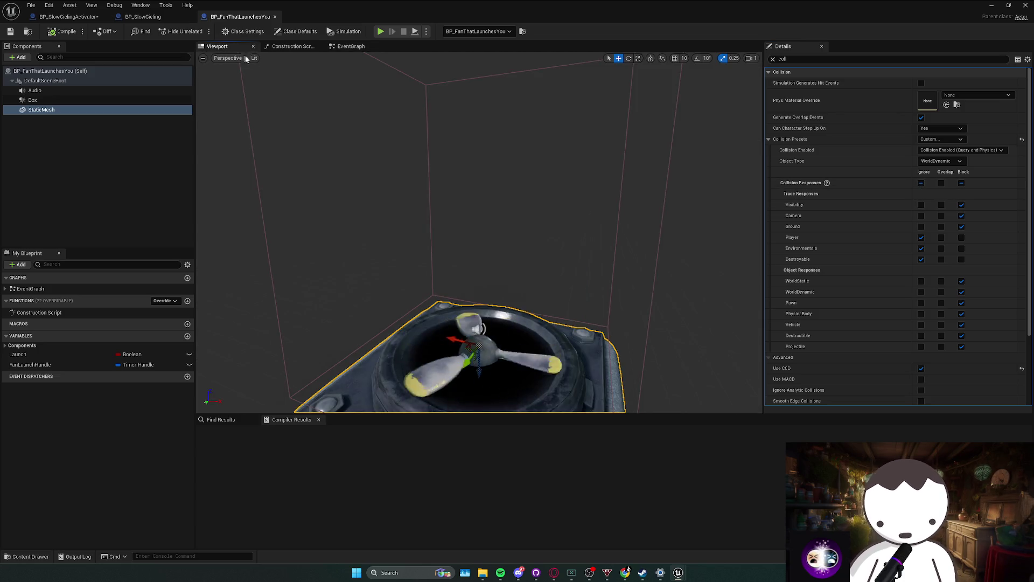
left_click(337, 49)
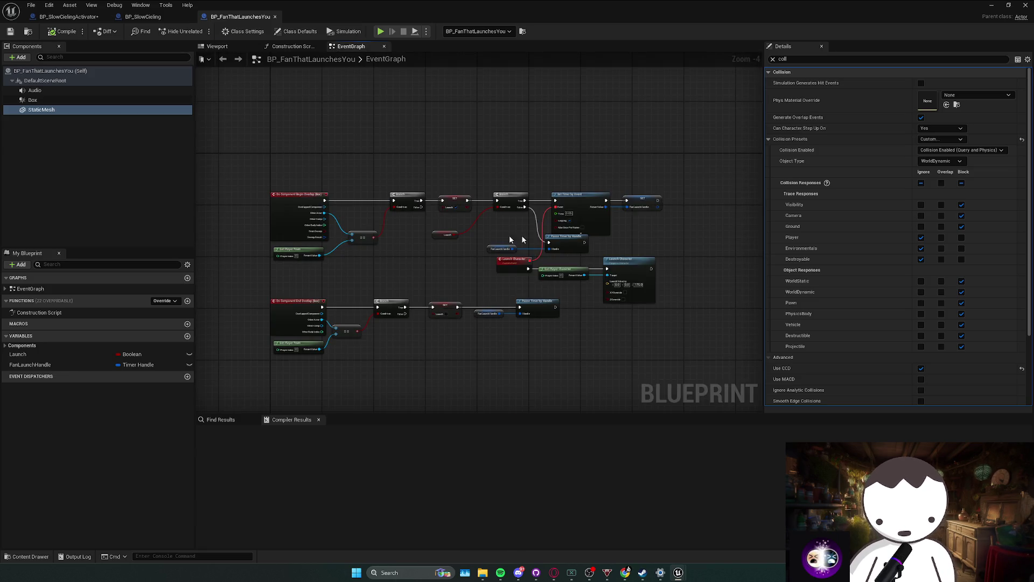
left_click(921, 183)
left_click(961, 302)
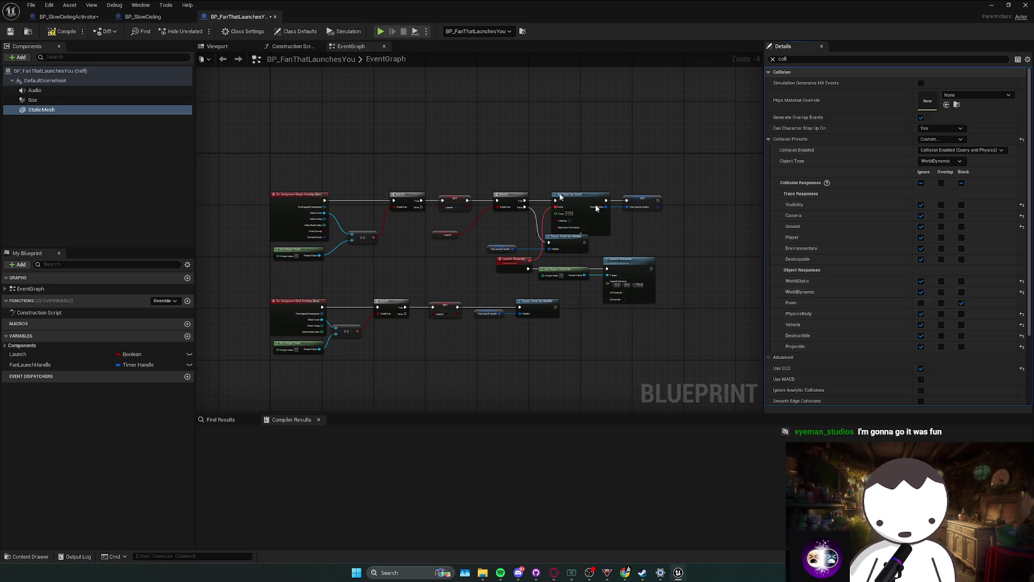
left_click(61, 32)
Set the Box component's collision responses to ignore every channel.
left_click(33, 100)
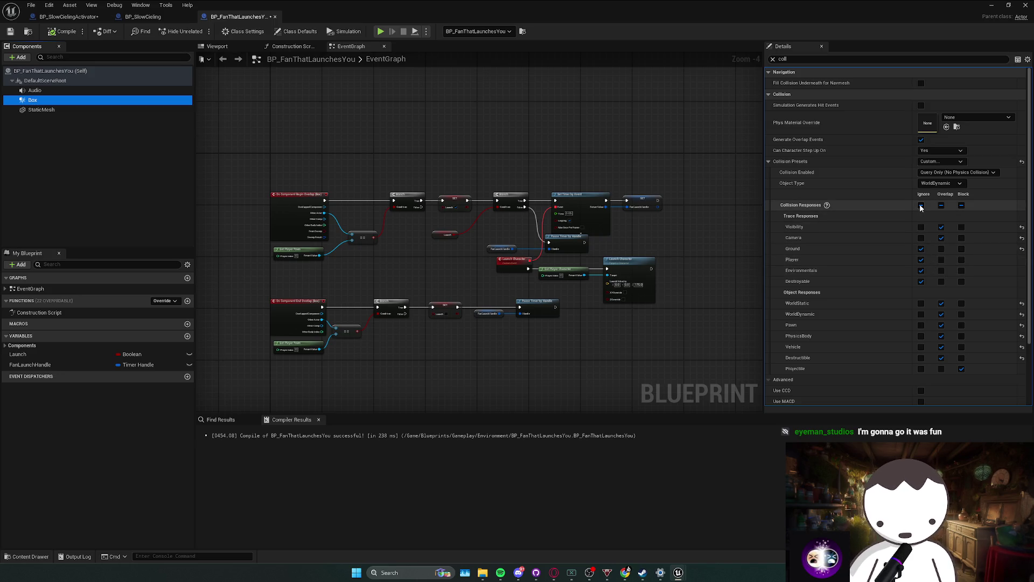
scroll(531, 265, "up", 1)
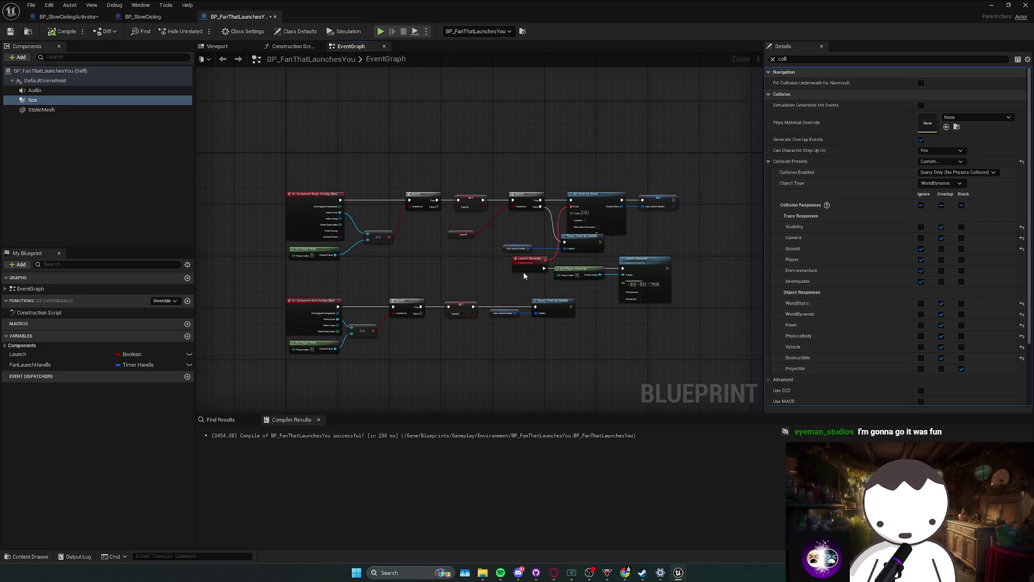
left_click(921, 205)
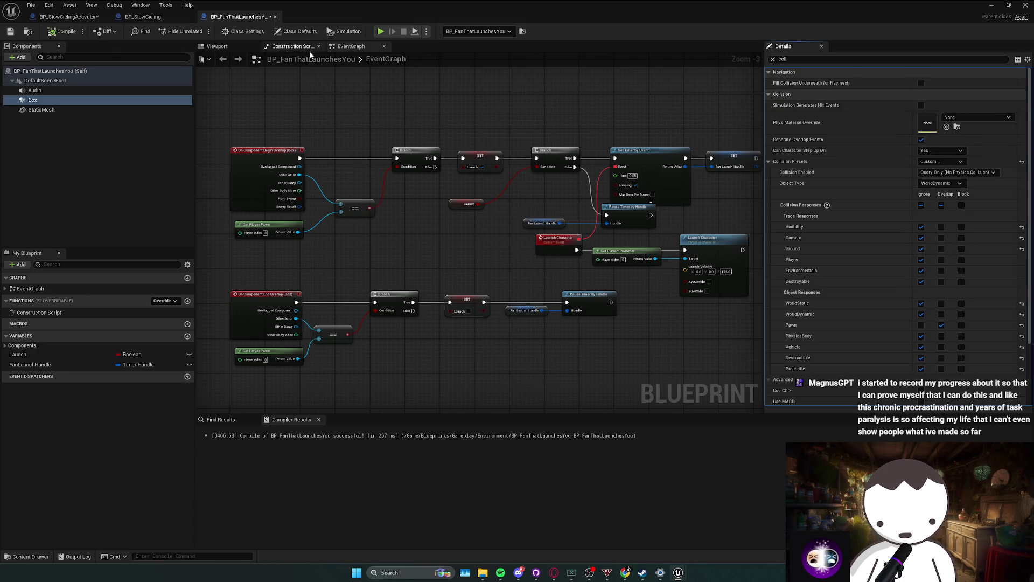
Minimize the Blueprint and play-test the updated launch fan, reaching about 317 m.
key("super+Down")
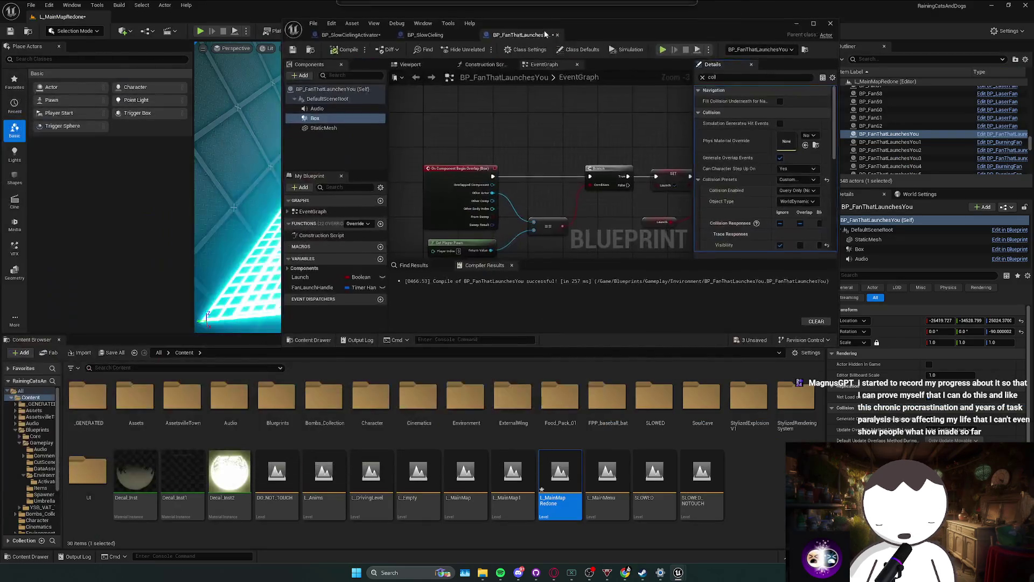
key("super+Down")
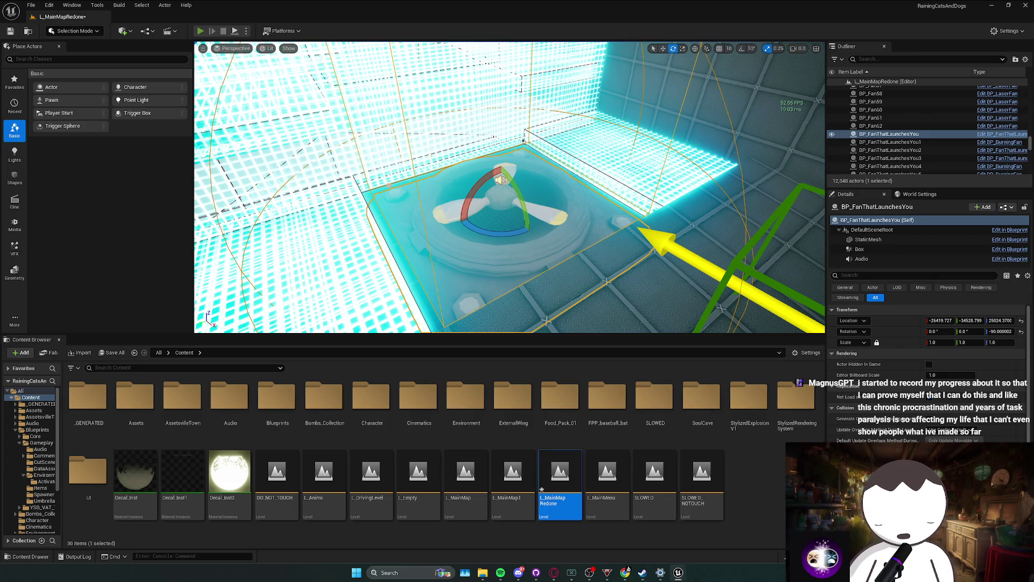
key("alt+p")
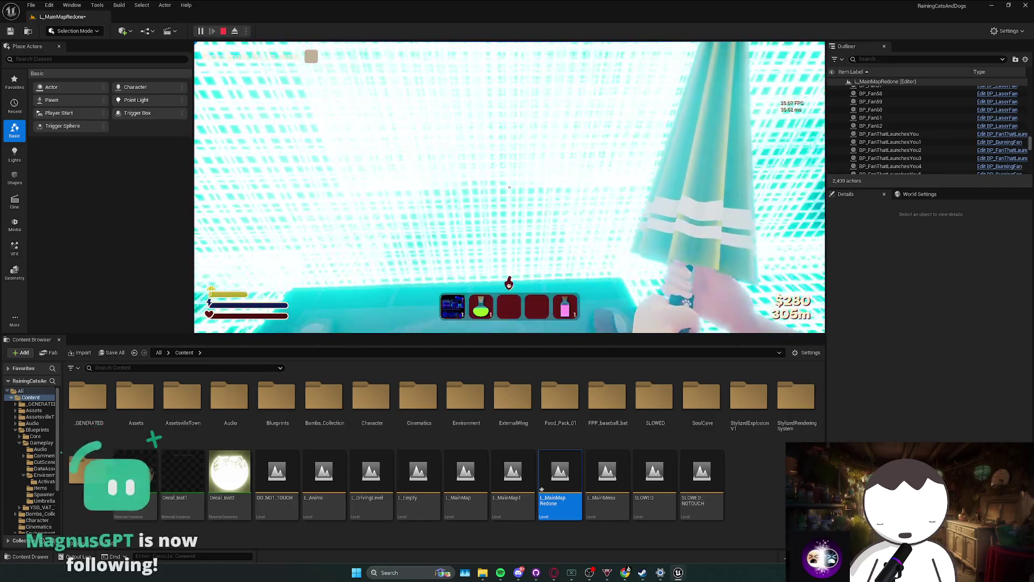
key("Escape")
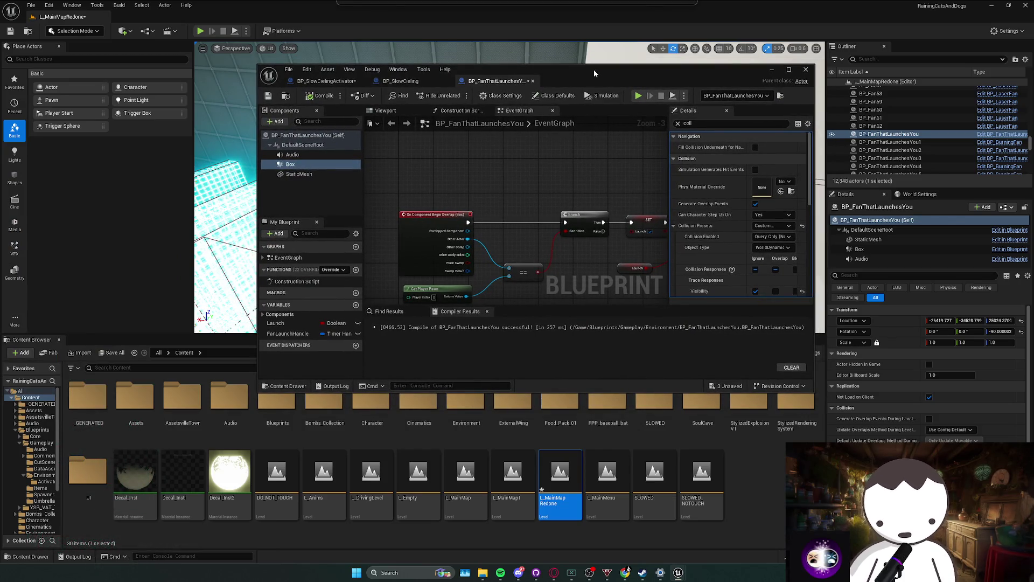
Check tick settings on the Audio and DefaultSceneRoot components via a 'tic' filter, then minimize the Blueprint.
left_click_drag(593, 69, 590, 70)
double_click(590, 71)
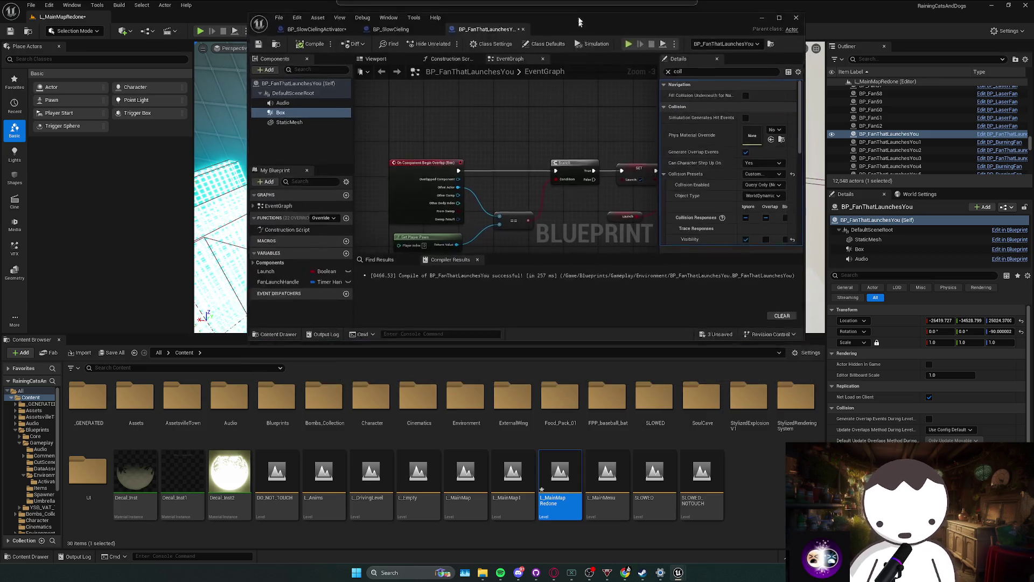
left_click_drag(545, 134, 586, 149)
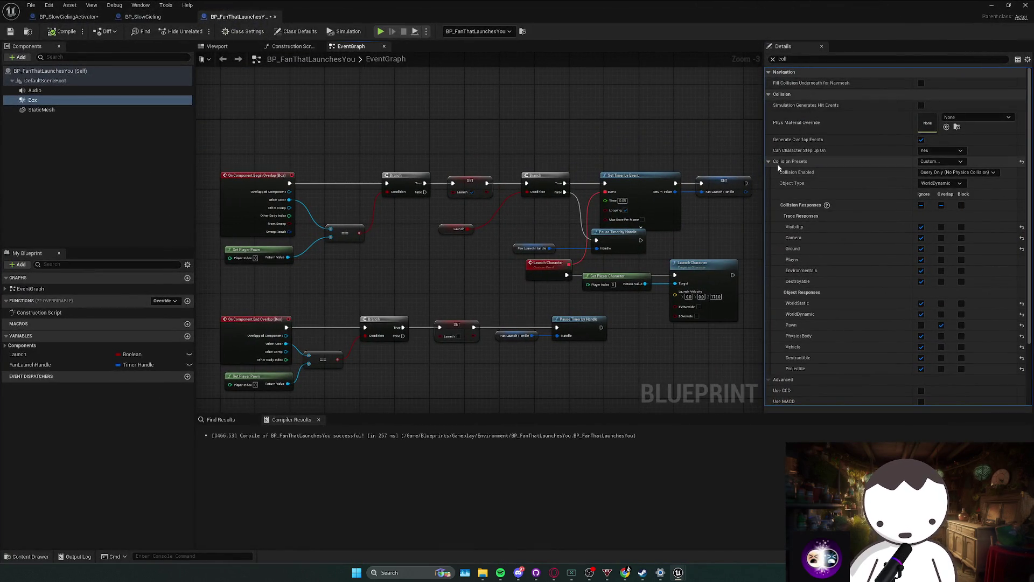
left_click(119, 91)
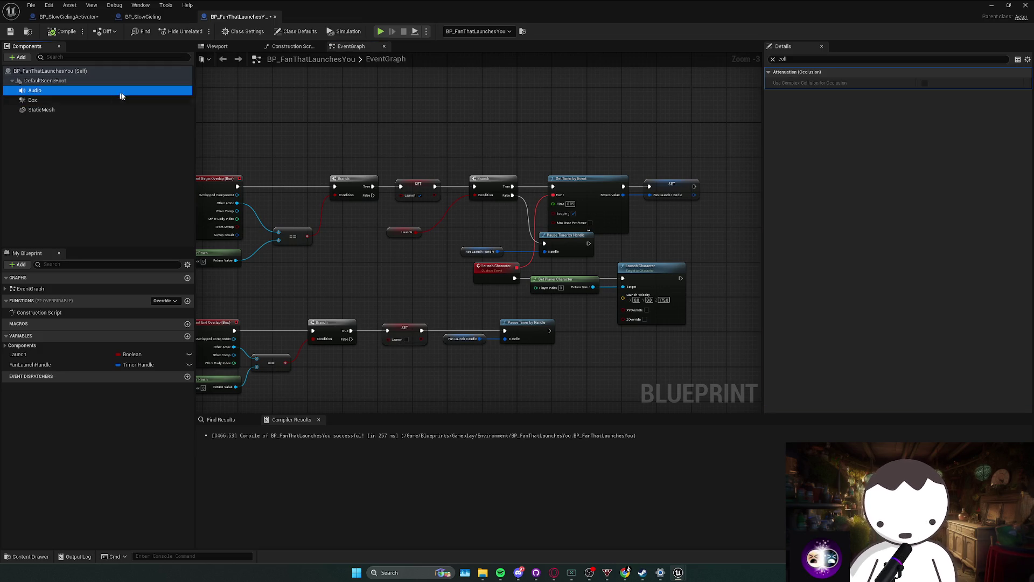
left_click(800, 61)
type("tic")
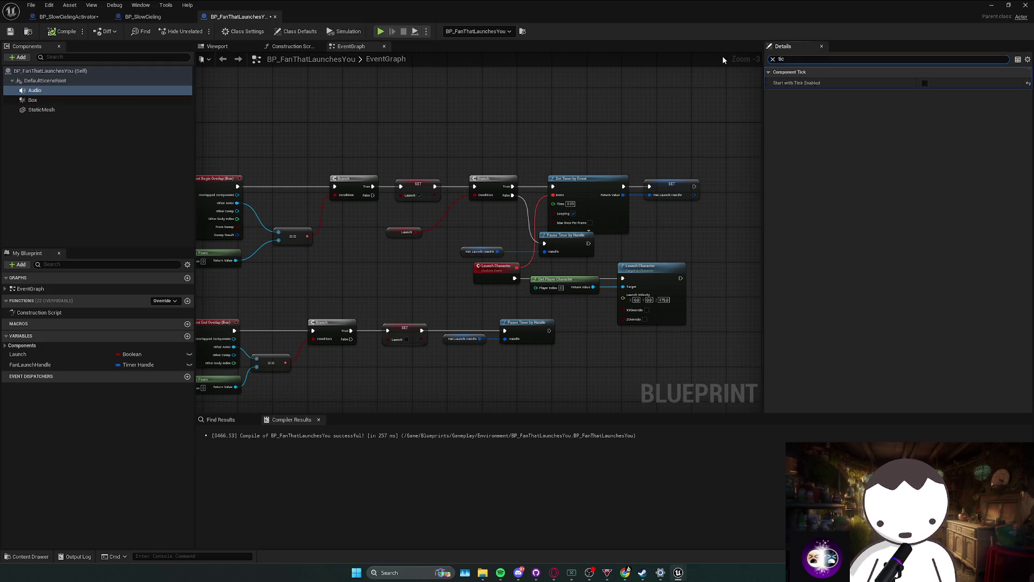
left_click(46, 81)
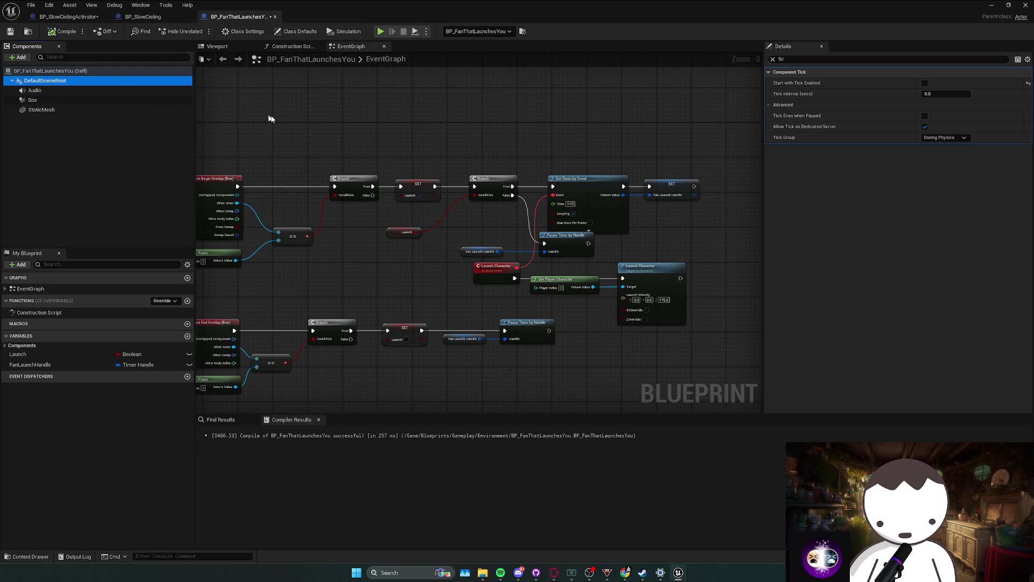
left_click(992, 5)
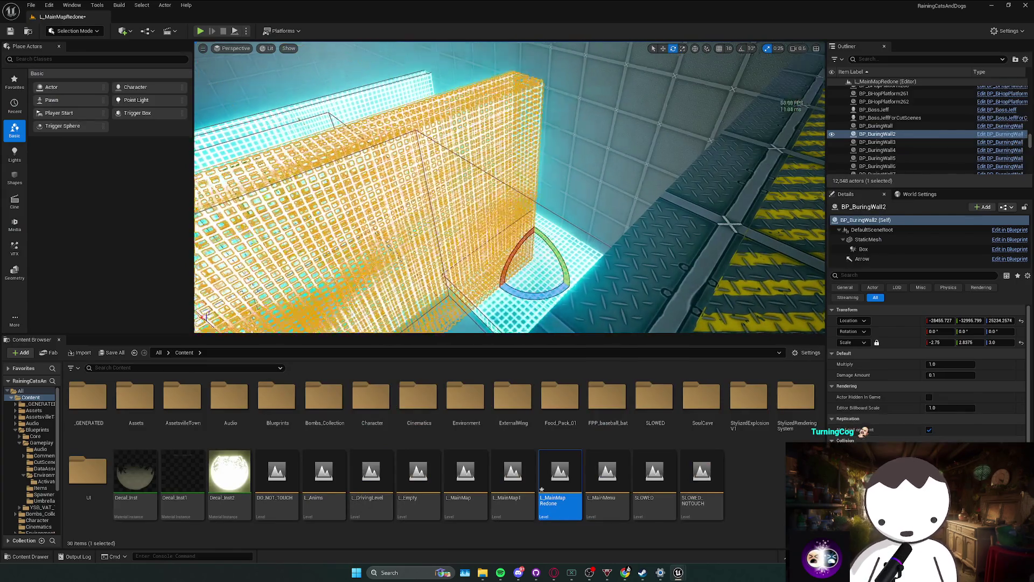
Open BP_BurningWall from the selected wall and bring its event graph into view.
right_click(509, 164)
left_click(539, 185)
scroll(519, 180, "down", 2)
mouse_move(585, 183)
left_mouse_down()
mouse_move(494, 194)
mouse_move(431, 184)
left_mouse_up()
scroll(431, 185, "up", 1)
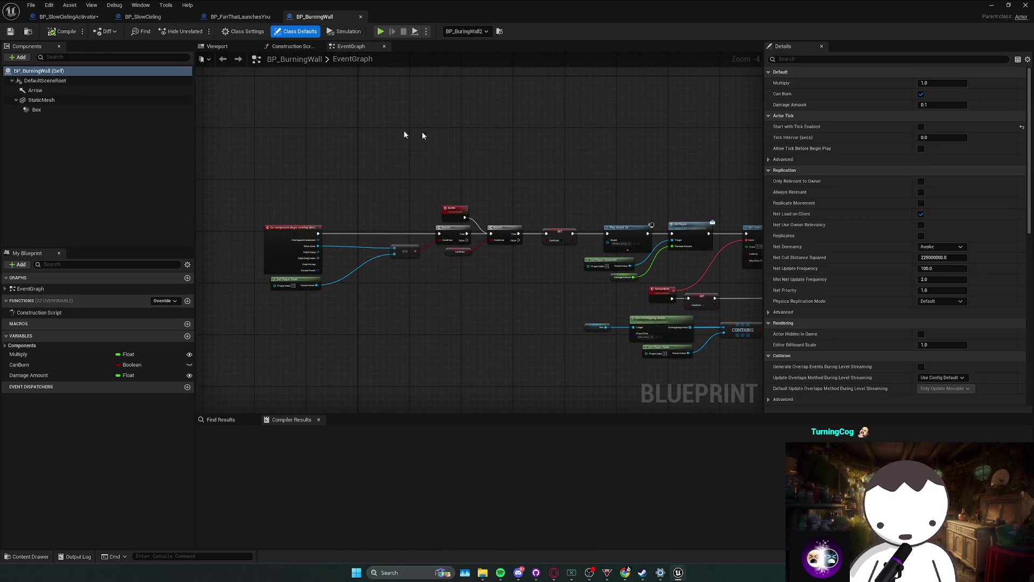
Filter the Box component's Details by 'custcoll' to show its collision, then switch to Twitch.
left_click(84, 110)
left_click(795, 60)
type("c")
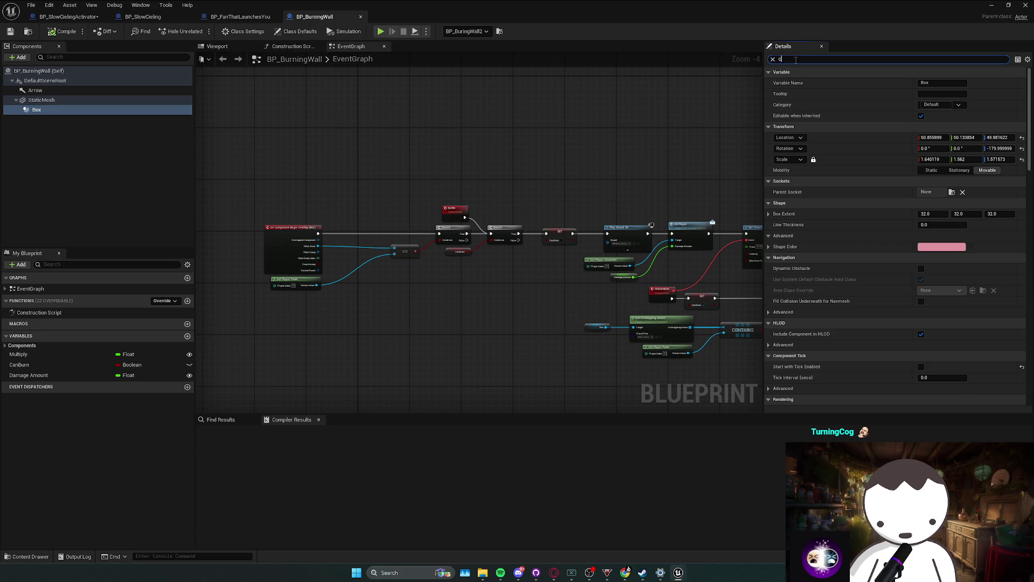
type("ustcoll")
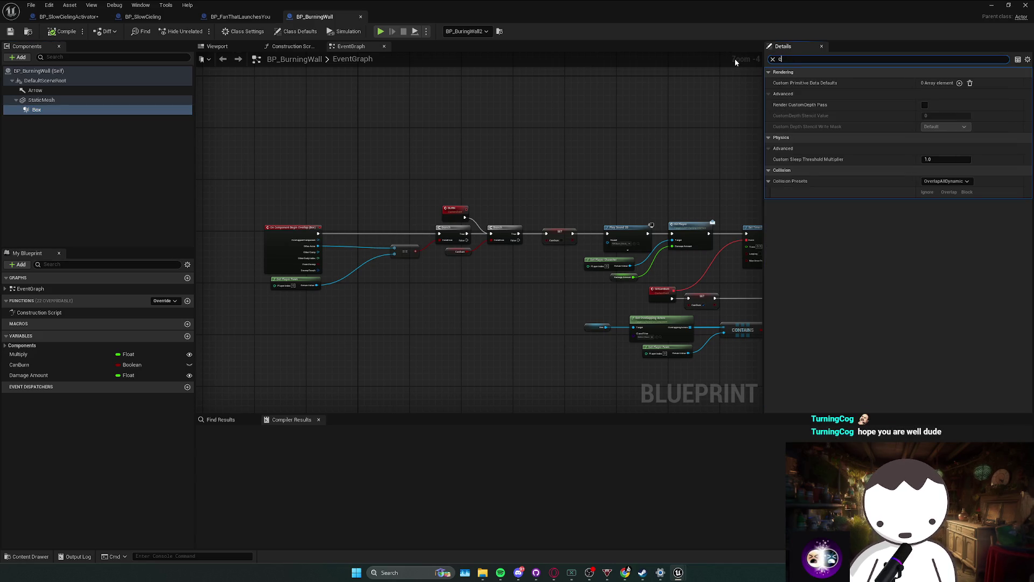
scroll(307, 229, "up", 1)
scroll(307, 228, "up", 1)
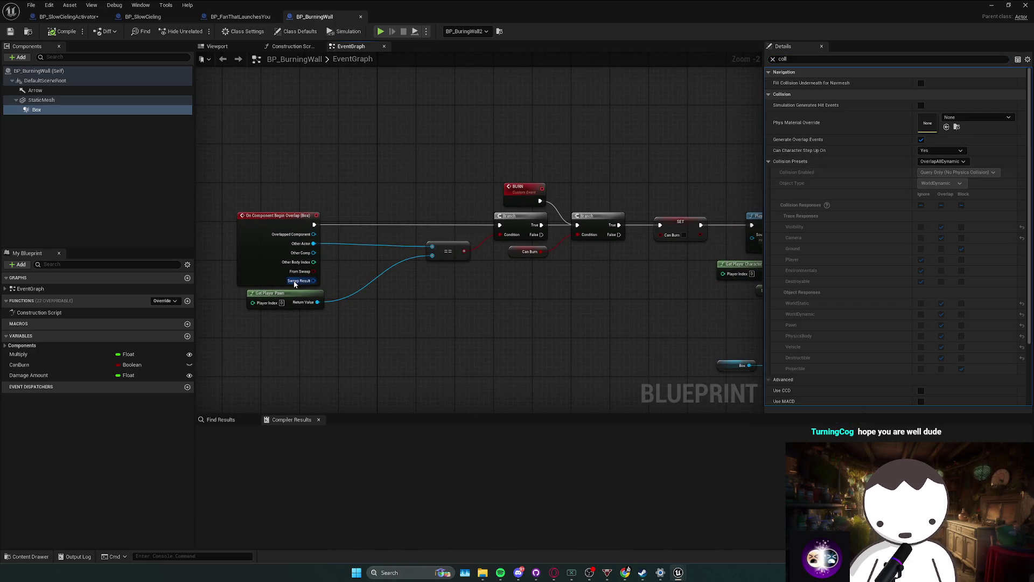
key("alt+Tab")
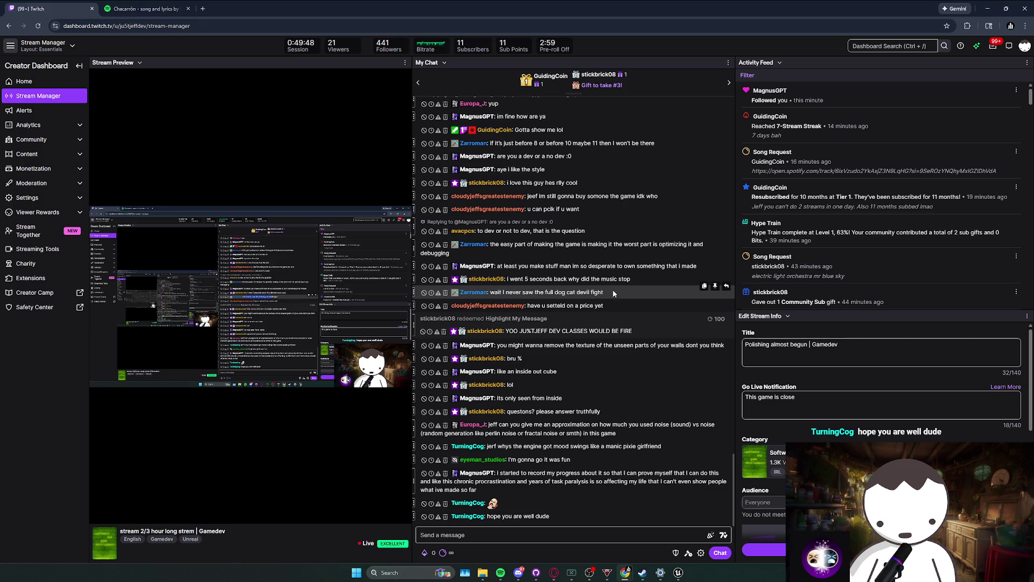
left_click(599, 293)
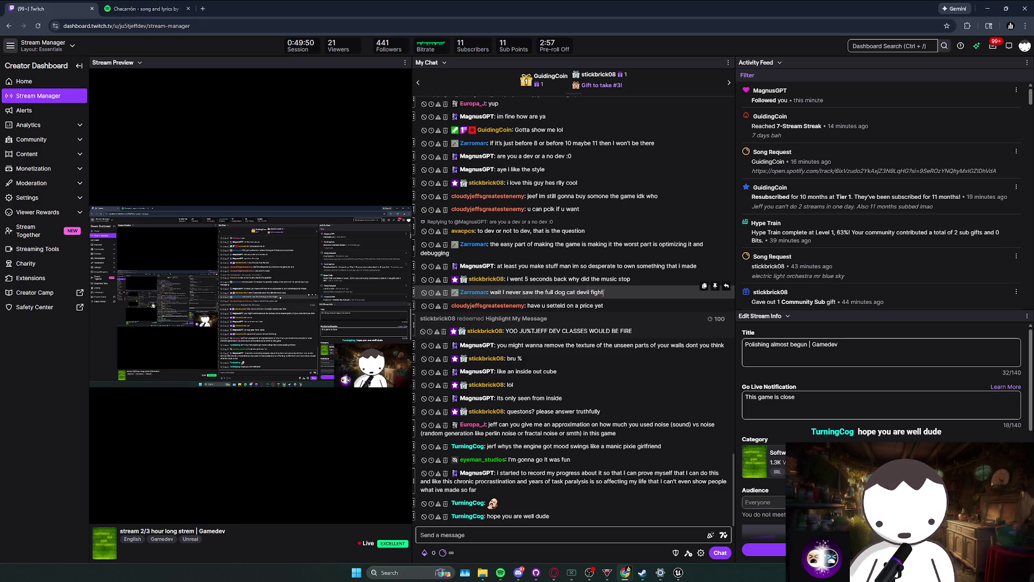
mouse_move(566, 292)
left_mouse_down()
mouse_move(601, 307)
mouse_move(587, 308)
left_mouse_up()
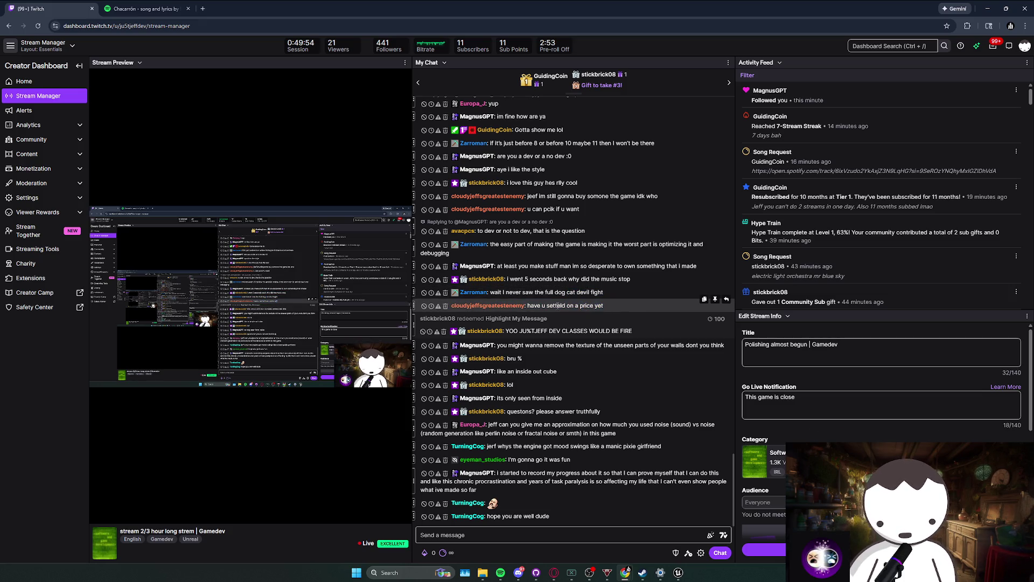
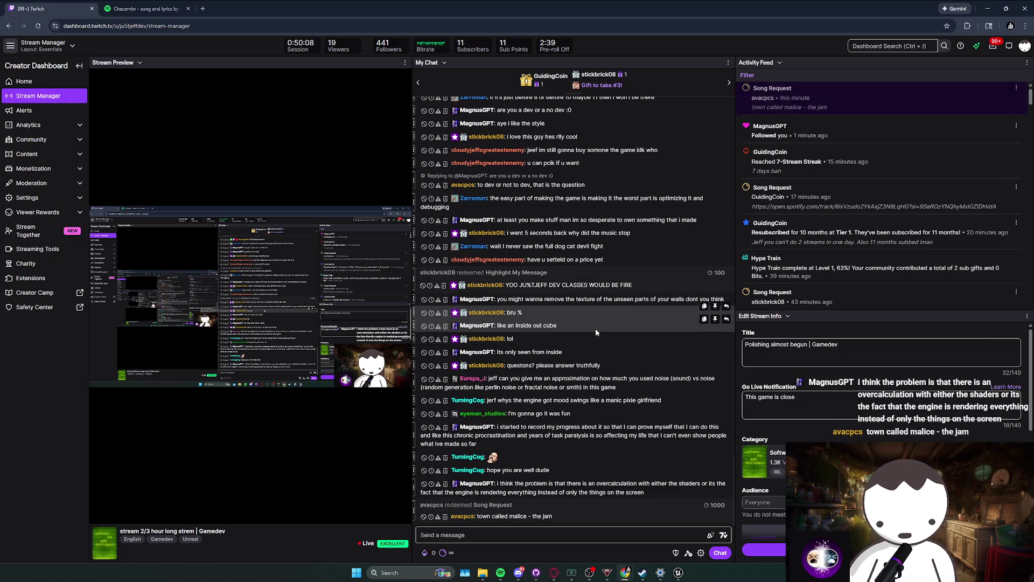
Glance at the level in the Unreal Editor viewport.
key("alt+Tab")
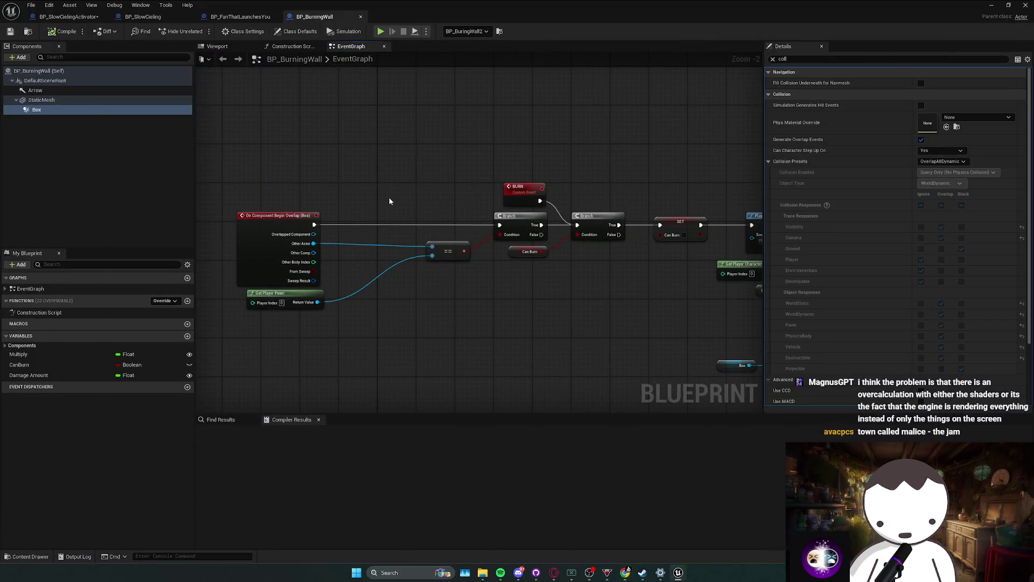
key("alt+Tab")
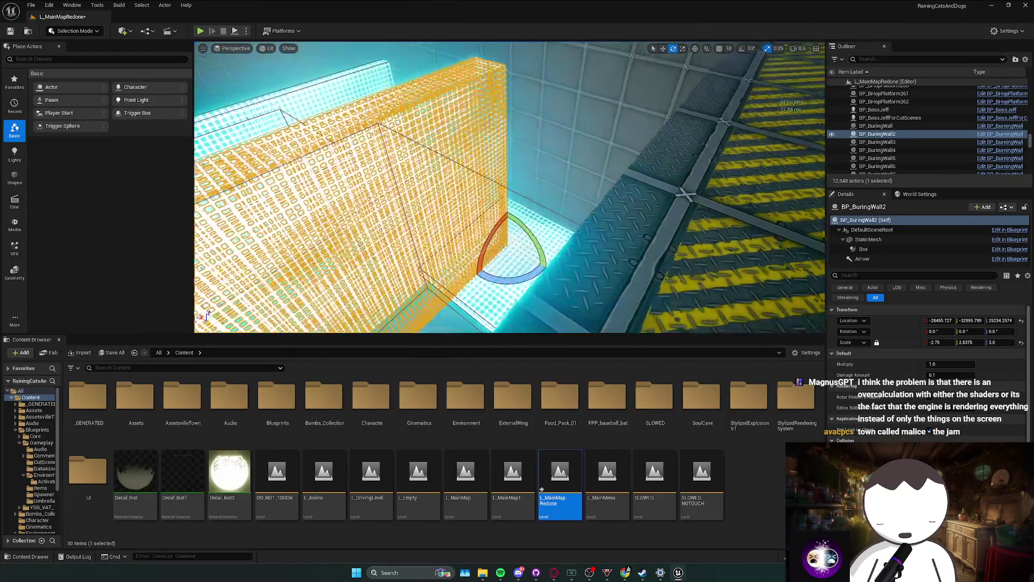
key("Escape")
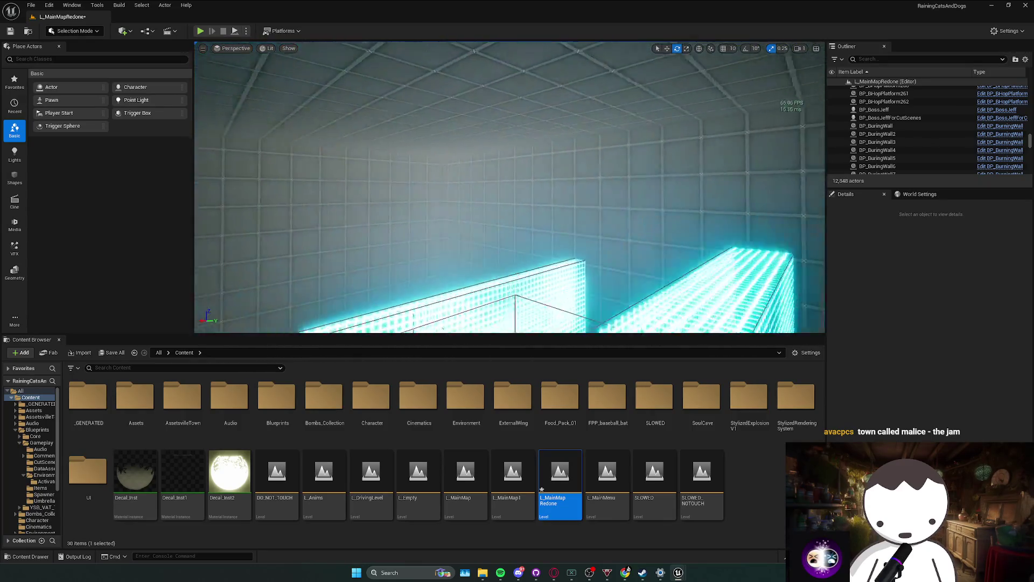
scroll(510, 187, "up", 1)
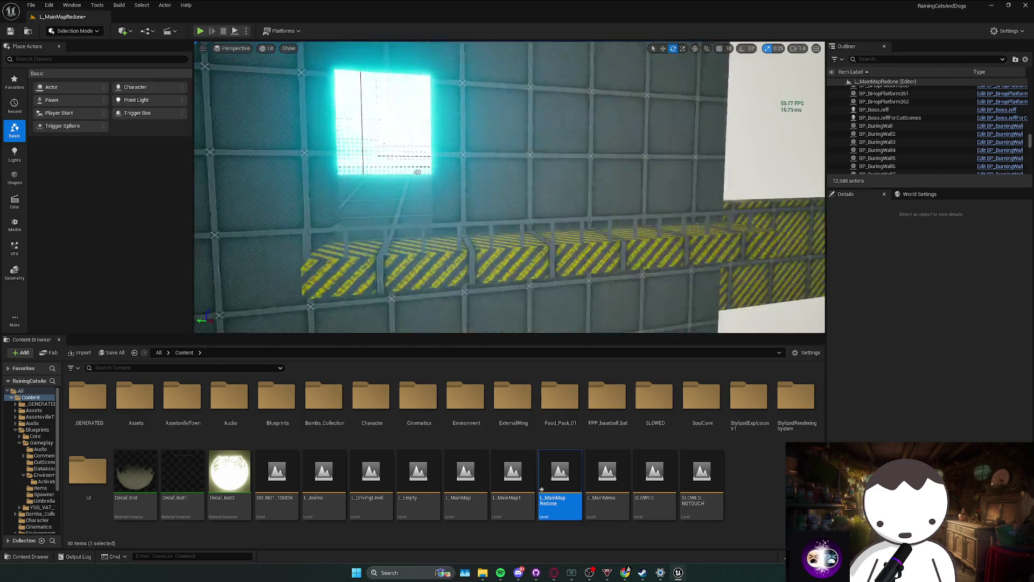
scroll(509, 186, "up", 1)
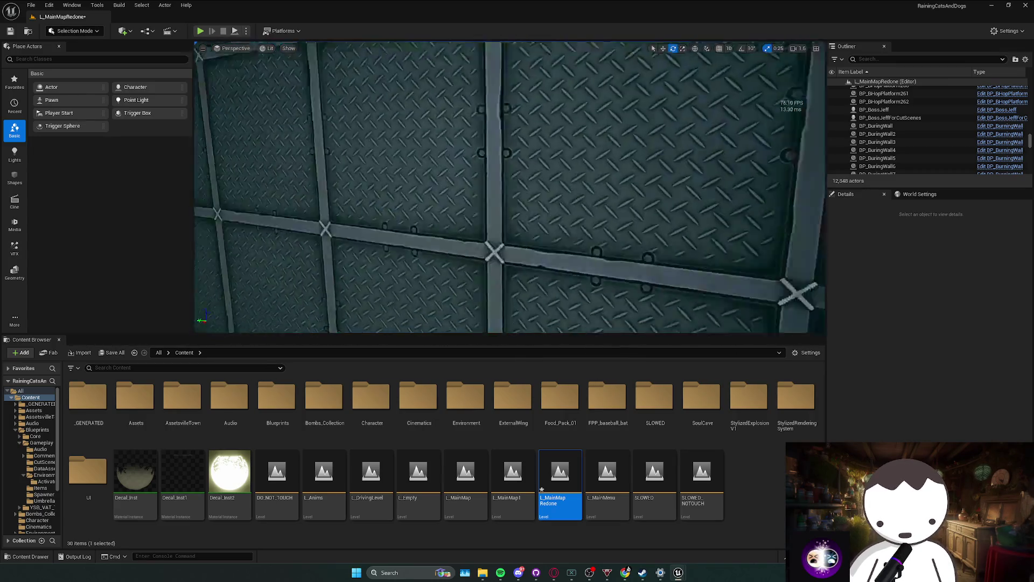
Open a chatter's viewer card in Twitch chat, scroll their message history, and close it.
key("alt+Tab")
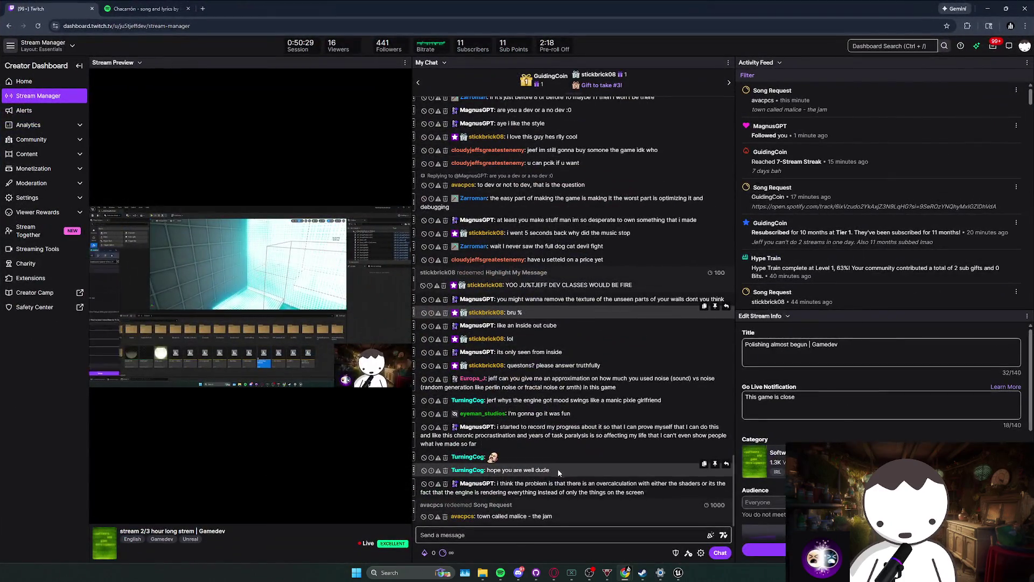
triple_click(557, 469)
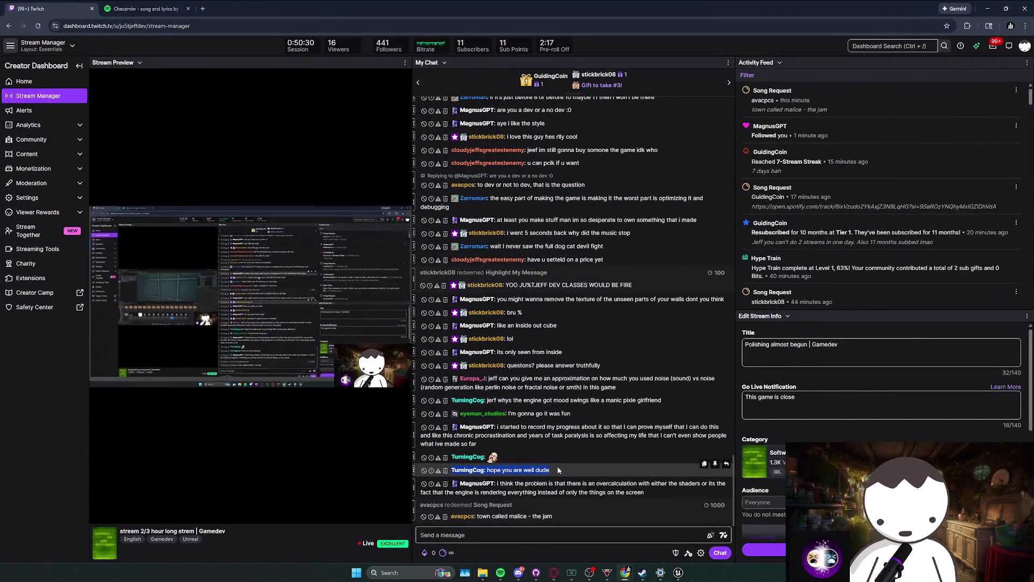
left_click(470, 461)
left_click(471, 462)
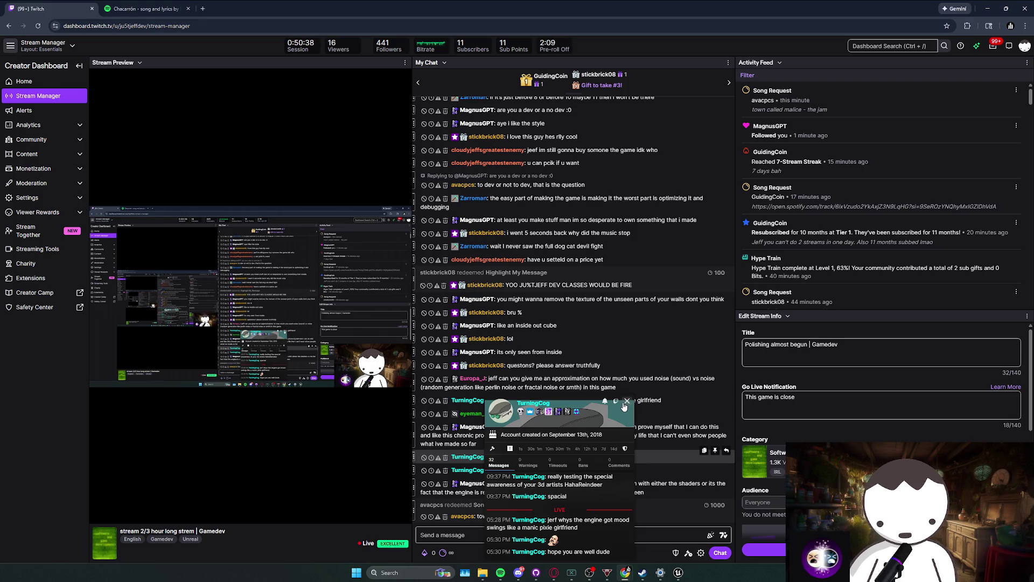
scroll(589, 494, "up", 10)
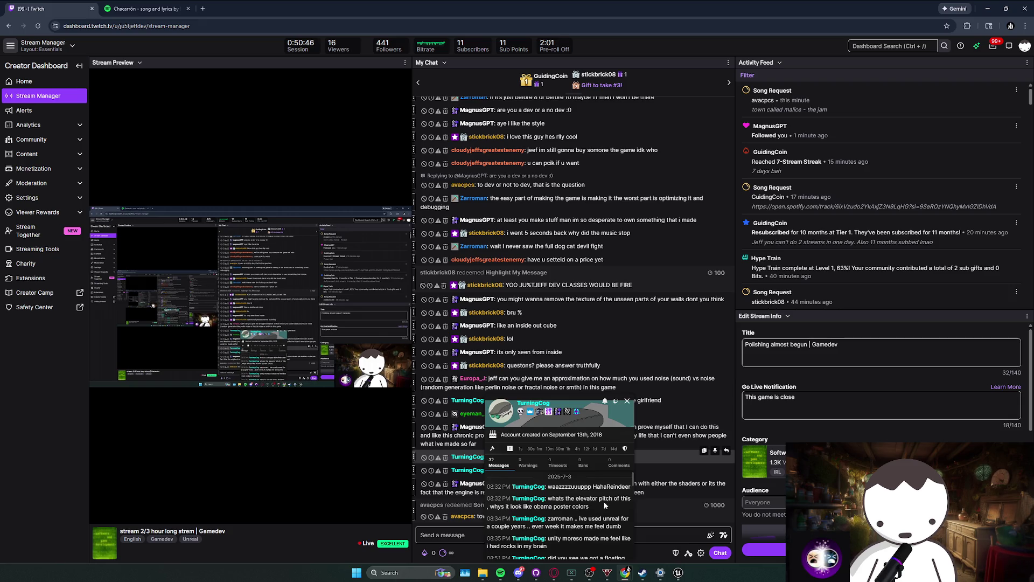
scroll(603, 501, "down", 10)
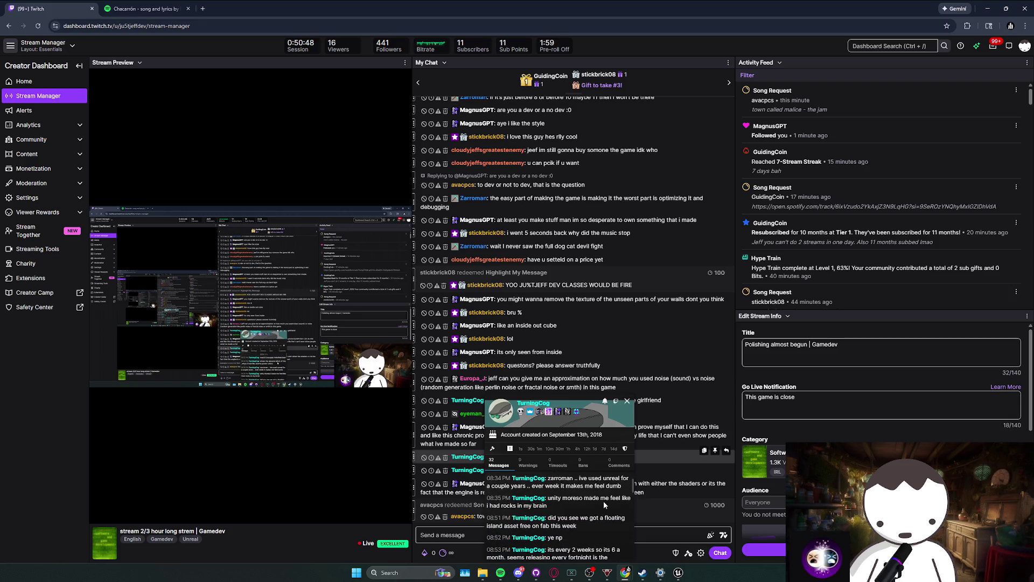
left_click(627, 400)
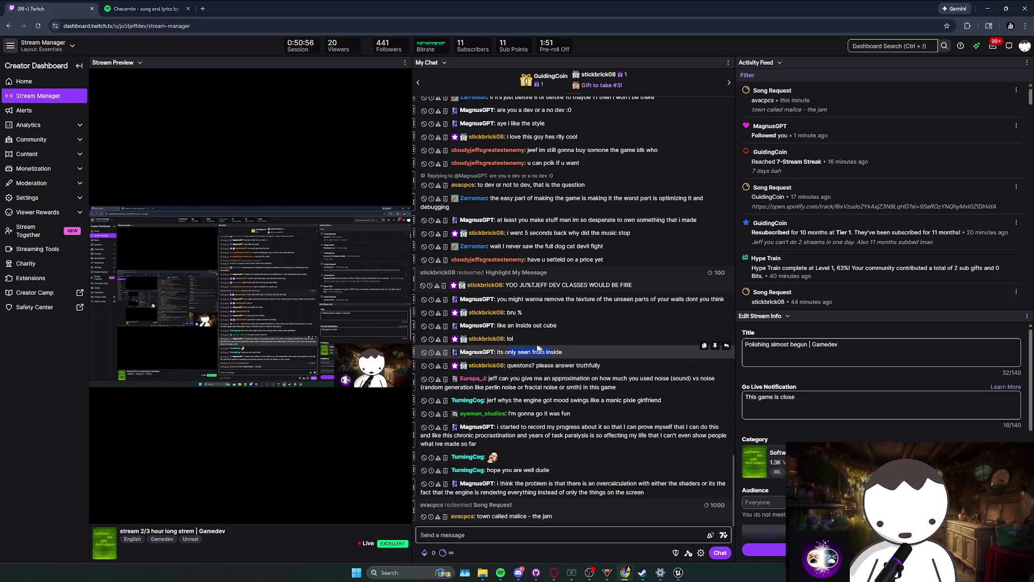
Read the inside-out cube message in chat, then return to Unreal Editor.
left_click_drag(507, 326, 530, 326)
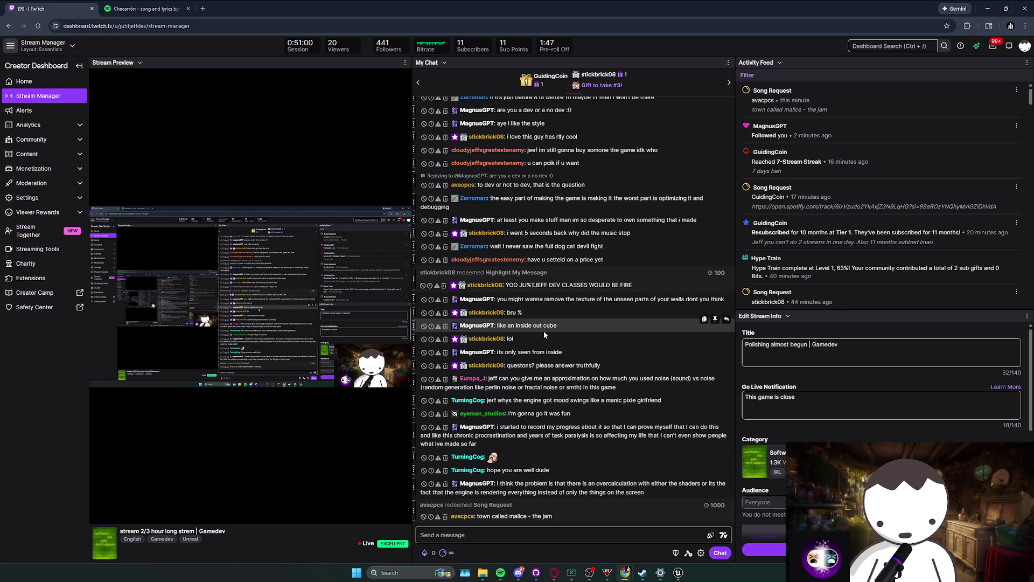
double_click(539, 353)
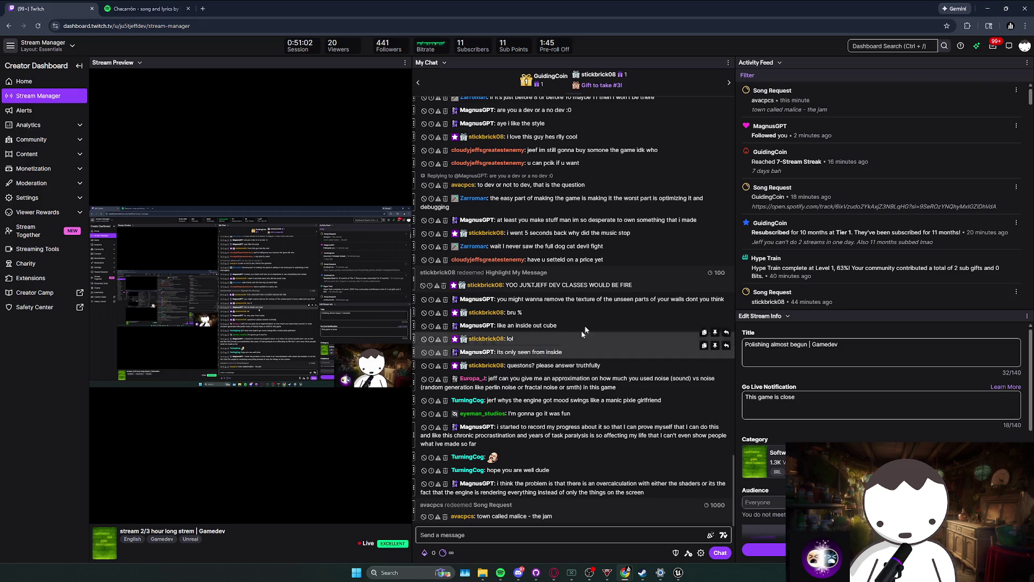
key("alt+Tab")
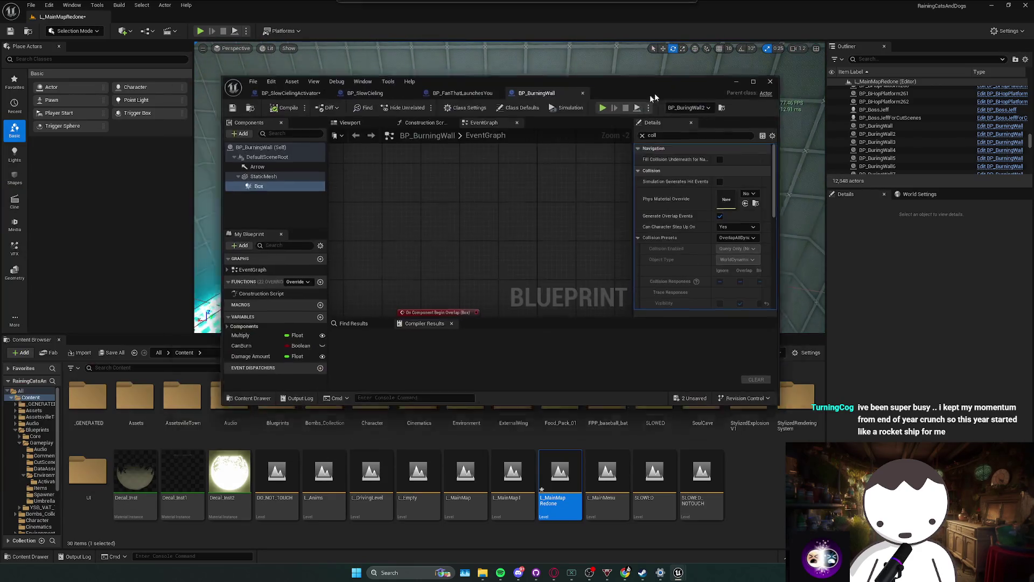
Move the BP_BurningWall window aside and maximize the Twitch dashboard to full screen.
left_click_drag(638, 98, 677, 90)
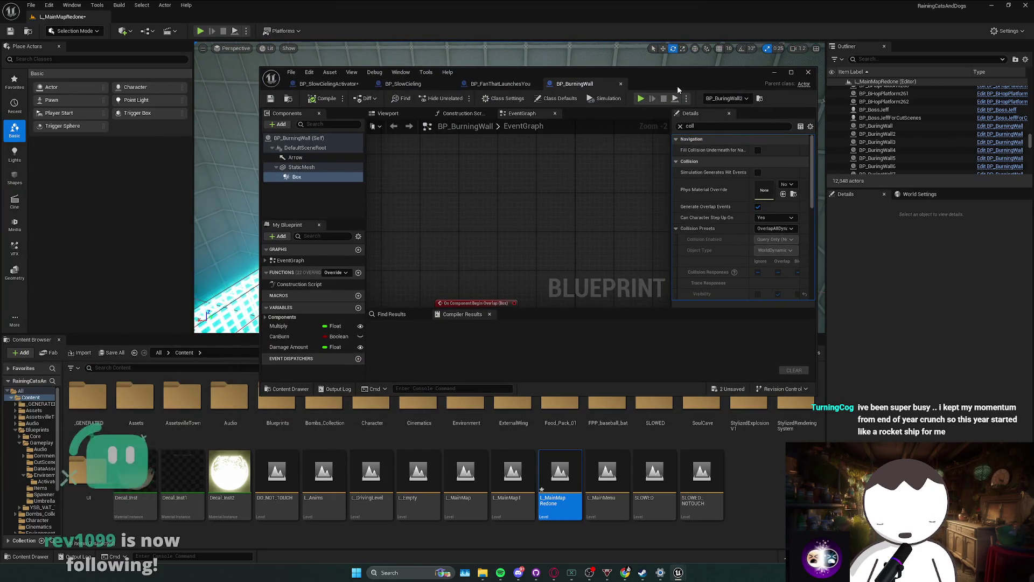
double_click(515, 125)
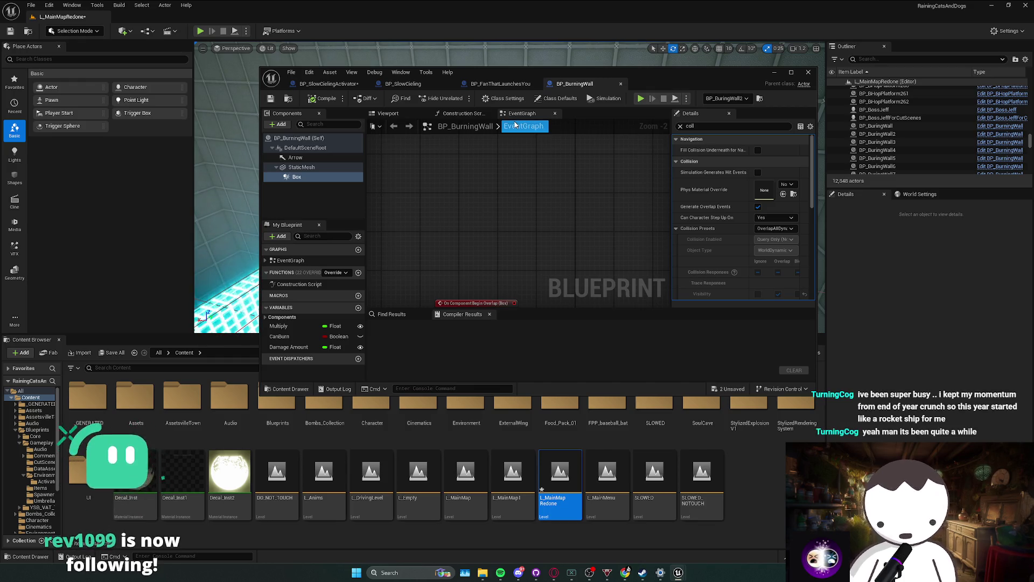
key("alt+Tab")
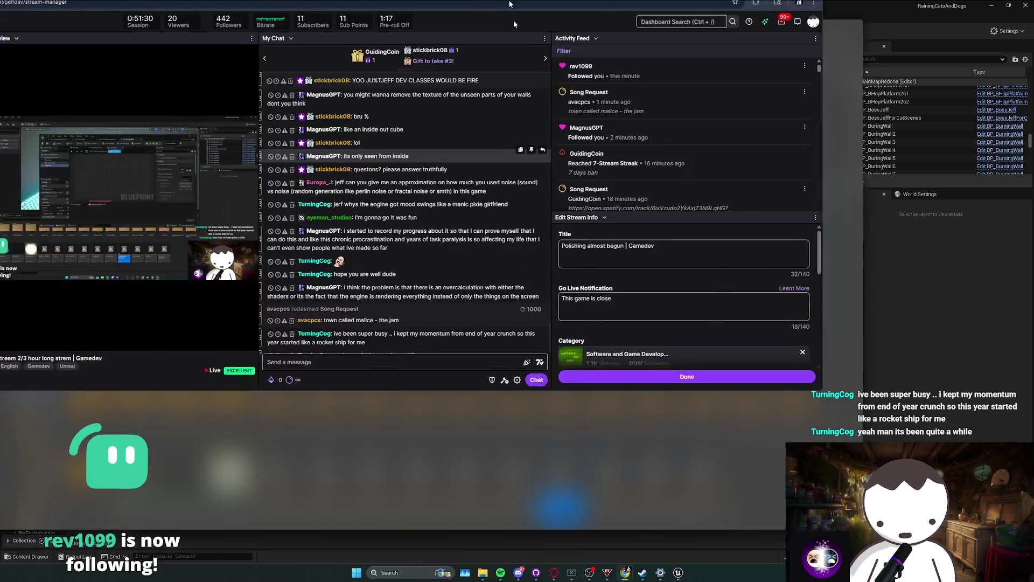
left_click_drag(510, 6, 510, 2)
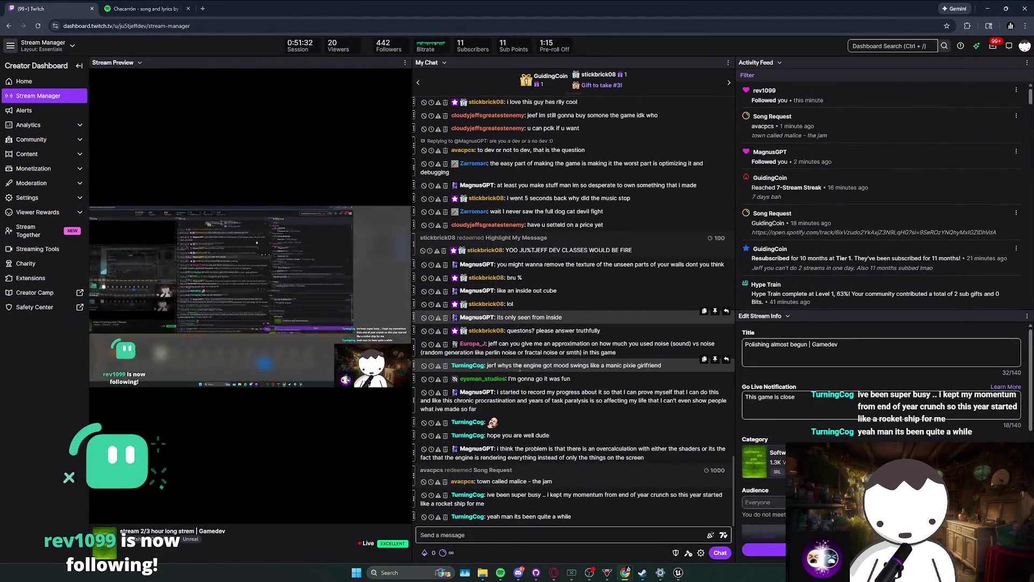
Read the viewer's noise-generation question in chat and return to the Blueprint editor.
mouse_move(501, 352)
left_mouse_down()
mouse_move(584, 348)
mouse_move(538, 344)
mouse_move(495, 321)
mouse_move(518, 346)
mouse_move(658, 354)
mouse_move(452, 352)
mouse_move(617, 354)
left_mouse_up()
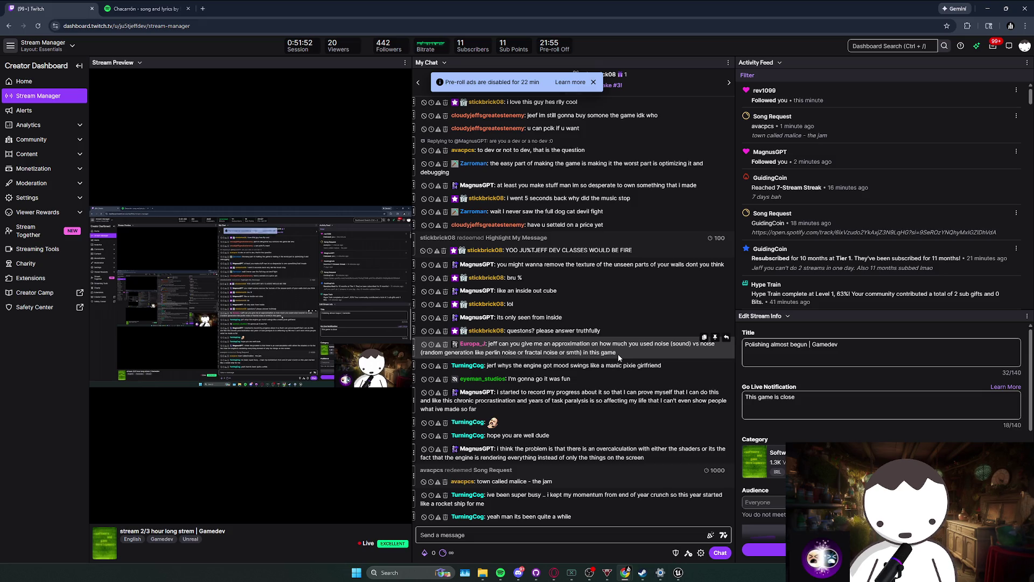
left_click_drag(618, 354, 553, 353)
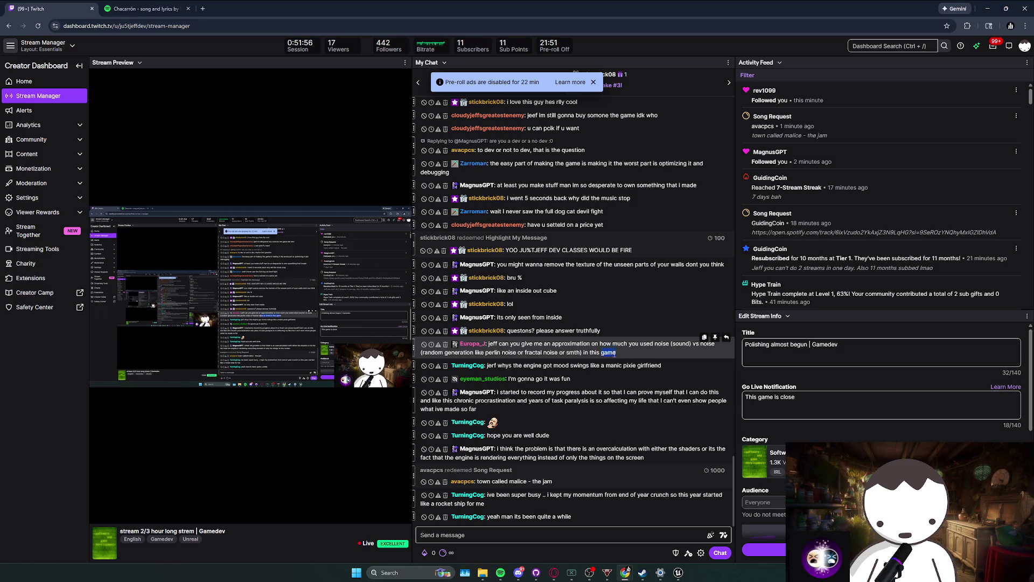
key("alt+Tab")
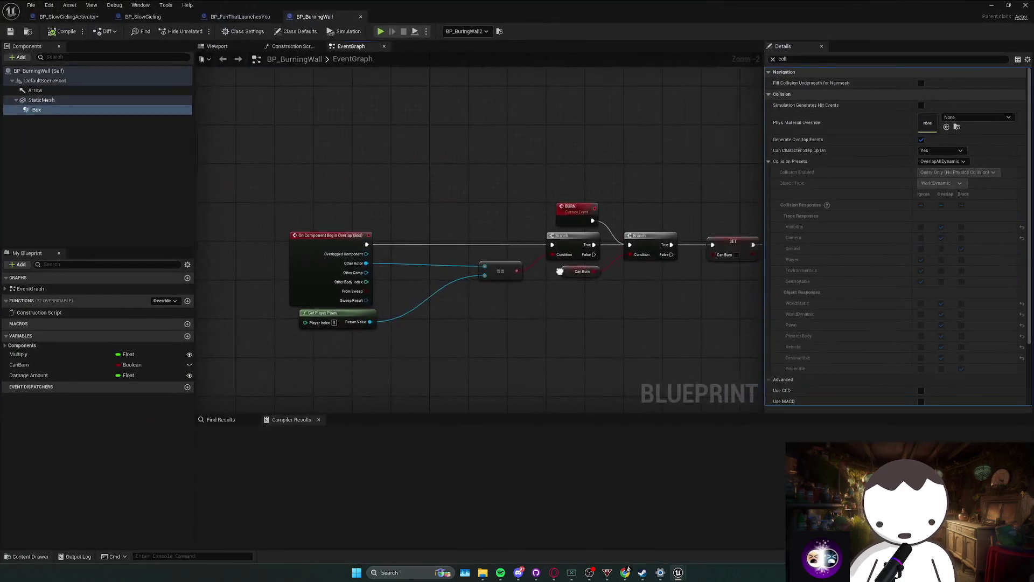
Straighten the Begin Overlap, == and Branch nodes onto the execution line with Q.
mouse_move(543, 257)
left_mouse_down()
mouse_move(502, 257)
mouse_move(470, 273)
mouse_move(422, 269)
left_mouse_up()
left_click_drag(241, 235, 380, 309)
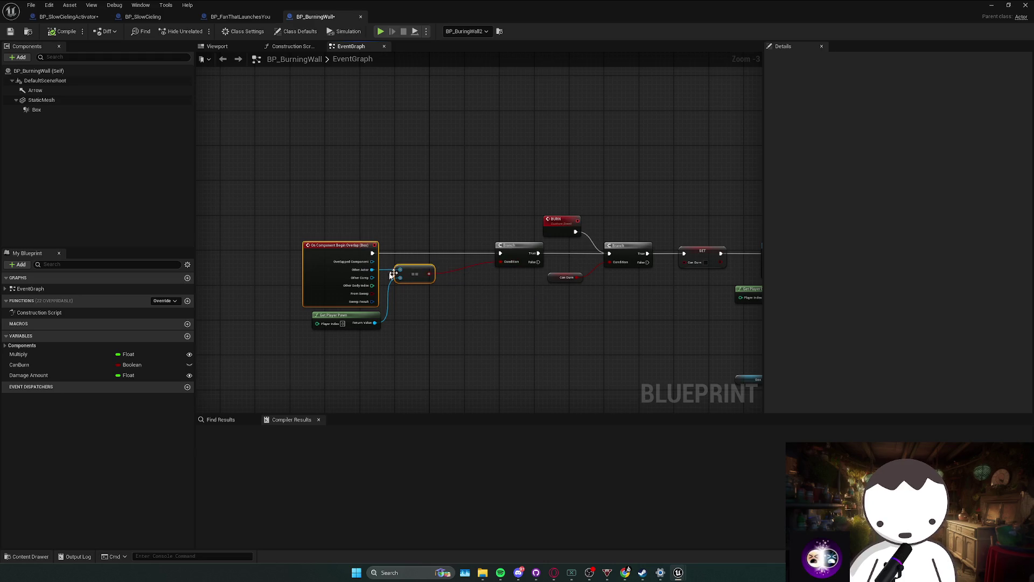
left_click_drag(541, 283, 493, 283)
left_click_drag(207, 255, 581, 273)
key("q")
left_click(434, 298)
mouse_move(224, 230)
left_mouse_down()
mouse_move(538, 287)
mouse_move(521, 267)
left_mouse_up()
key("q")
left_click(545, 302)
Align the second Branch and Can Burn nodes, and nudge the BURN event right.
left_click_drag(599, 268, 599, 268)
key("q")
left_click_drag(539, 280, 572, 256)
key("q")
left_click(532, 293)
left_click_drag(505, 226, 522, 230)
left_click(602, 239)
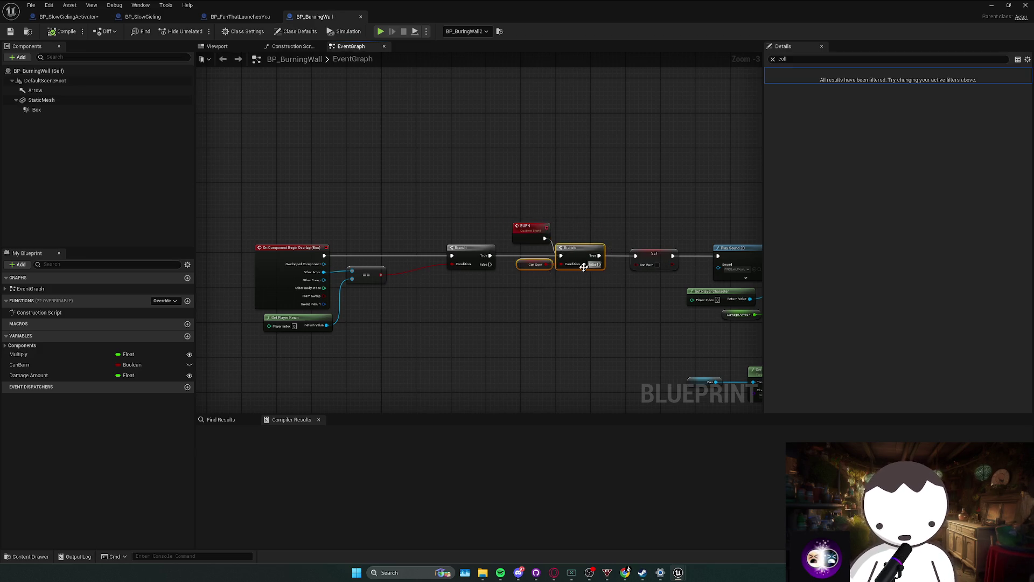
left_click(549, 266, "ctrl")
left_click(528, 265)
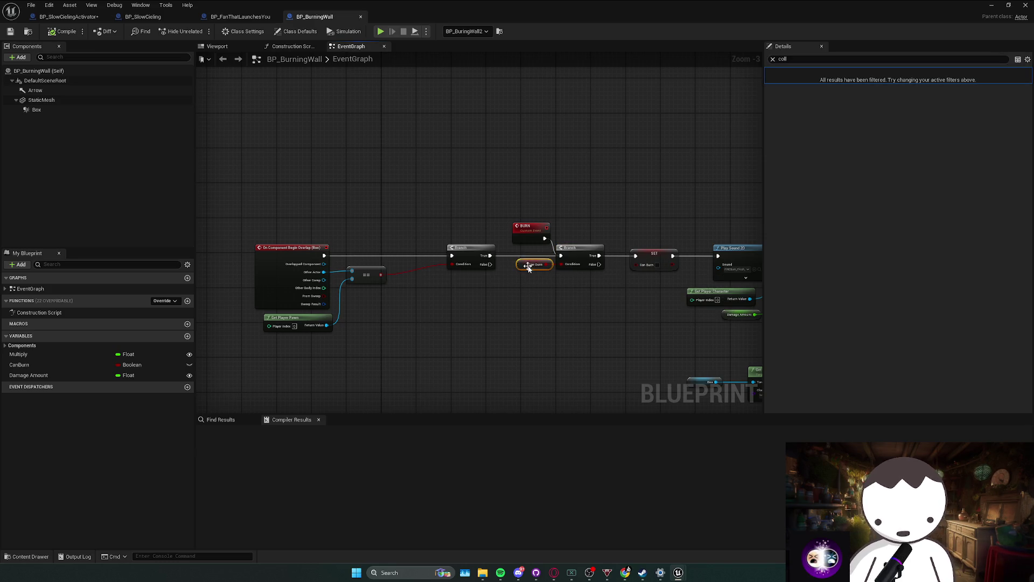
left_click_drag(602, 246, 540, 288)
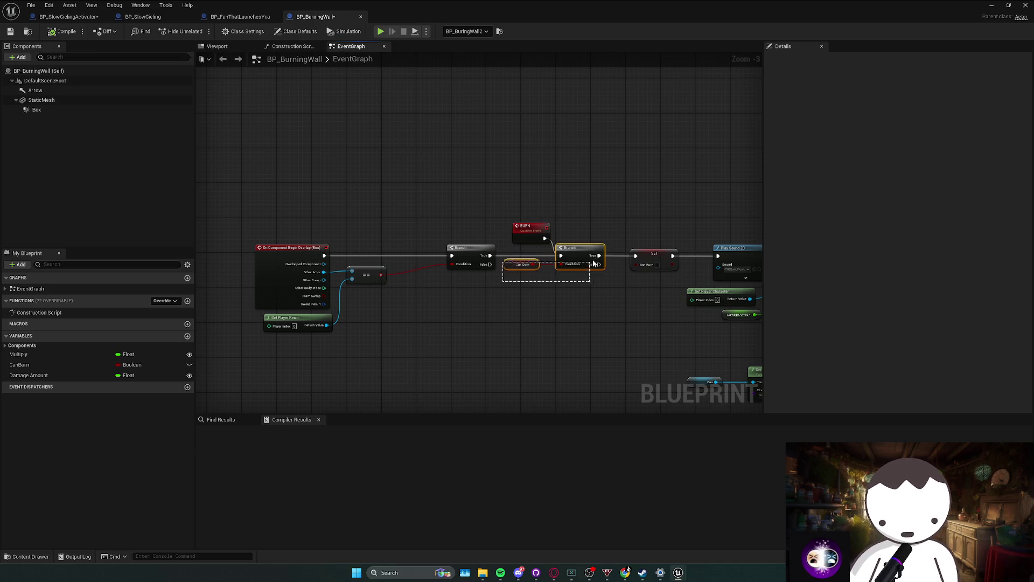
left_click(576, 292)
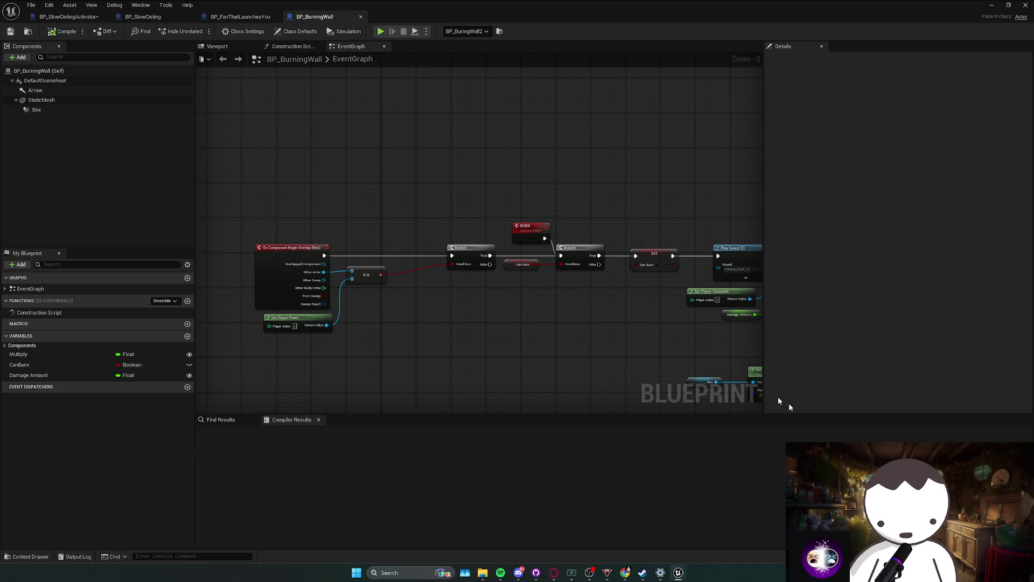
scroll(541, 276, "down", 1)
scroll(573, 290, "up", 1)
Rearrange the ==, Get Player Character, Damage Amount and CONTAINS nodes to clear space.
left_click_drag(318, 264, 310, 285)
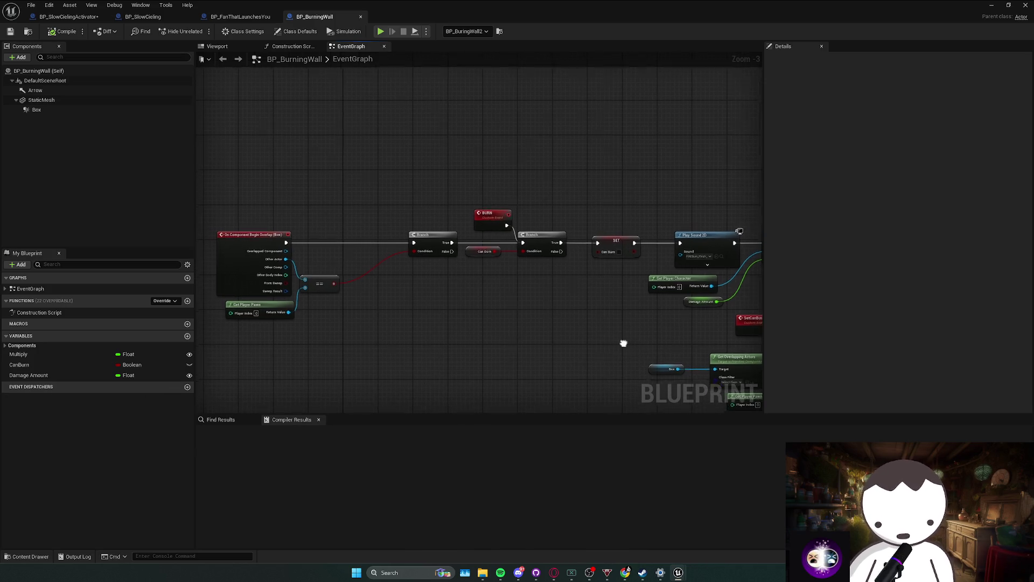
scroll(601, 334, "down", 2)
scroll(548, 306, "up", 3)
mouse_move(534, 311)
left_mouse_down()
mouse_move(560, 277)
mouse_move(577, 273)
mouse_move(563, 305)
mouse_move(596, 306)
mouse_move(503, 287)
mouse_move(526, 290)
left_mouse_up()
left_click(608, 308)
scroll(586, 303, "up", 1)
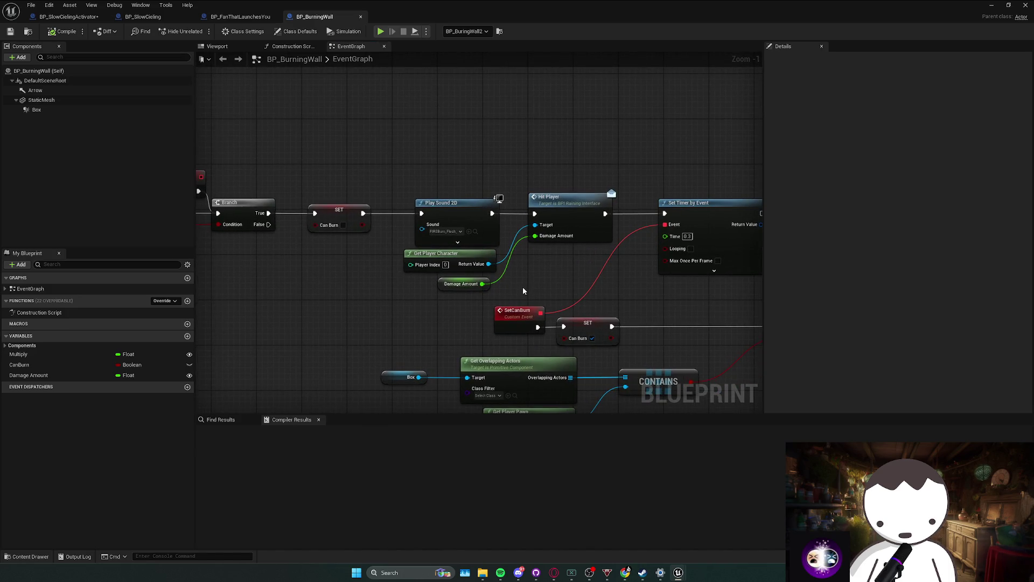
mouse_move(522, 291)
left_mouse_down()
mouse_move(530, 293)
mouse_move(425, 295)
mouse_move(485, 289)
left_mouse_up()
left_click(393, 317)
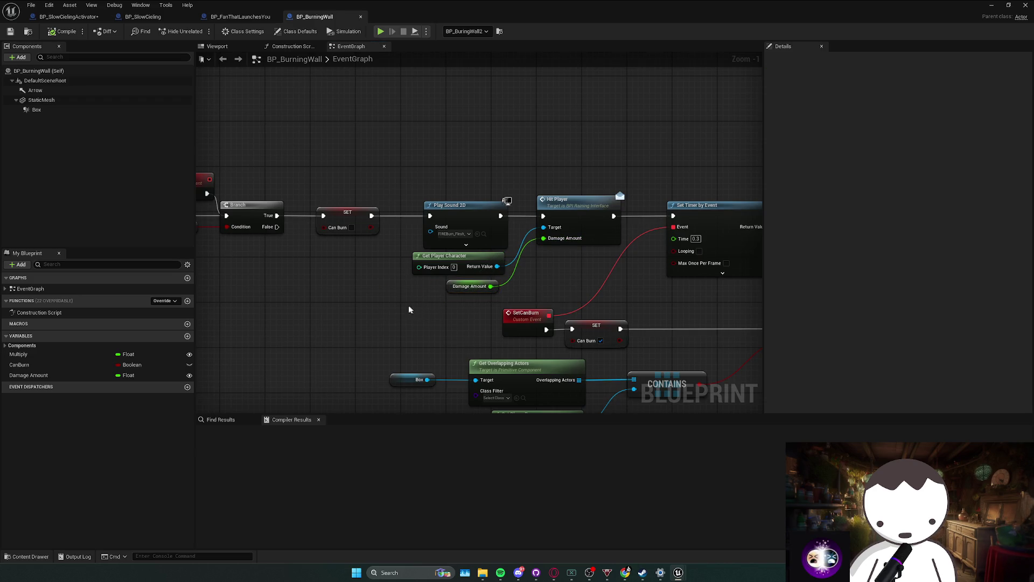
scroll(412, 309, "down", 2)
mouse_move(585, 331)
left_mouse_down()
mouse_move(318, 254)
mouse_move(454, 330)
left_mouse_up()
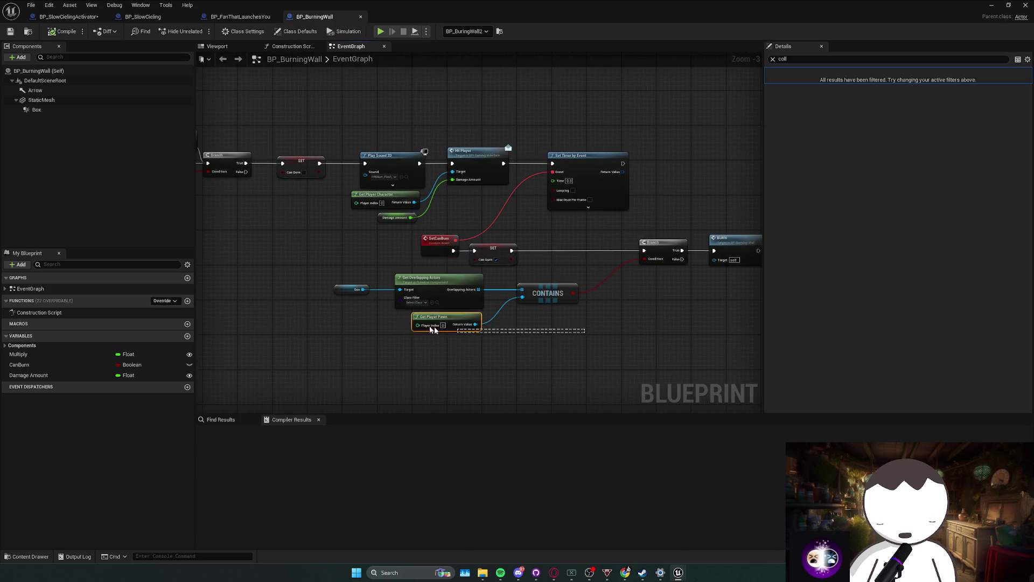
mouse_move(535, 297)
left_mouse_down()
mouse_move(513, 308)
mouse_move(517, 335)
mouse_move(474, 338)
left_mouse_up()
scroll(431, 332, "up", 1)
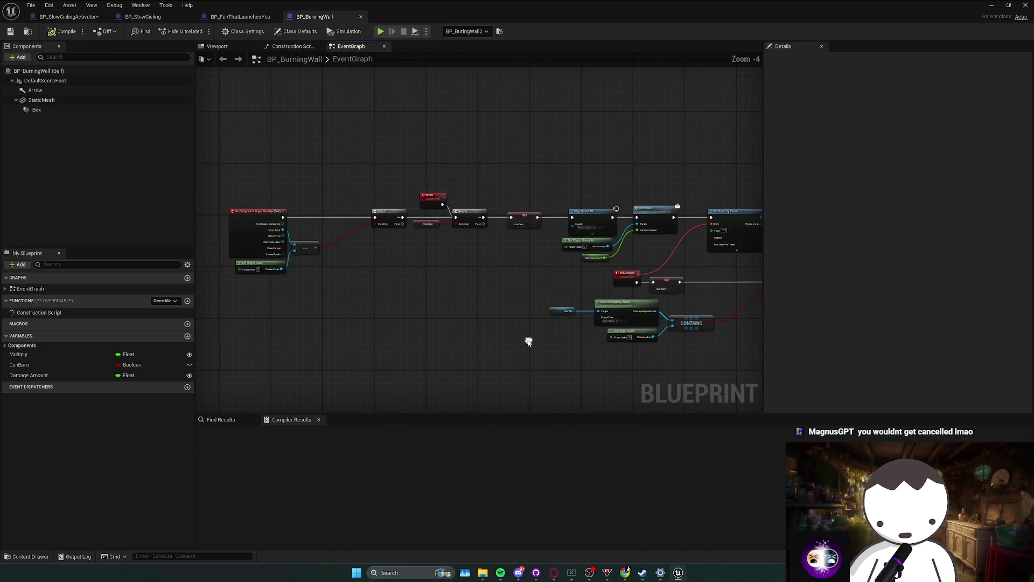
Place the == node beside Begin Overlap and wire Get Player Pawn's Return Value into it.
left_click_drag(456, 324, 577, 366)
left_click(436, 276, "ctrl")
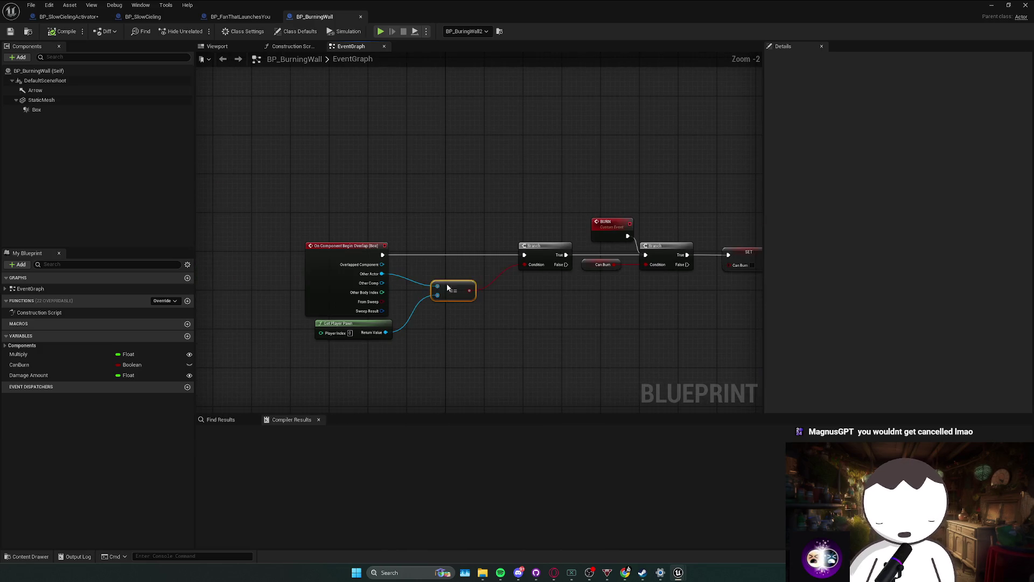
left_click_drag(471, 316, 391, 306)
mouse_move(370, 268)
left_mouse_down()
mouse_move(371, 289)
mouse_move(345, 304)
mouse_move(358, 298)
left_mouse_up()
mouse_move(306, 322)
left_mouse_down()
mouse_move(343, 301)
mouse_move(362, 271)
left_mouse_up()
mouse_move(447, 321)
left_mouse_down()
mouse_move(388, 321)
mouse_move(402, 312)
mouse_move(386, 300)
mouse_move(443, 296)
mouse_move(310, 288)
left_mouse_up()
scroll(397, 296, "down", 1)
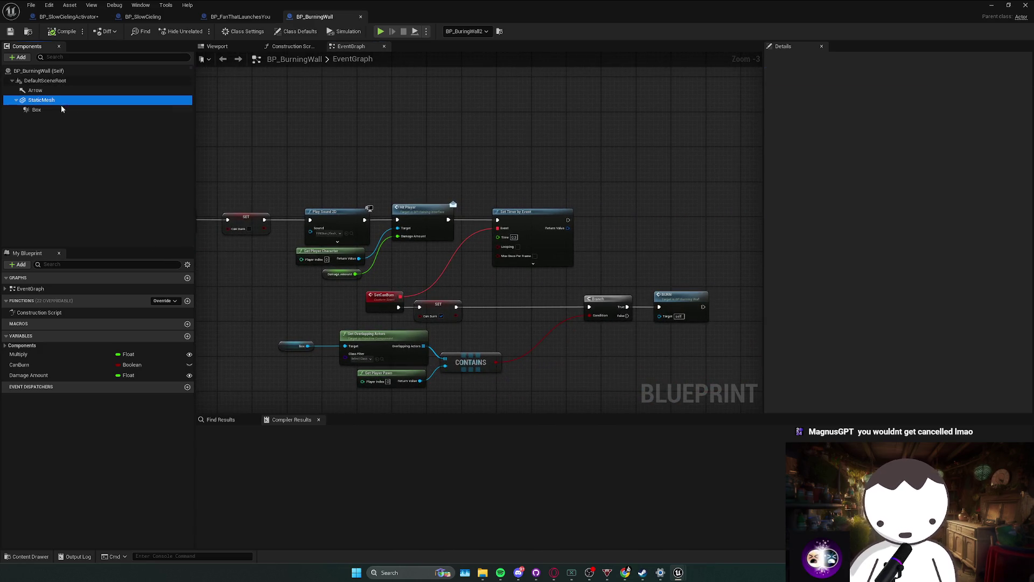
Switch the StaticMesh component's collision preset to Custom.
left_click(60, 102)
left_click(947, 139)
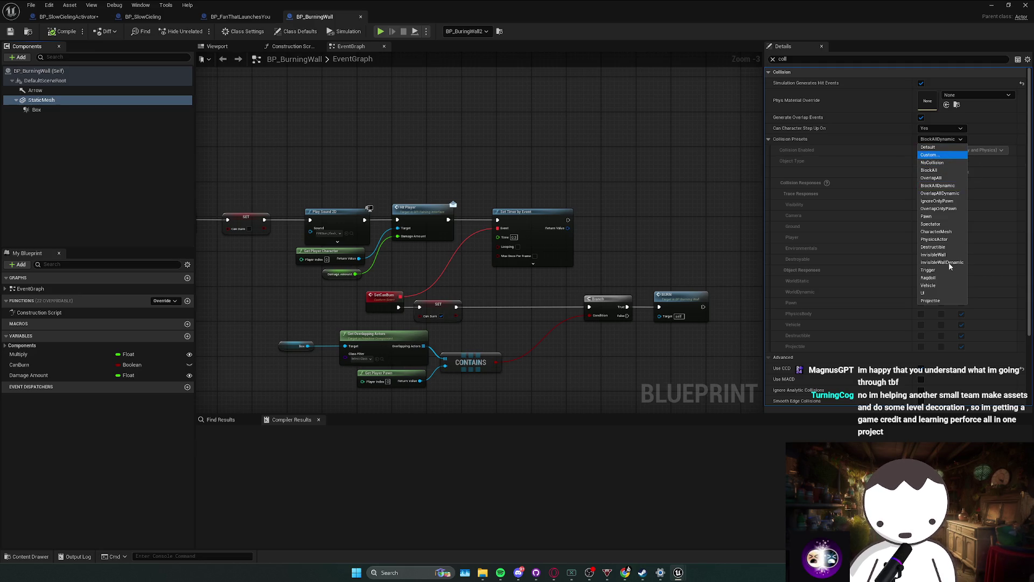
left_click(922, 259)
left_click(921, 259)
left_click_drag(760, 242, 887, 216)
scroll(261, 221, "up", 2)
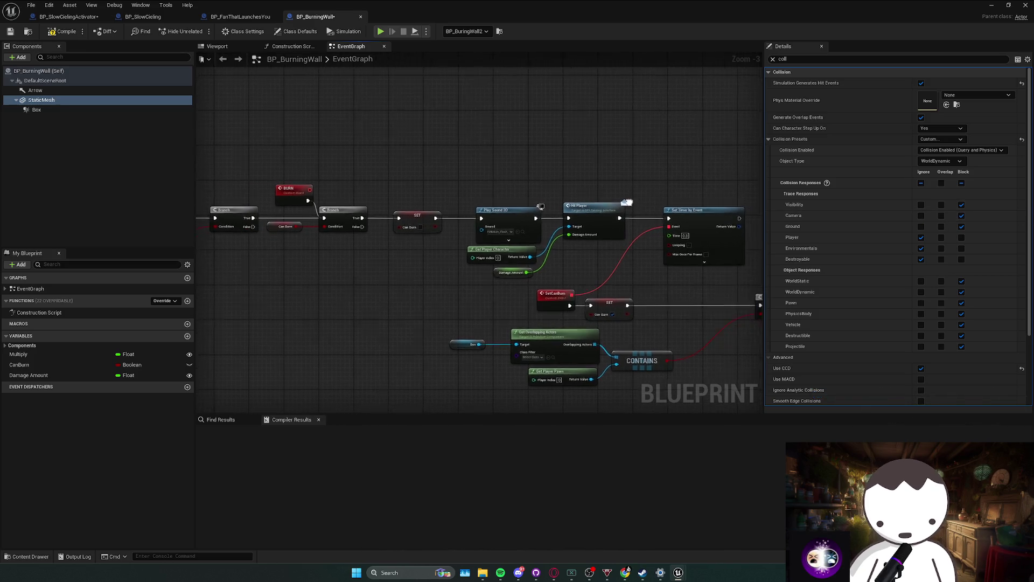
left_click_drag(318, 183, 466, 255)
scroll(485, 264, "down", 1)
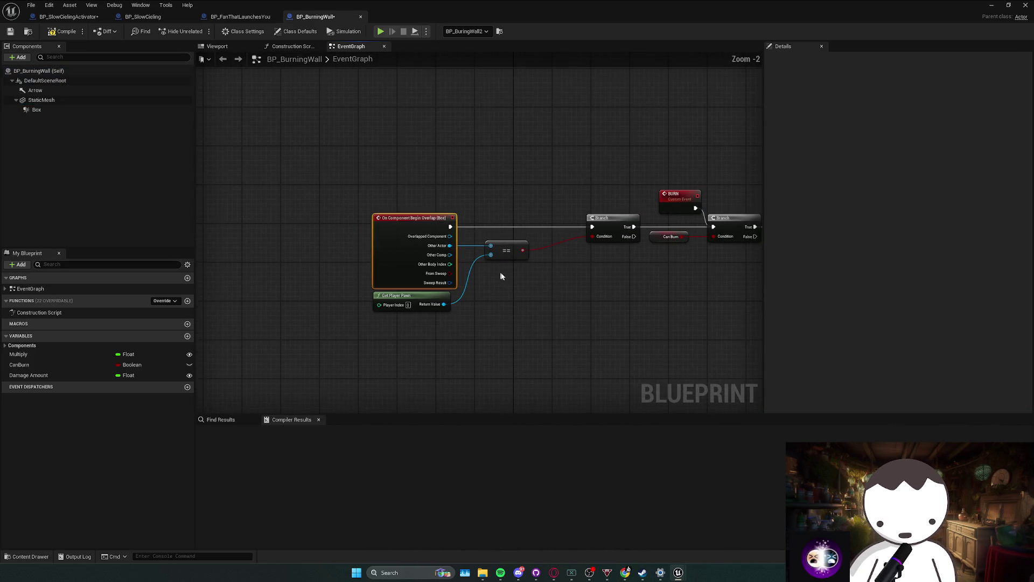
Set the StaticMesh to ignore all channels with No Collision, then compile BP_BurningWall.
left_click(76, 101)
left_click(69, 110)
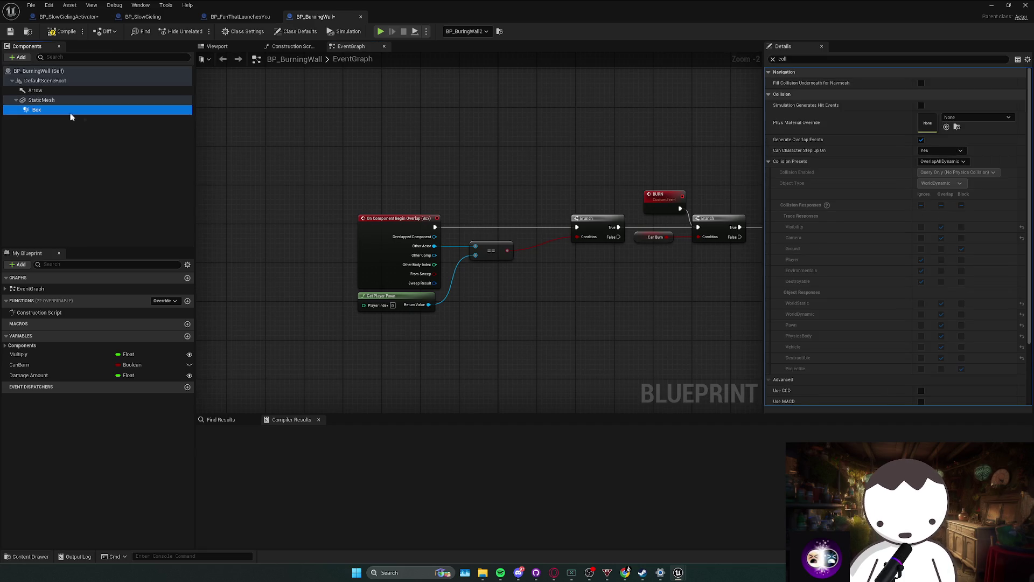
left_click(108, 101)
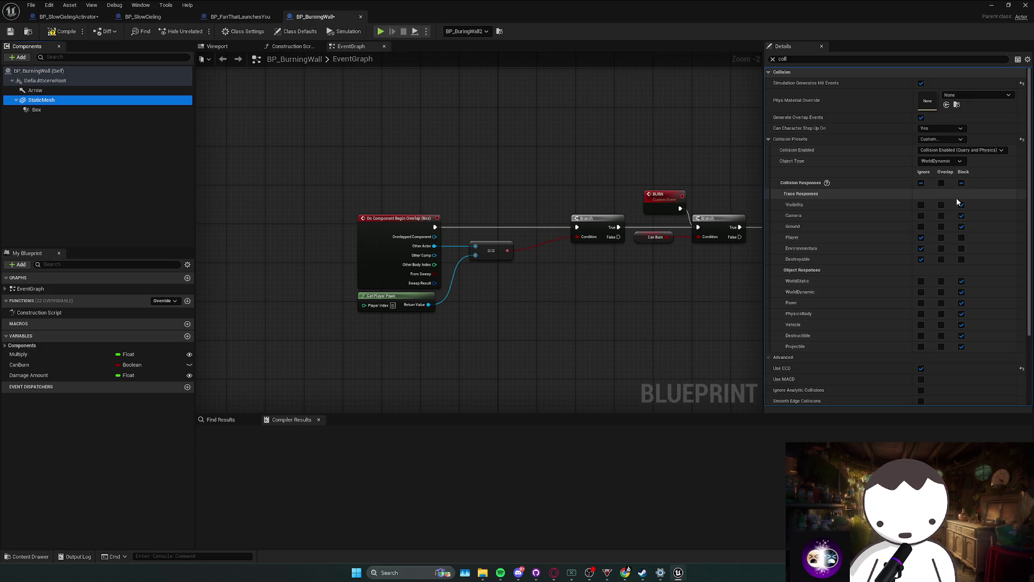
left_click_drag(517, 152, 487, 150)
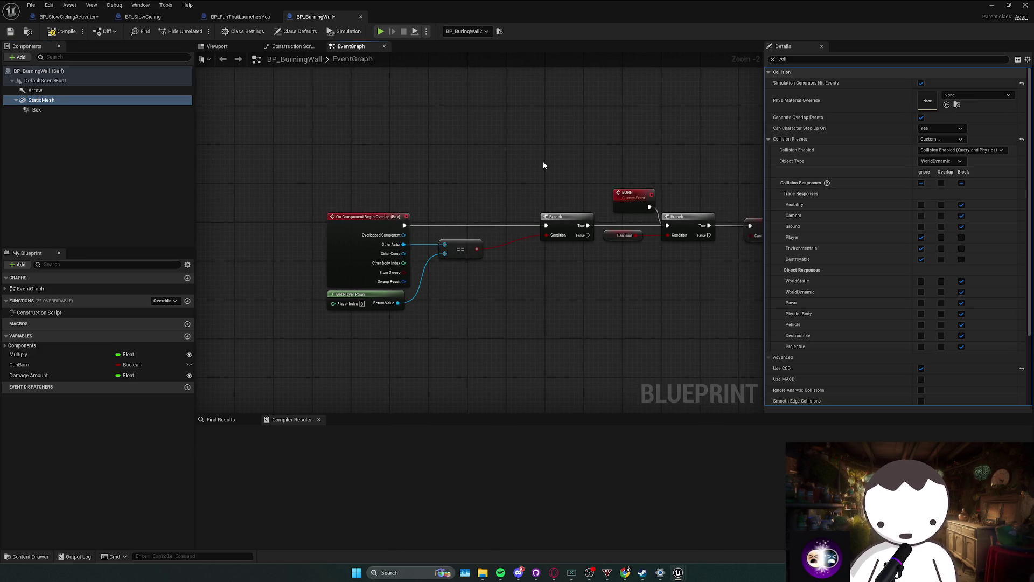
key("ctrl+z")
left_click_drag(549, 161, 511, 163)
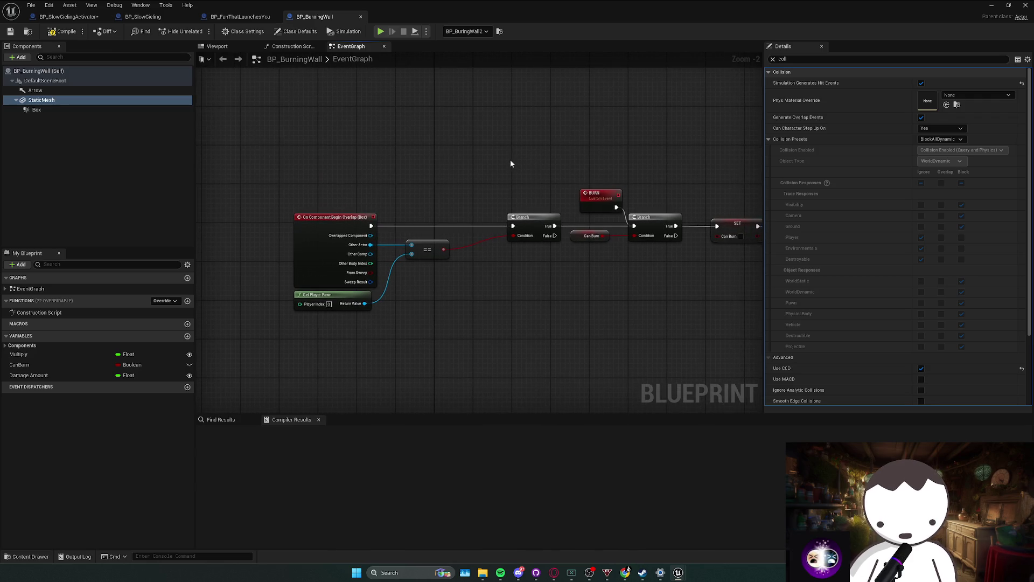
key("ctrl+y")
left_click(921, 183)
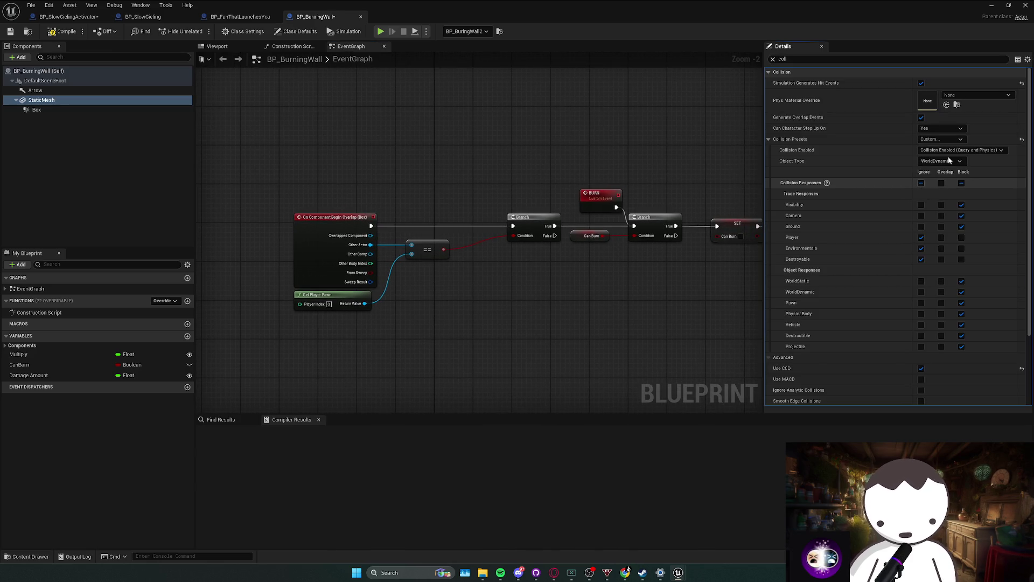
left_click(947, 150)
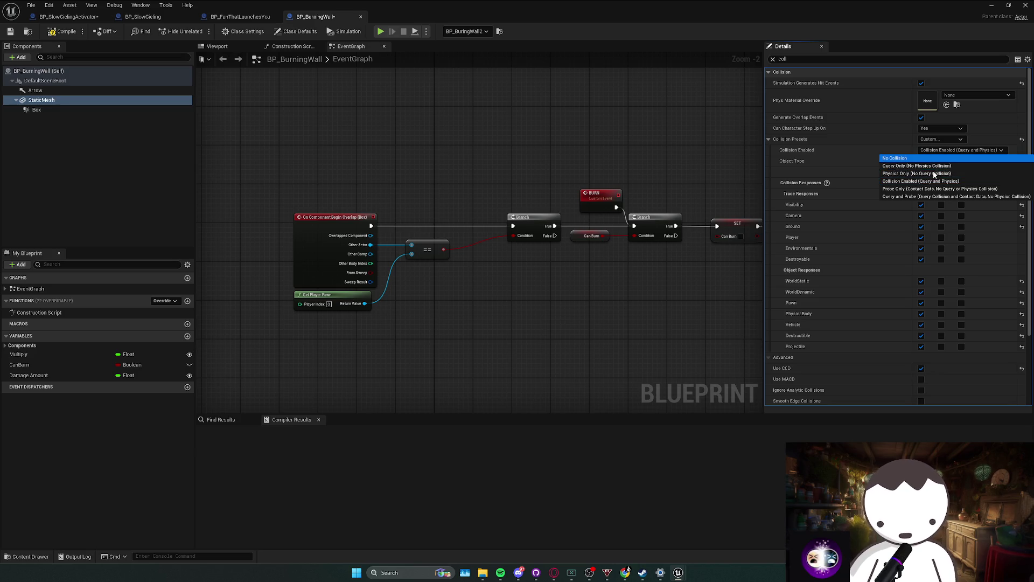
left_click(894, 158)
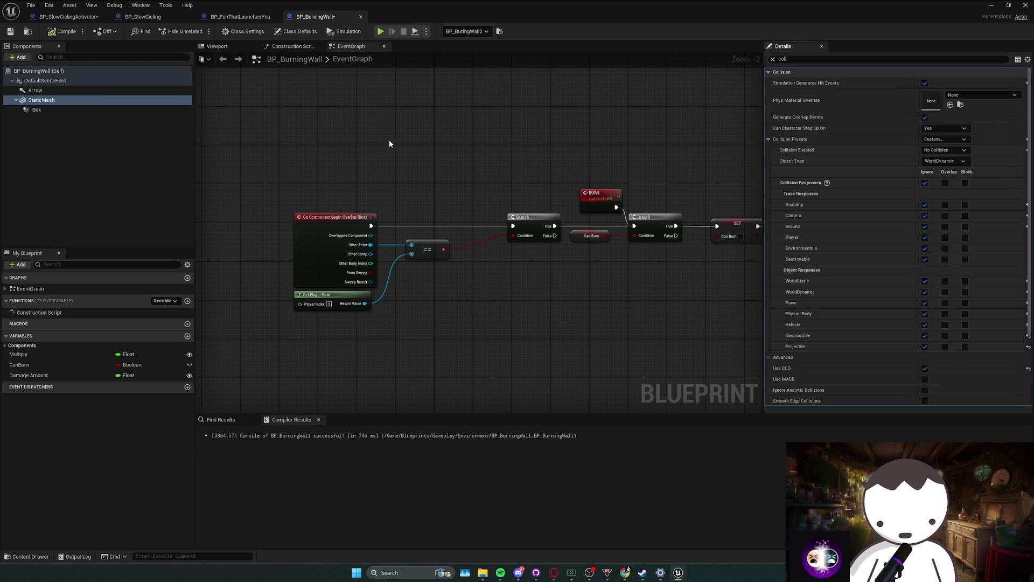
left_click(37, 110)
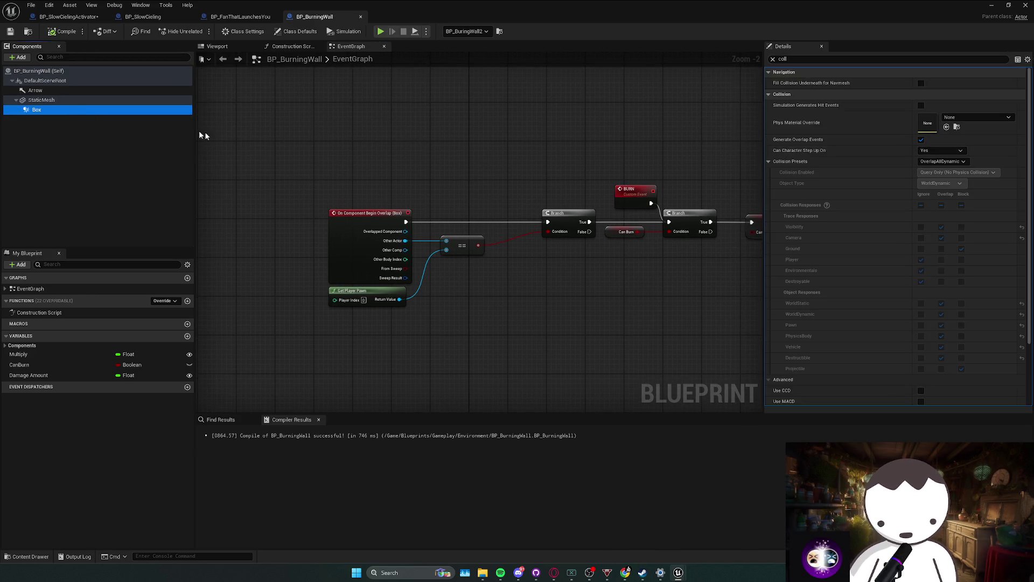
Set the Box's collision preset to Custom so it only overlaps Pawns.
left_click(941, 162)
left_click(929, 170)
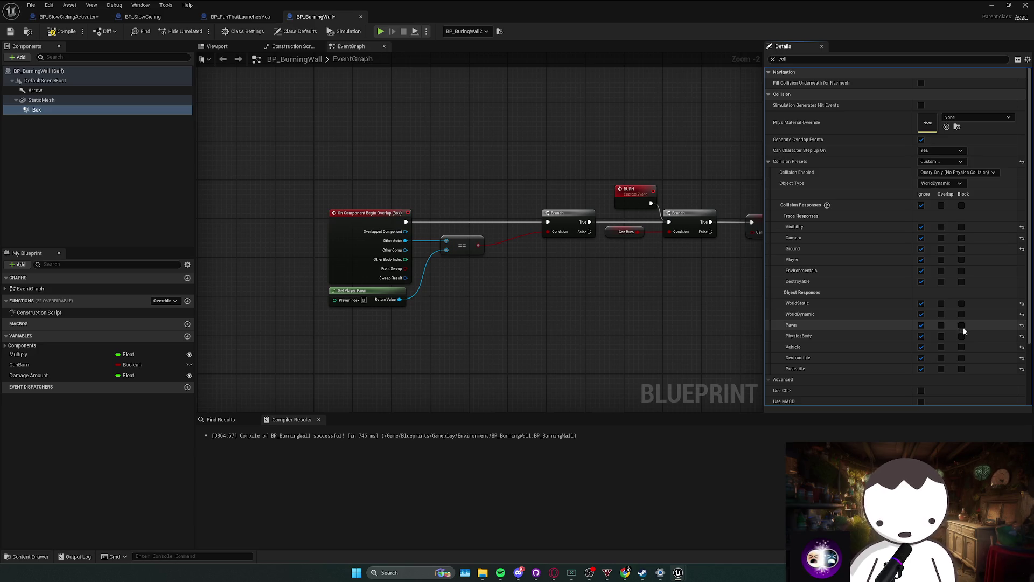
scroll(461, 149, "down", 1)
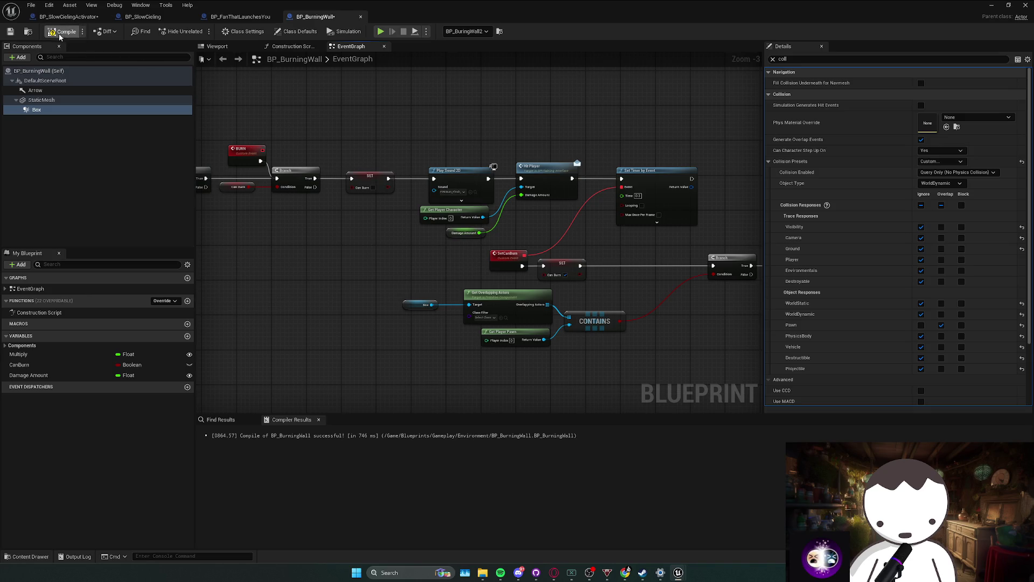
Return to the L_MainMapRedone level editor and start Play in Editor with Alt+P.
key("alt+Tab")
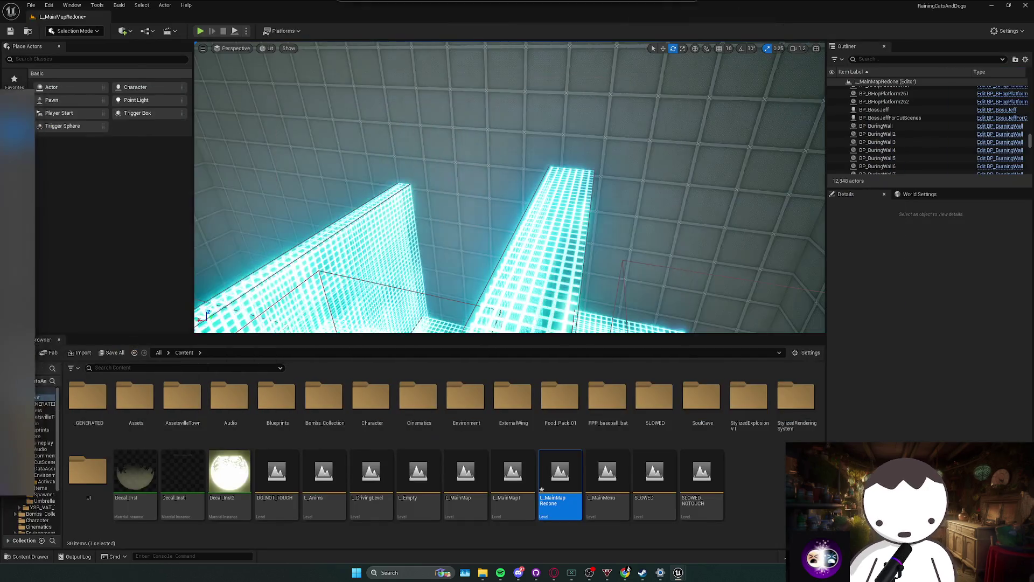
left_click_drag(312, 160, 313, 160)
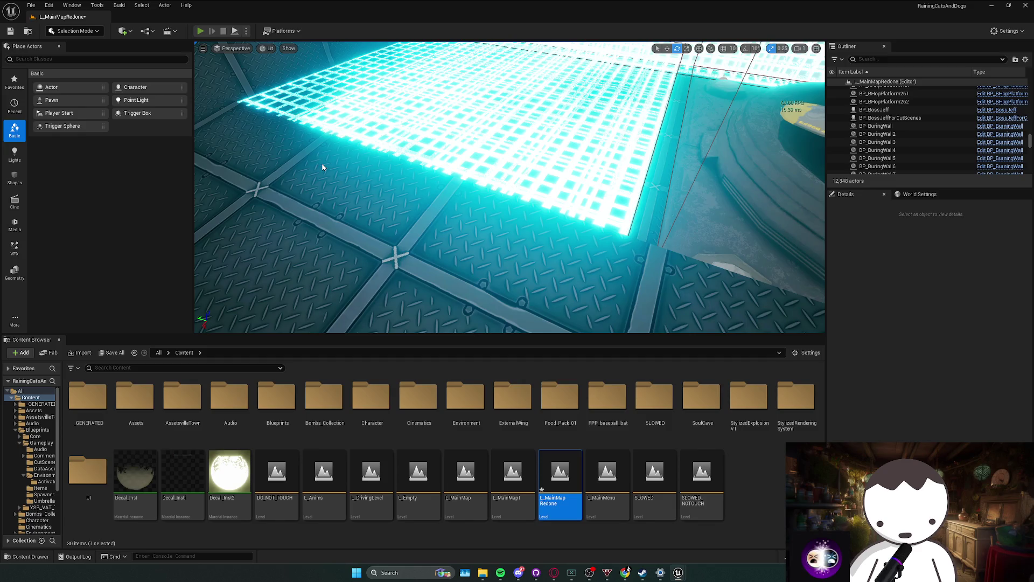
key("alt+p")
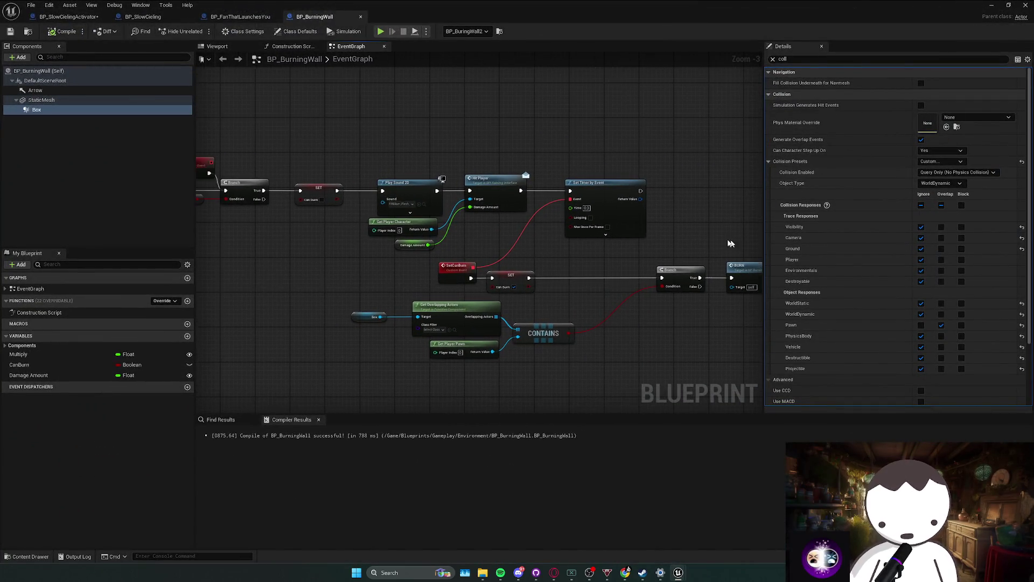
Inspect the overlap logic around the == node and the Box component's collision settings.
left_click_drag(479, 243, 612, 288)
mouse_move(409, 336)
left_mouse_down()
mouse_move(487, 264)
mouse_move(448, 270)
mouse_move(565, 276)
left_mouse_up()
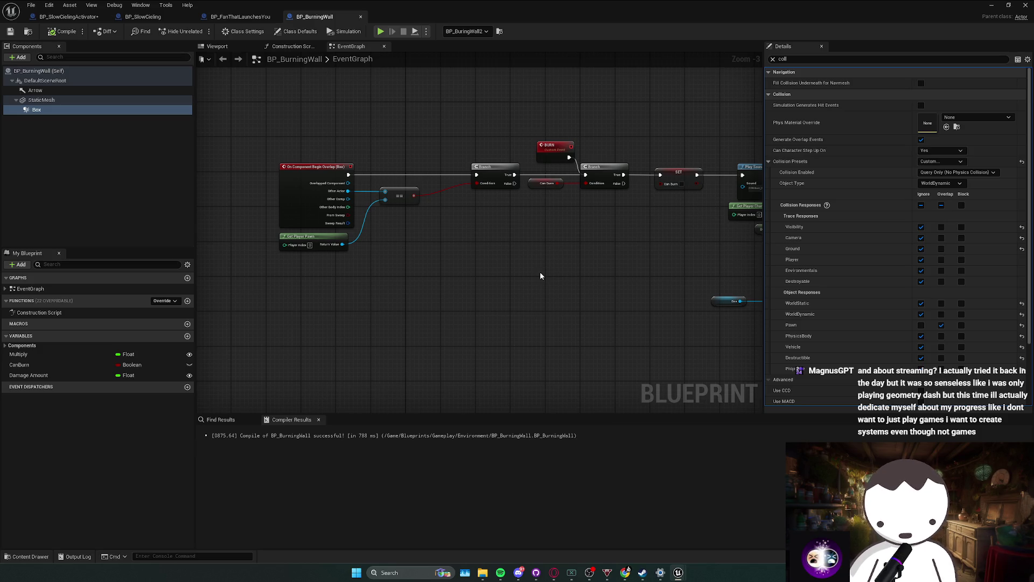
left_click_drag(540, 276, 513, 273)
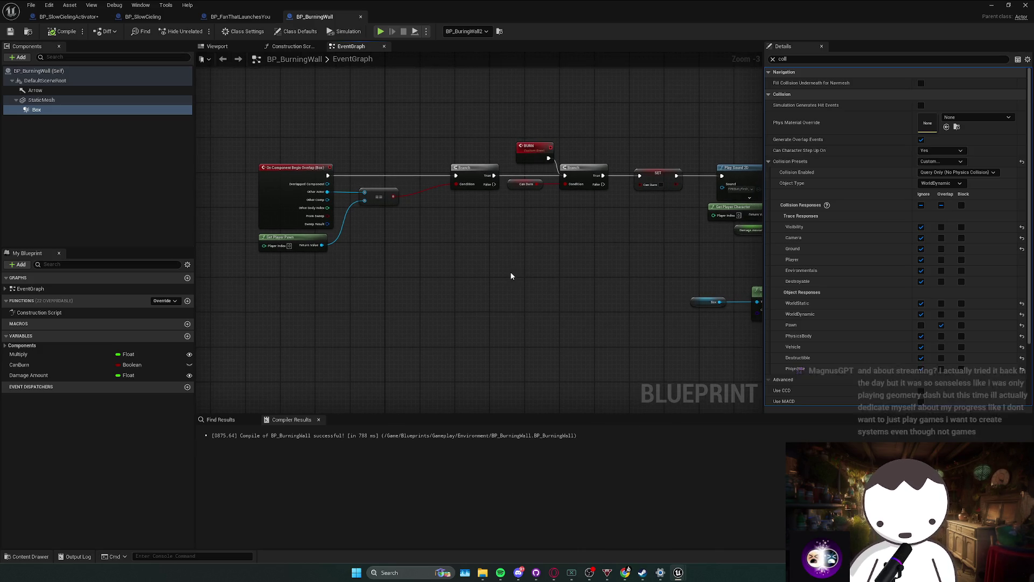
left_click(377, 197)
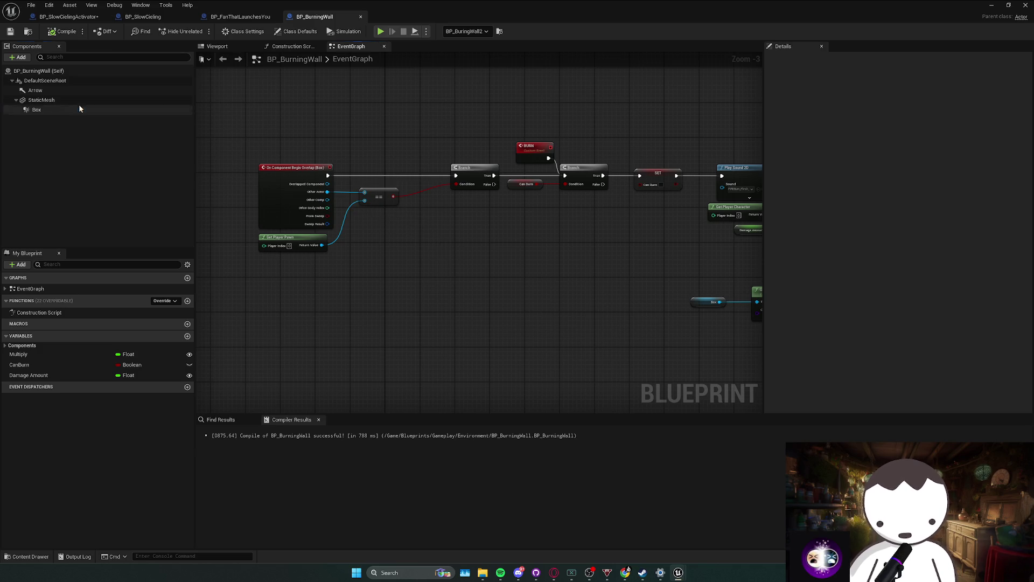
left_click(79, 109)
left_click_drag(469, 233, 436, 237)
left_click(346, 200)
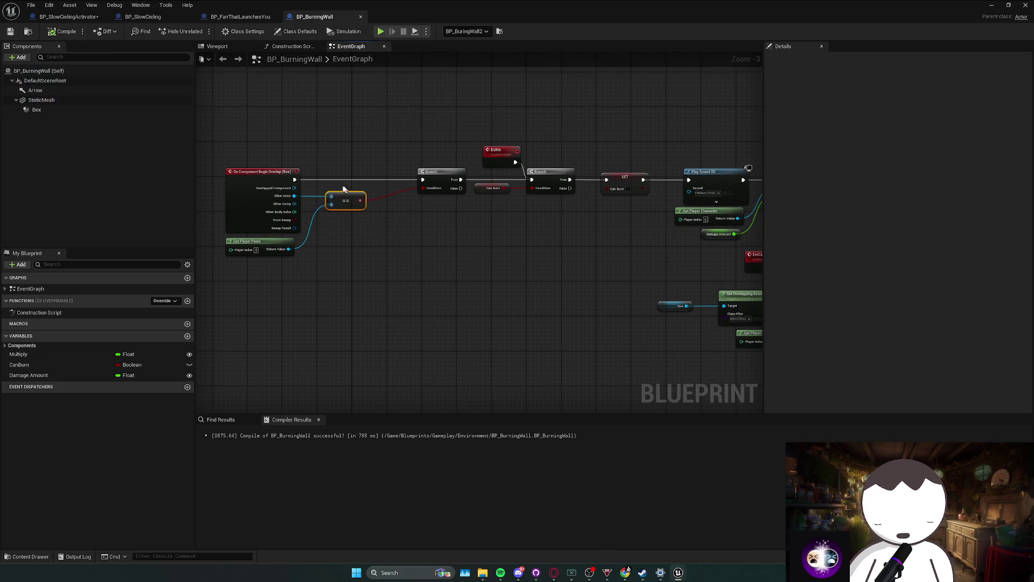
left_click(84, 106)
left_click_drag(625, 271, 421, 278)
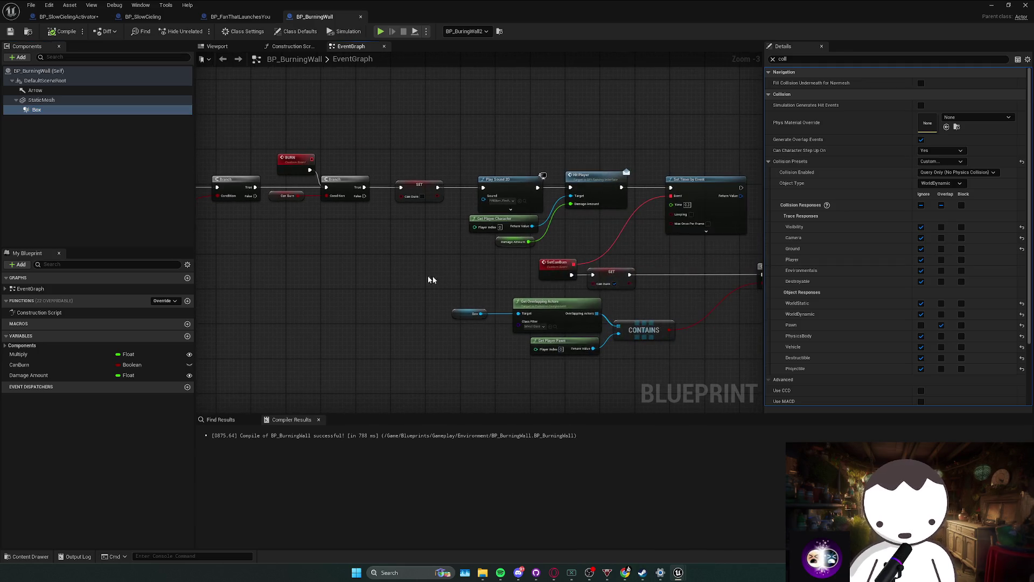
Reselect the Box component, review the Get Overlapping Actors / Contains nodes, and return to the level.
left_click(641, 304)
left_click_drag(641, 305, 576, 298)
left_click(71, 110)
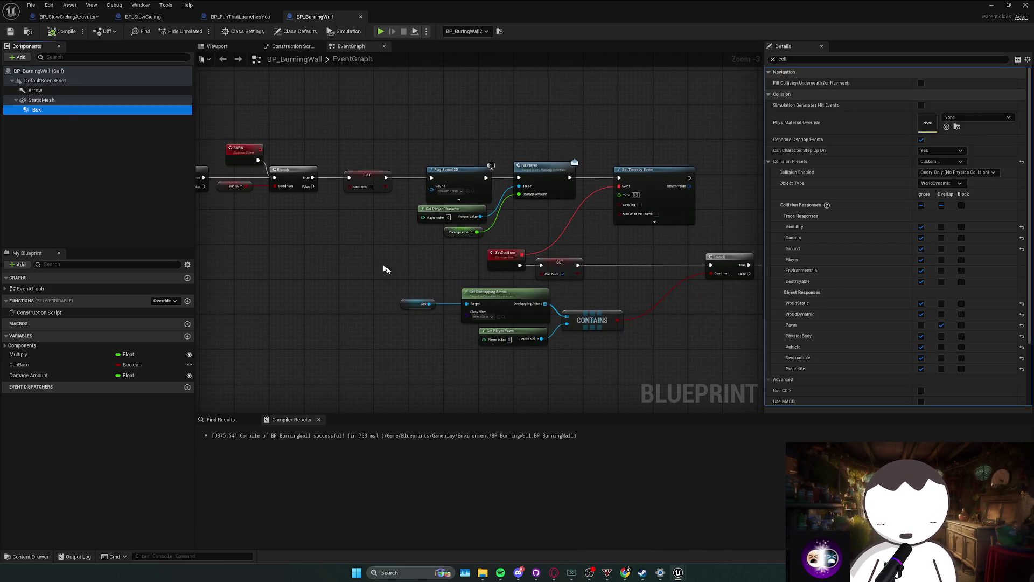
left_click_drag(400, 298, 378, 293)
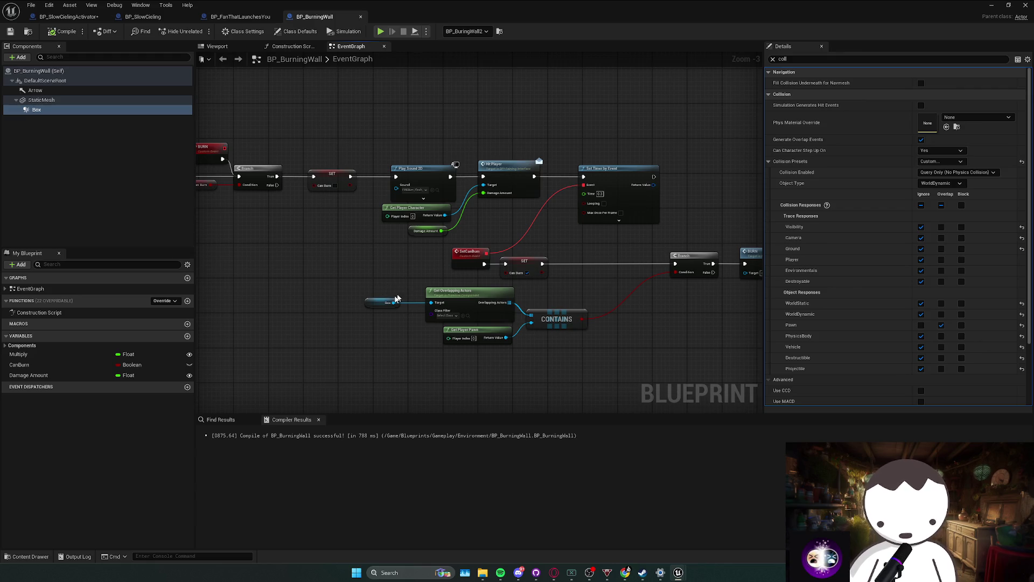
left_click(376, 326)
left_click(70, 111)
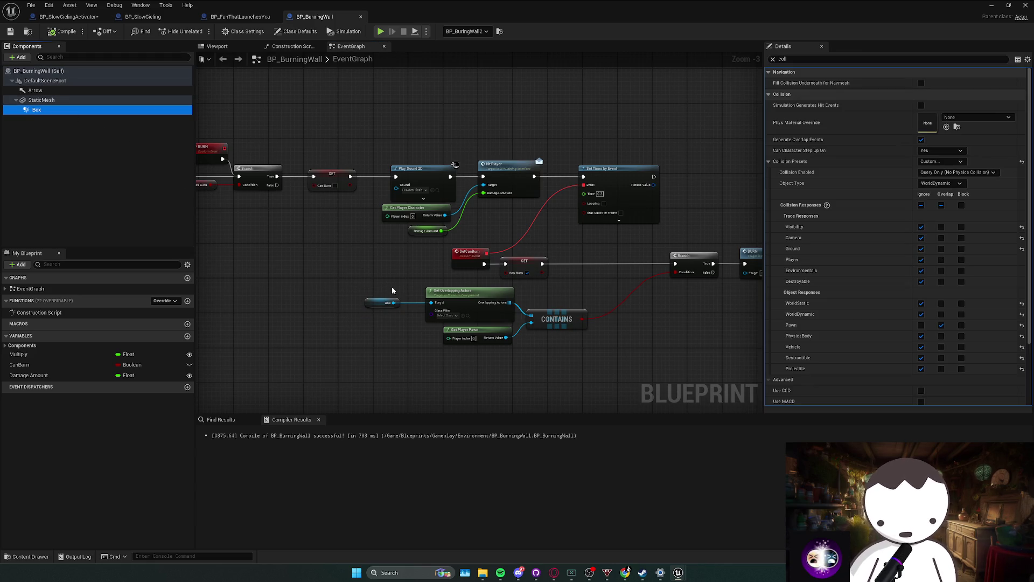
mouse_move(517, 335)
left_mouse_down()
mouse_move(533, 346)
mouse_move(494, 357)
left_mouse_up()
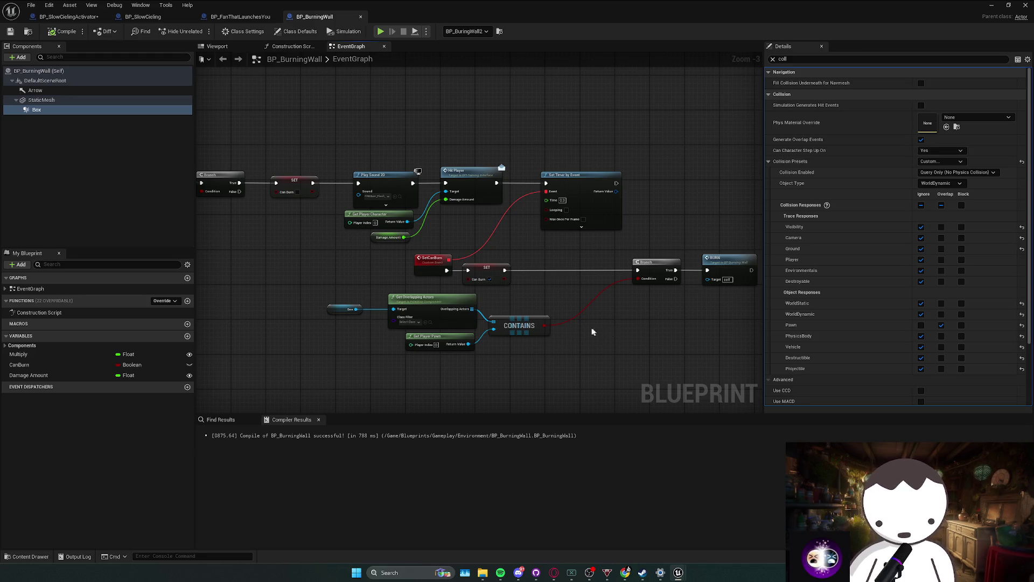
left_click_drag(594, 327, 521, 327)
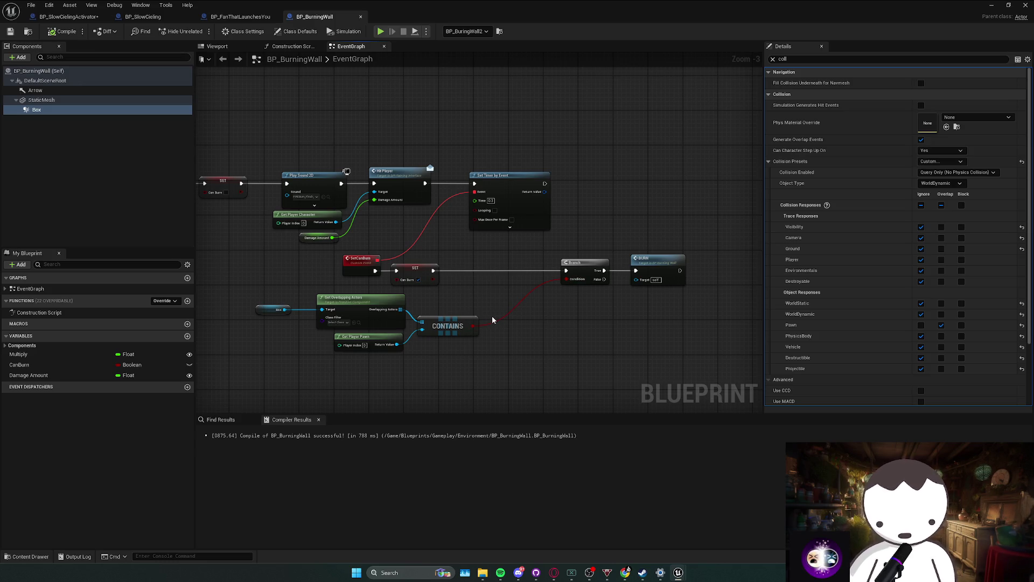
mouse_move(533, 330)
left_mouse_down()
mouse_move(614, 323)
mouse_move(655, 288)
mouse_move(591, 323)
left_mouse_up()
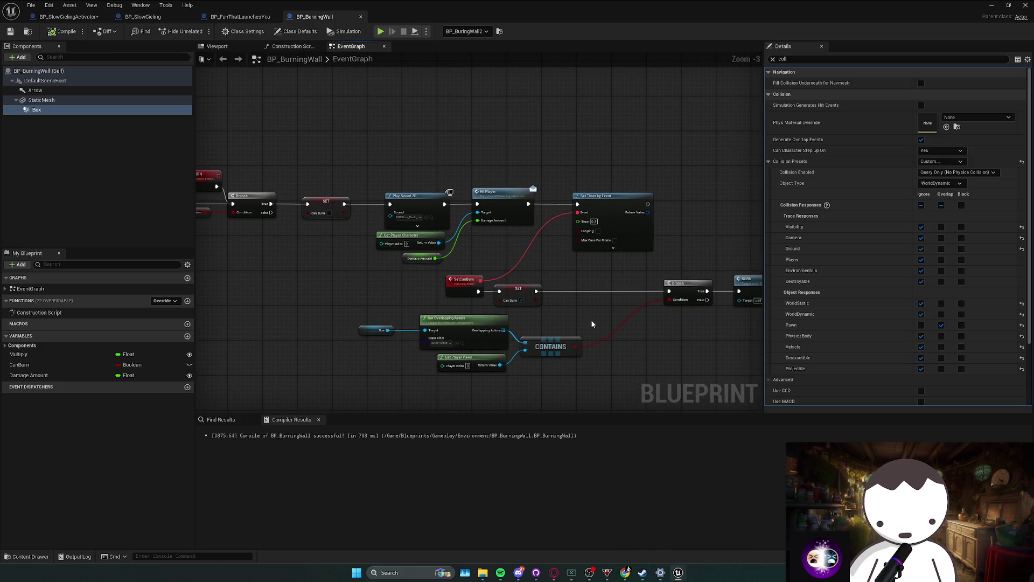
key("alt+Tab")
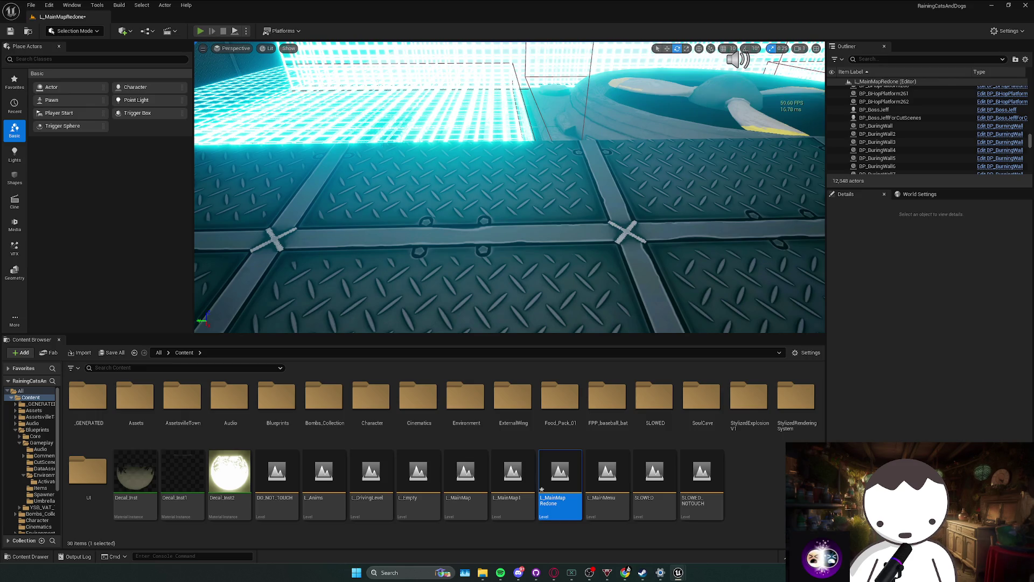
Run a short play-test, stop it with Esc, and fly the camera into the cyan-lit room.
key("alt+p")
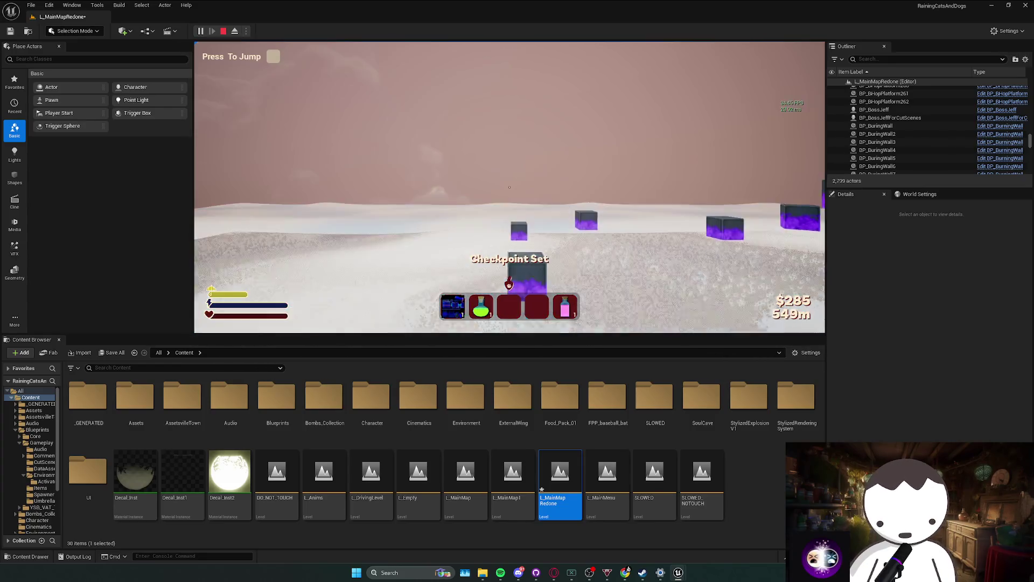
key("Escape")
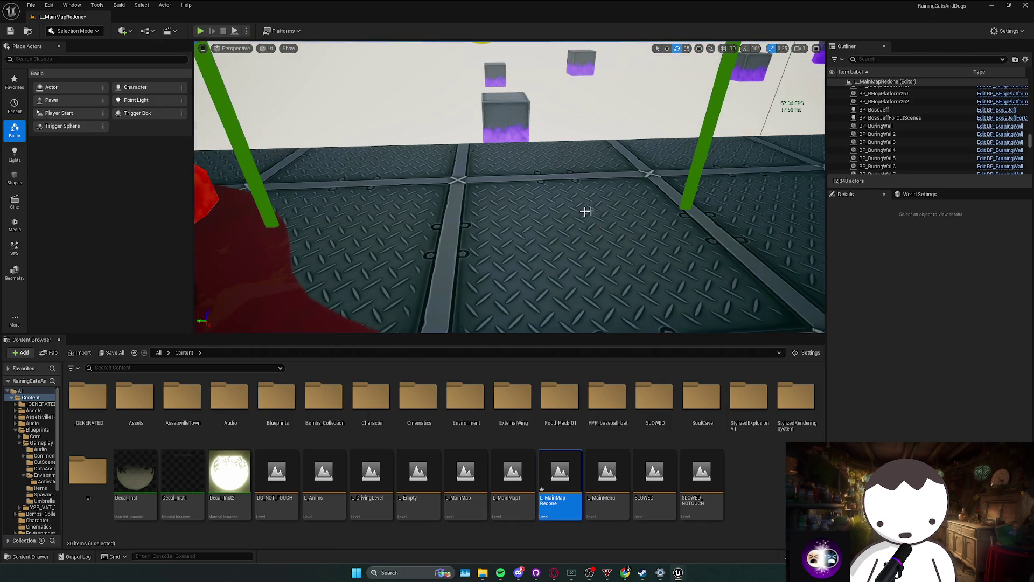
key("w")
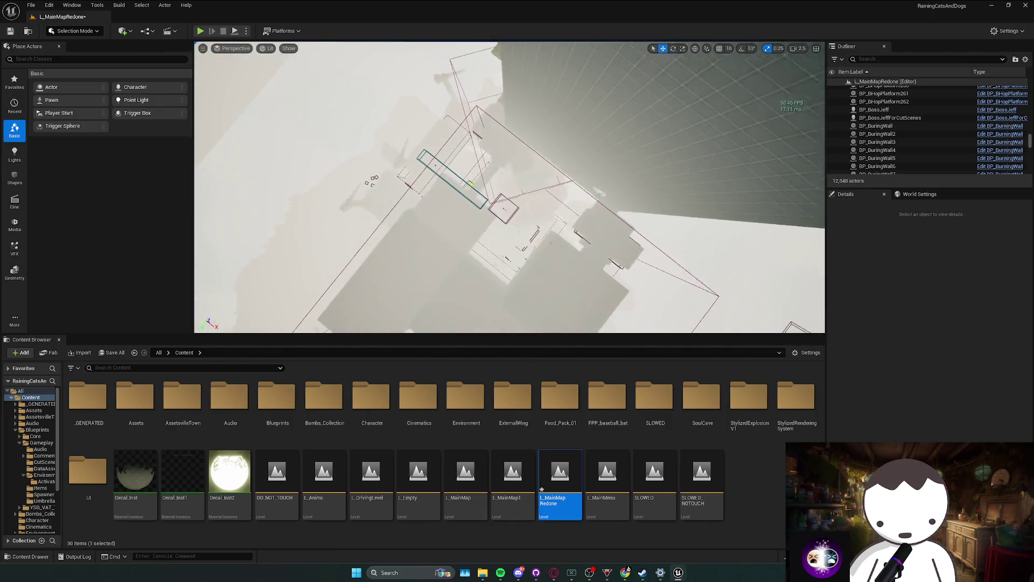
scroll(510, 187, "down", 3)
scroll(509, 187, "up", 1)
scroll(510, 187, "down", 2)
scroll(509, 187, "up", 1)
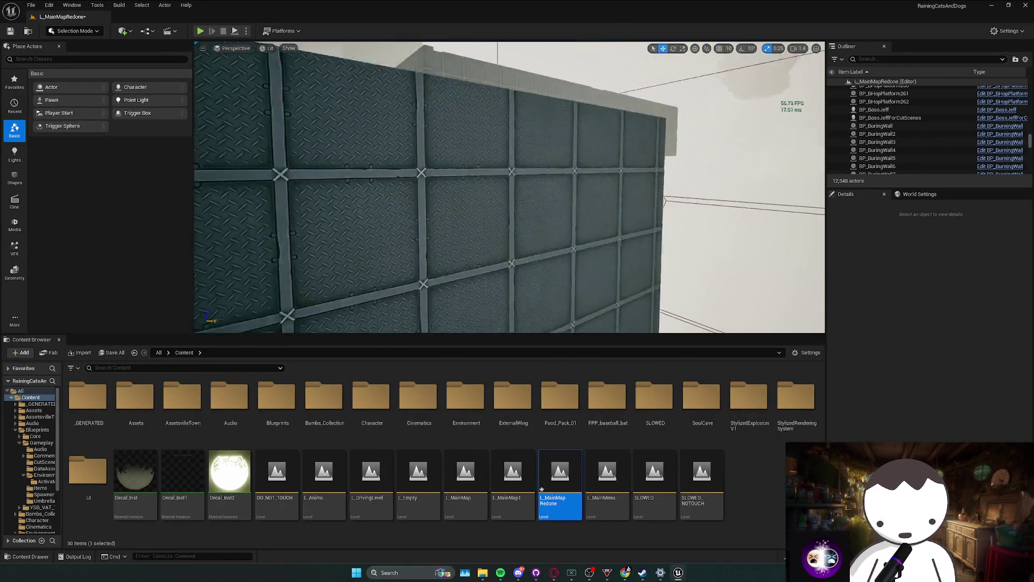
scroll(510, 187, "down", 1)
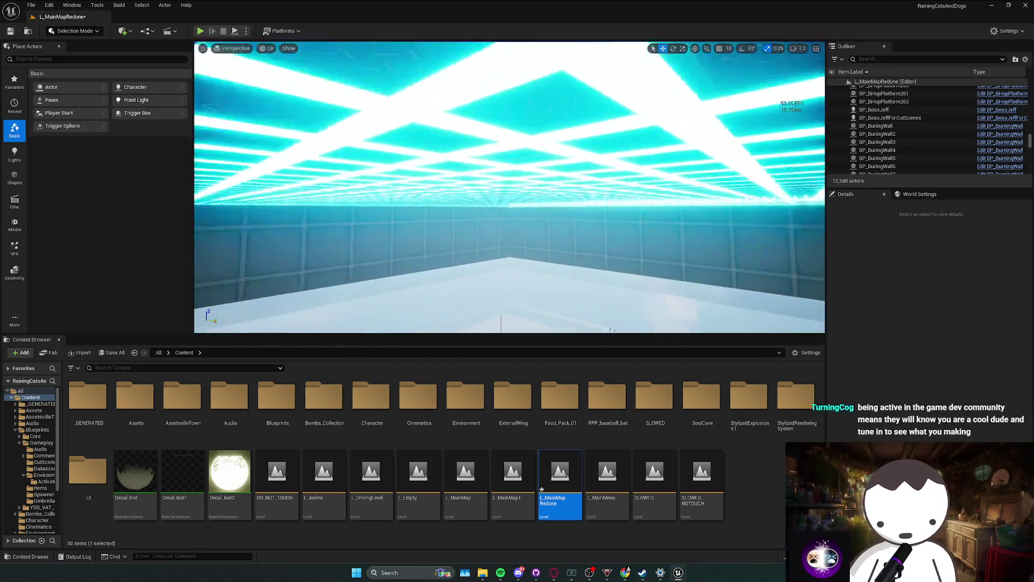
Select BP_SlowCeiling4's StaticMesh and browse to the Laser_Grid material in SLOWED/Mats.
left_click(510, 107)
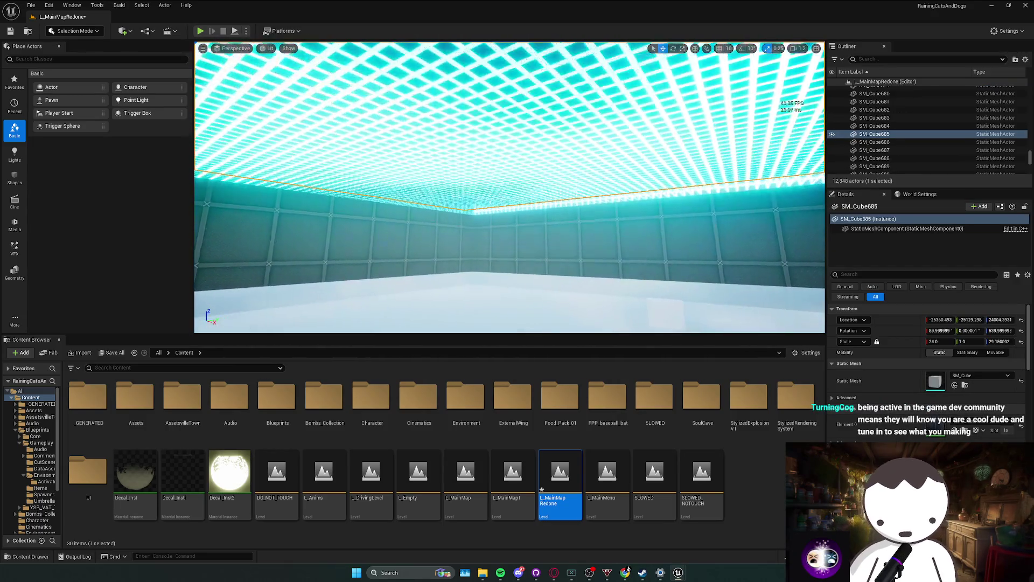
left_click(581, 186)
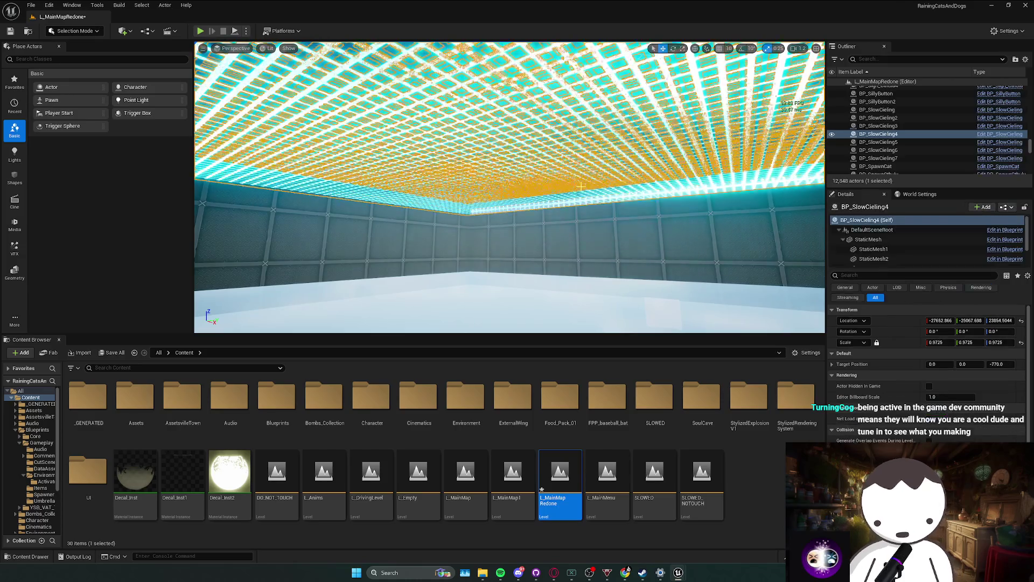
scroll(892, 263, "down", 1)
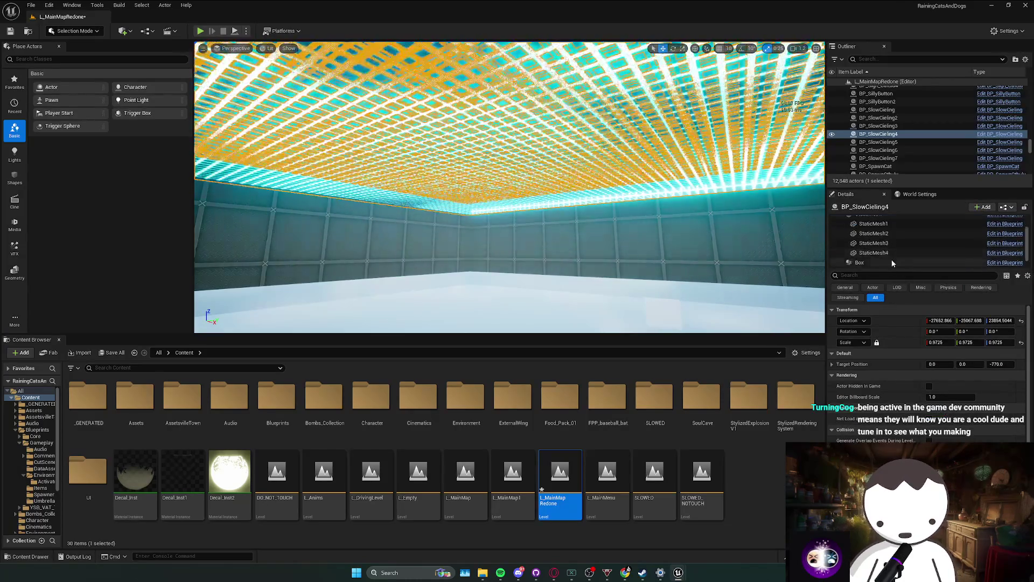
scroll(892, 263, "up", 2)
left_click(868, 239)
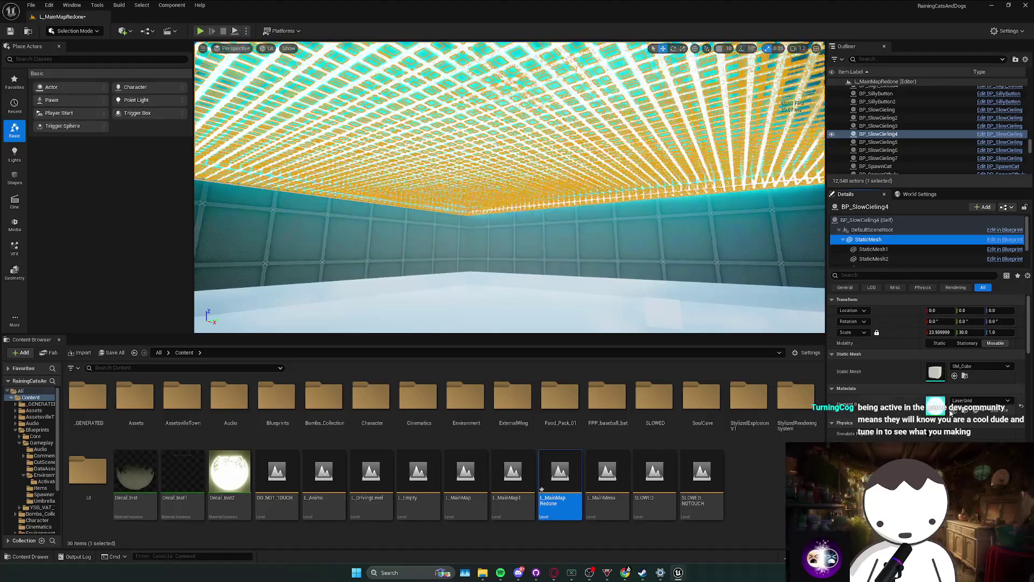
left_click(954, 410)
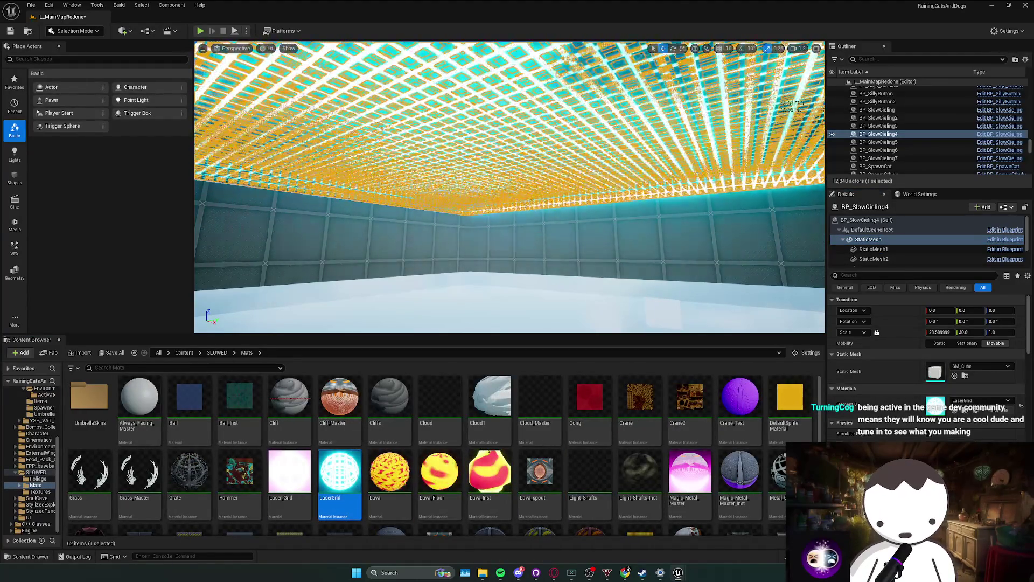
left_click(289, 474)
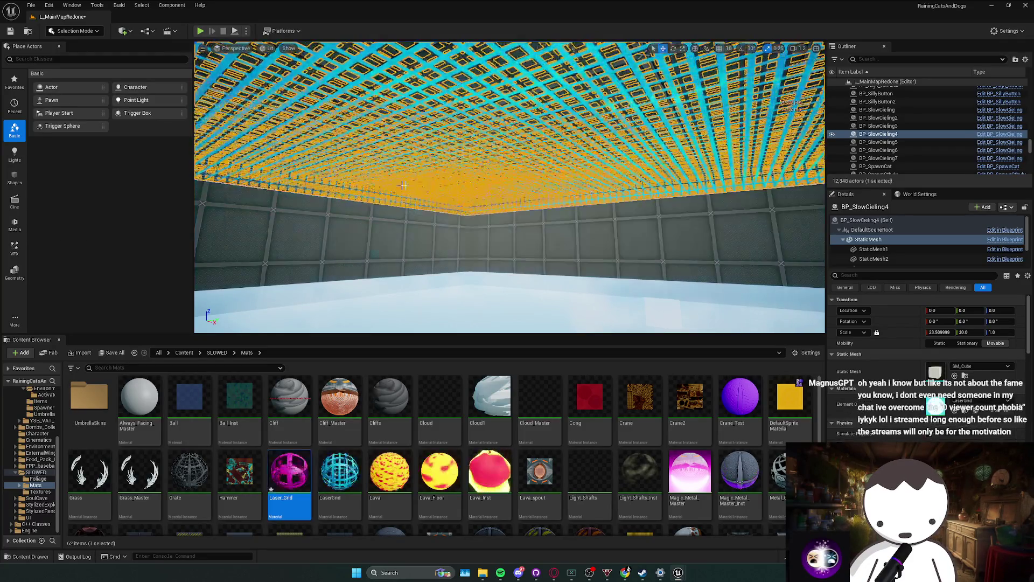
Deselect the ceiling and look down toward the floor, walls and tiled block.
key("Escape")
left_click_drag(509, 187, 509, 258)
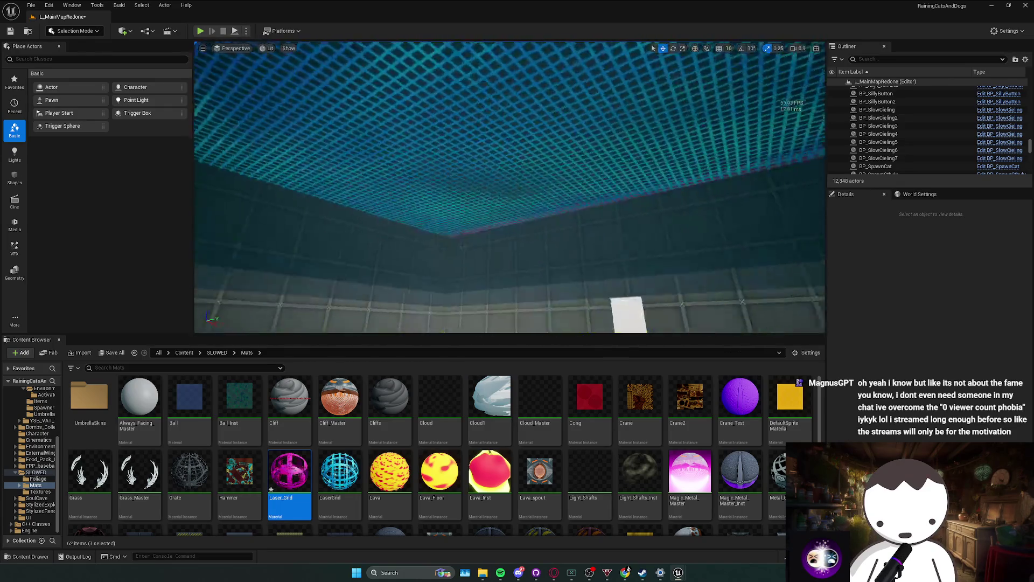
left_click_drag(509, 259, 464, 253)
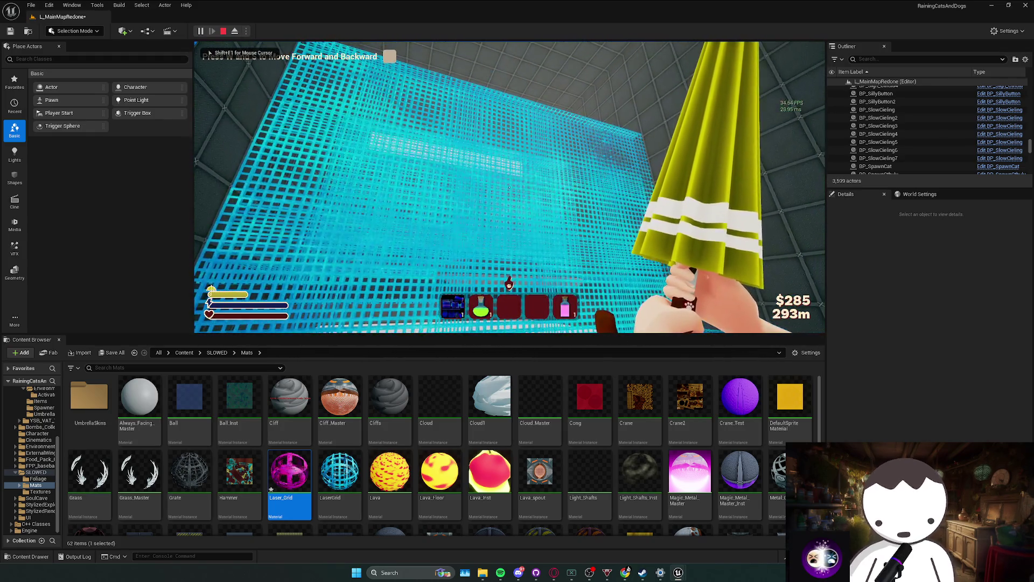
Stop the play-test and reselect BP_SlowCeiling4 to confirm Element 0 is LaserGrid.
key("Escape")
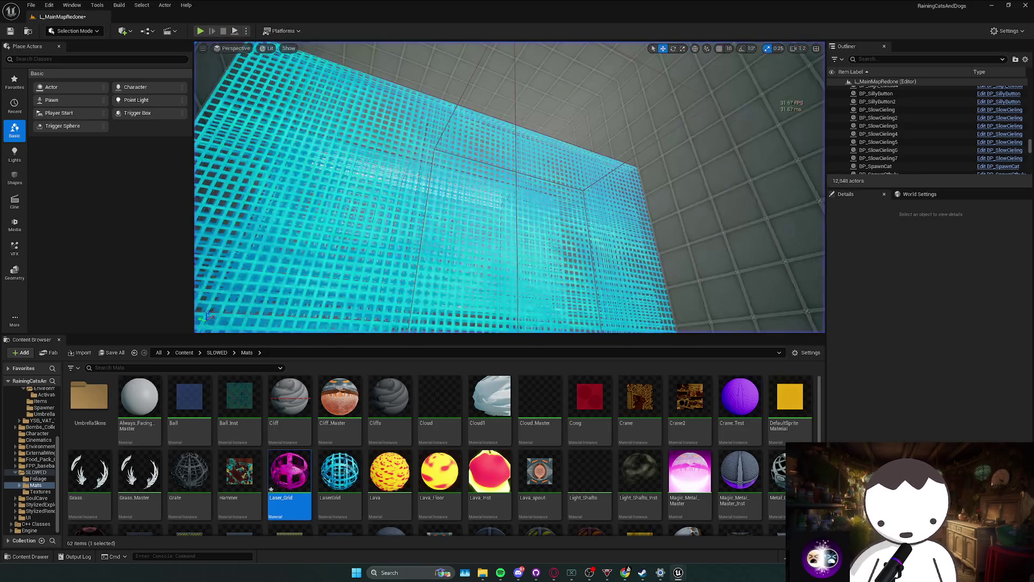
left_click(459, 306)
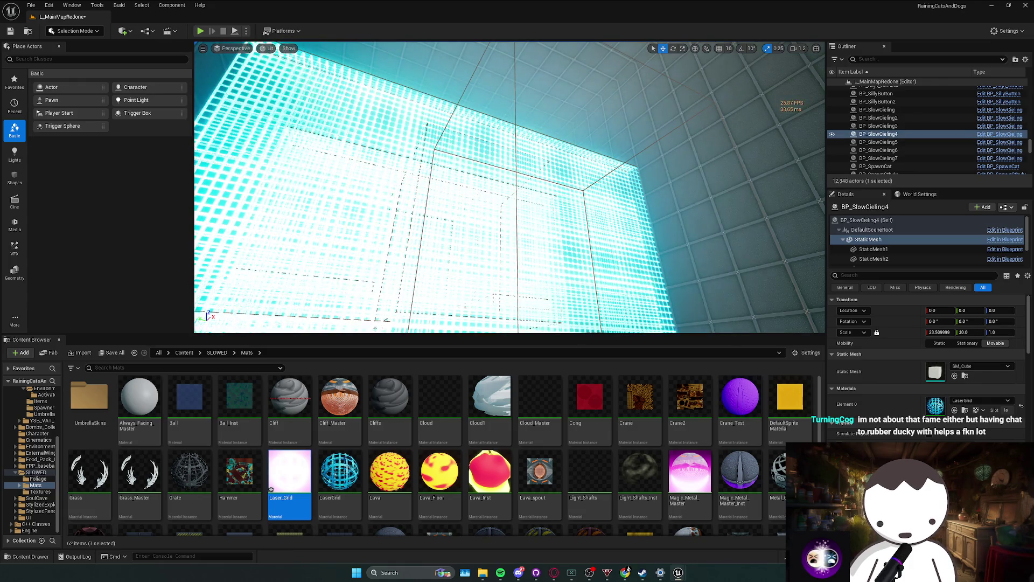
left_click(626, 572)
left_click(625, 572)
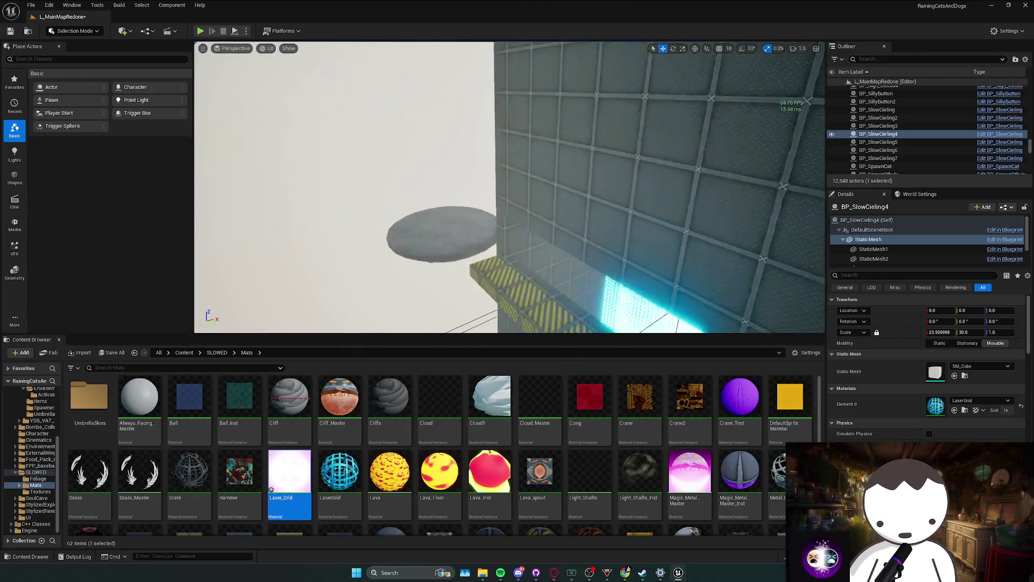
Look around the laser grid and select the burning wall BP_BuringWall46 beside the glowing floor.
key("Escape")
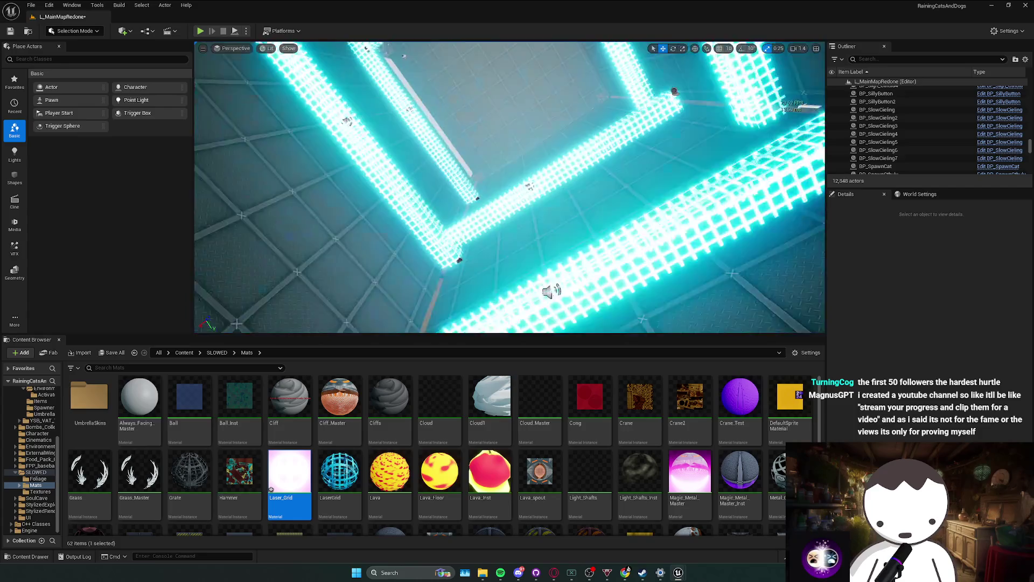
mouse_move(509, 187)
left_mouse_down()
mouse_move(509, 86)
mouse_move(491, 230)
mouse_move(409, 215)
mouse_move(388, 199)
mouse_move(377, 226)
mouse_move(372, 161)
mouse_move(377, 242)
mouse_move(388, 140)
mouse_move(383, 162)
left_mouse_up()
left_click(409, 215)
key("Escape")
mouse_move(463, 259)
left_mouse_down()
mouse_move(473, 272)
mouse_move(418, 272)
mouse_move(480, 166)
mouse_move(722, 162)
mouse_move(440, 217)
left_mouse_up()
left_click(454, 216)
left_click(454, 216)
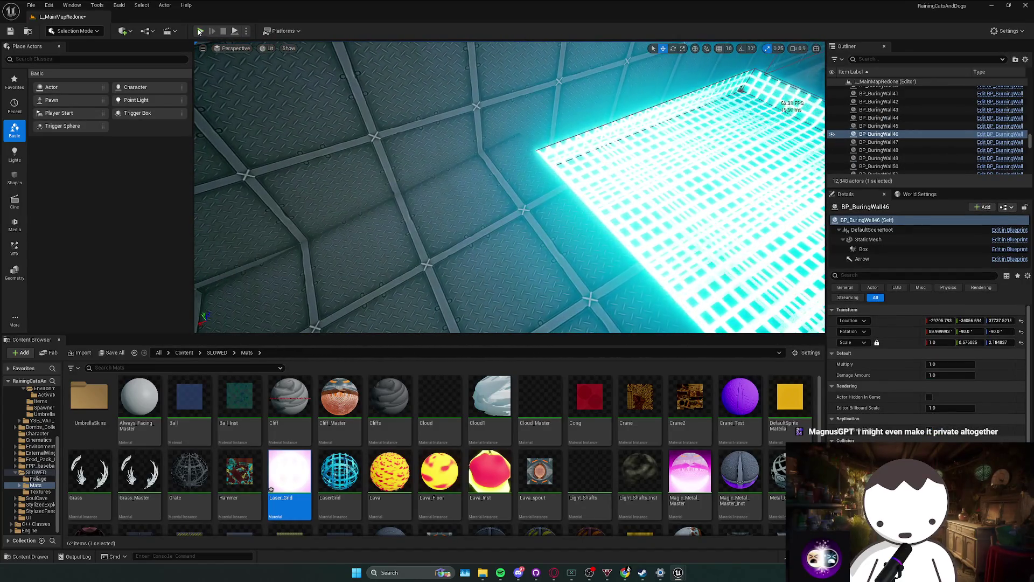
key("w")
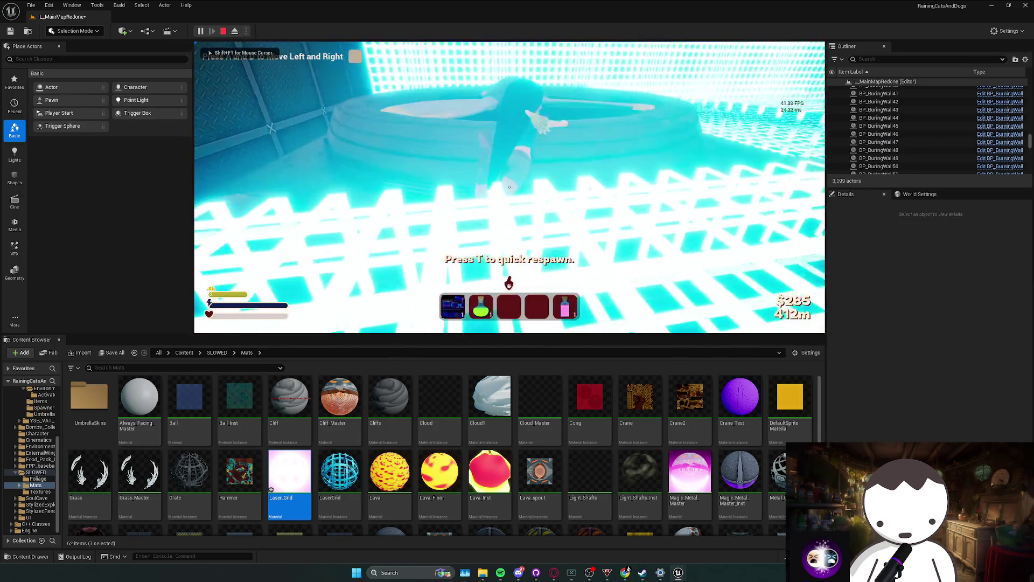
key("Escape")
mouse_move(646, 215)
left_mouse_down()
mouse_move(612, 284)
mouse_move(478, 270)
left_mouse_up()
key("alt+p")
key("w")
key("w")
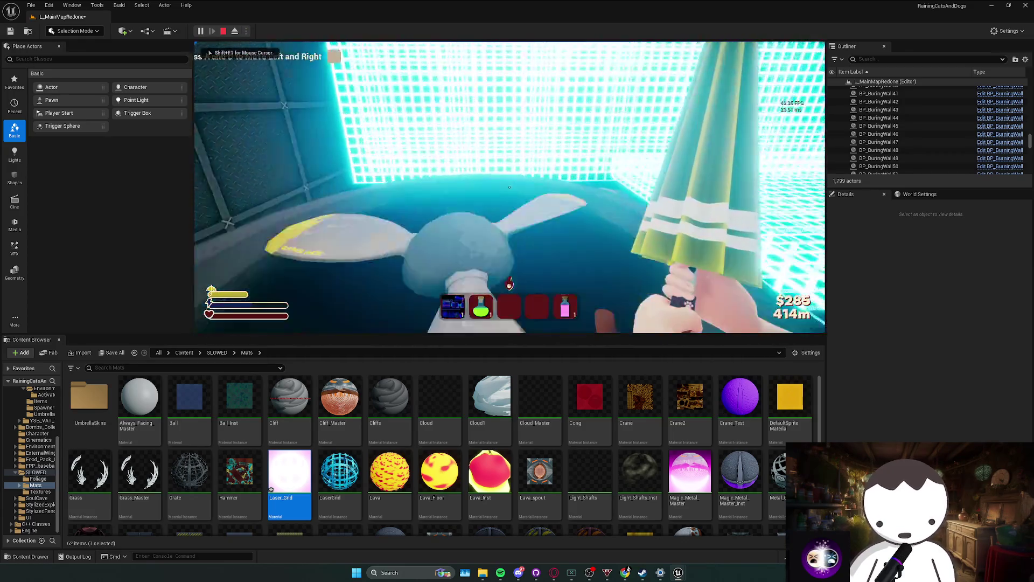
key("w")
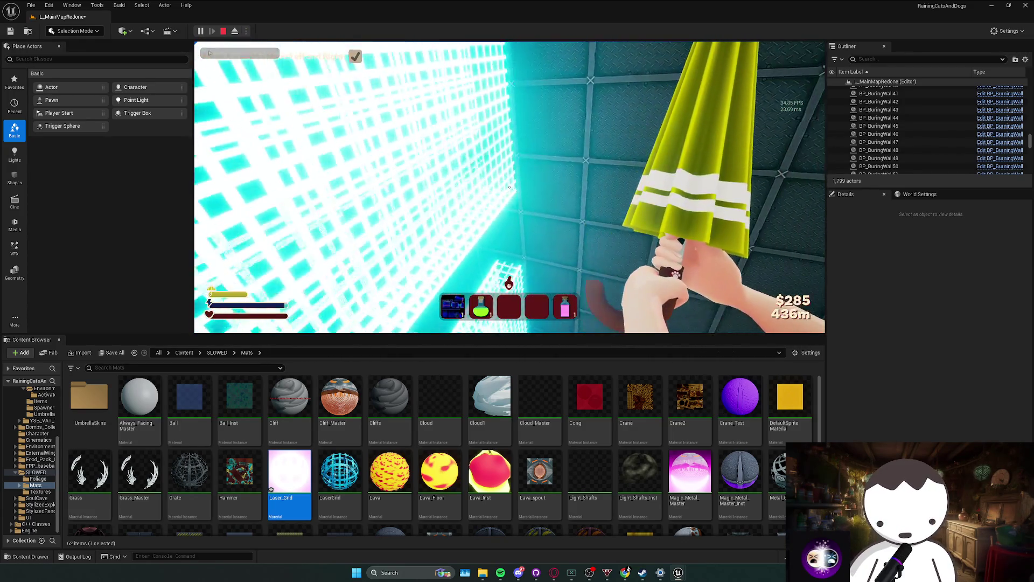
key("t")
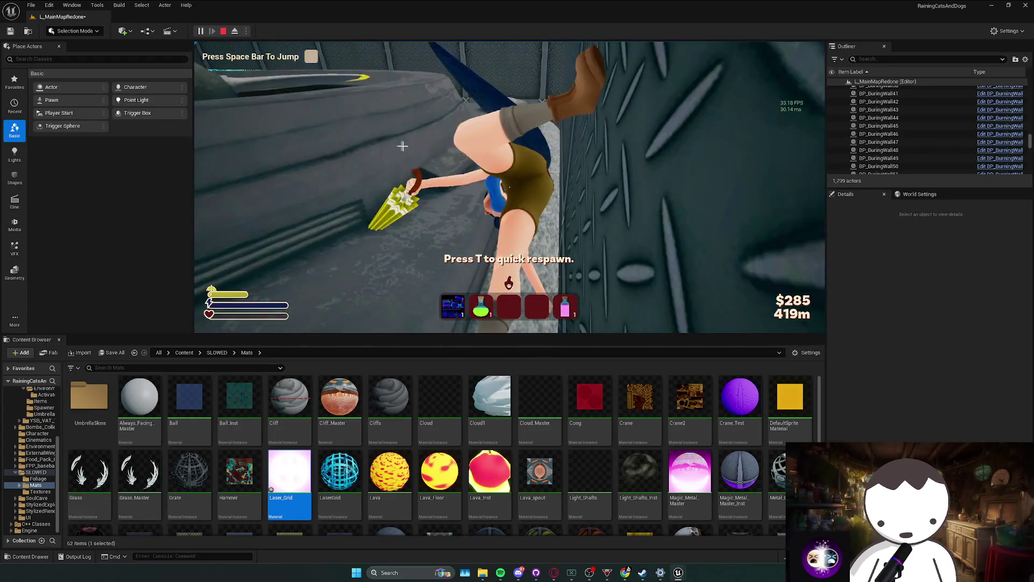
key("Escape")
left_click_drag(485, 215, 192, 43)
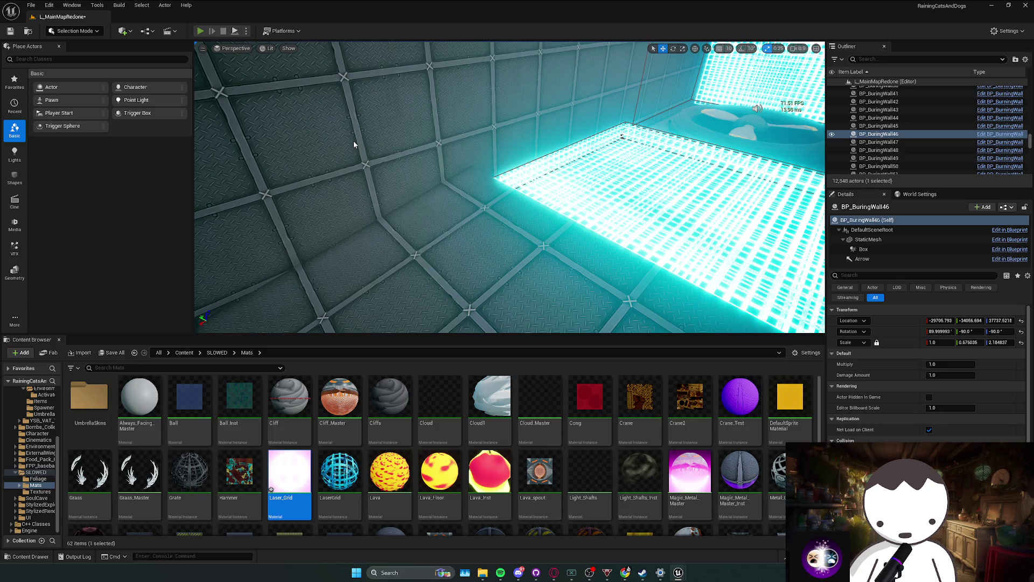
key("alt+p")
key("w")
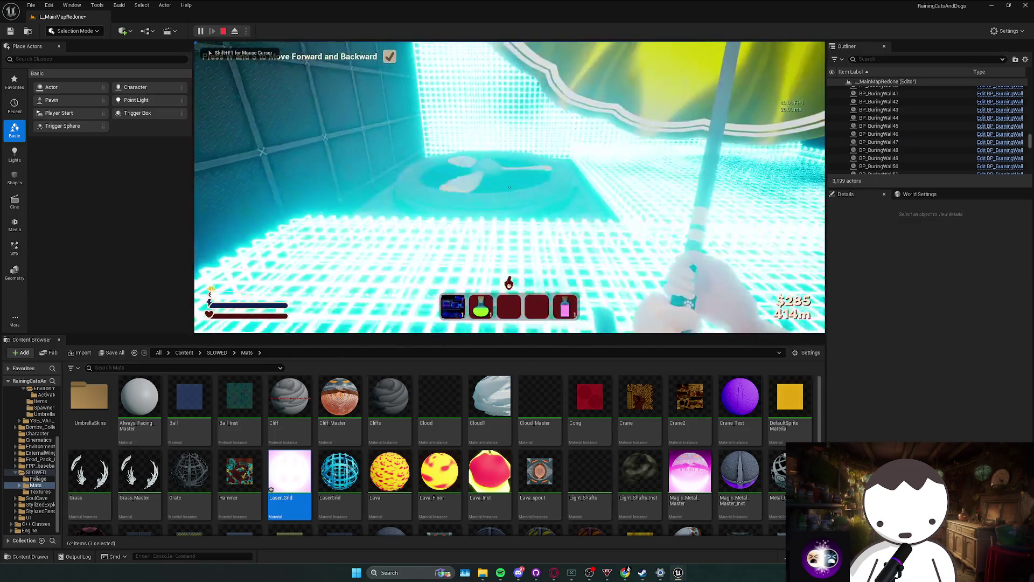
key("w")
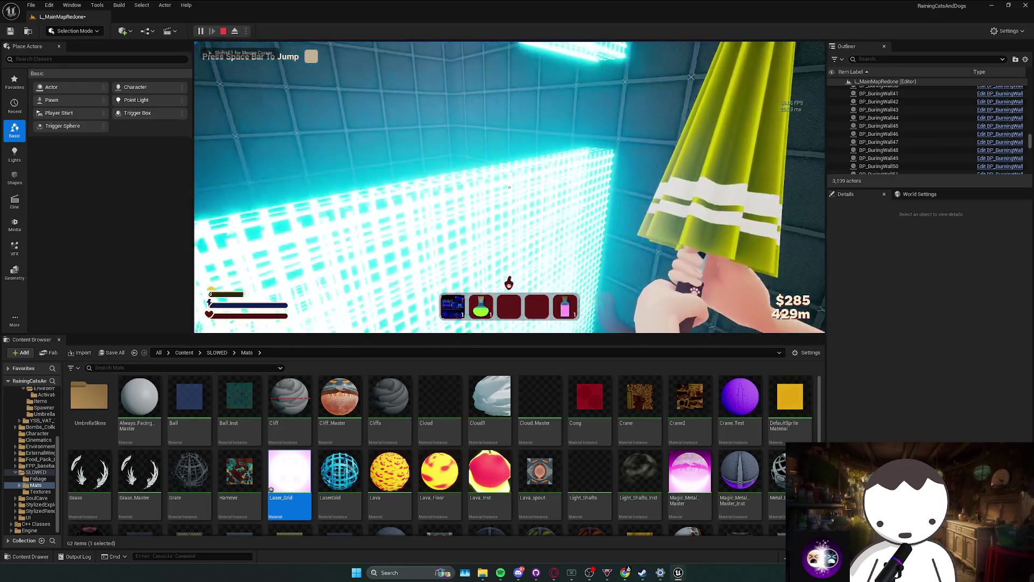
key("w")
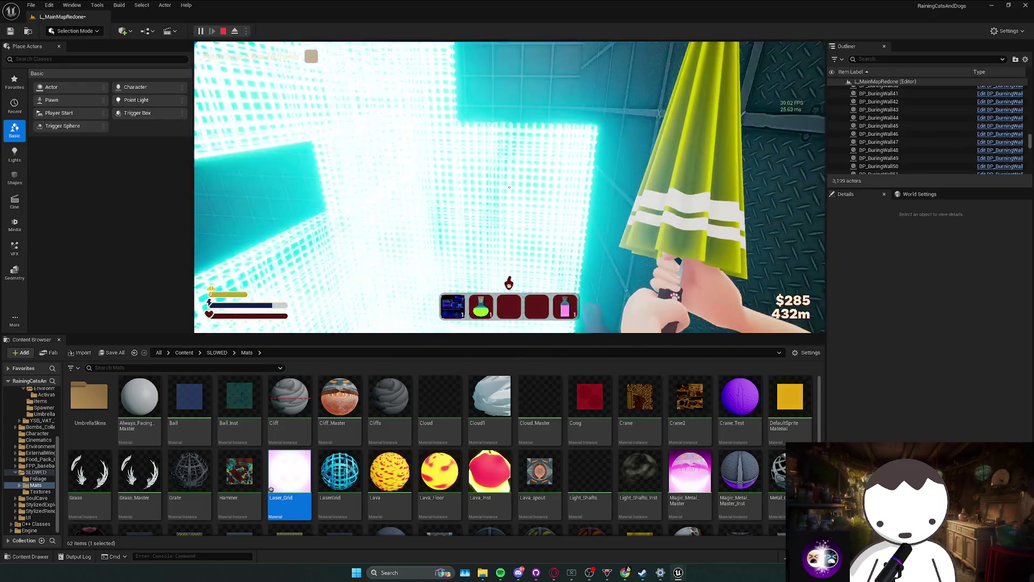
key("w")
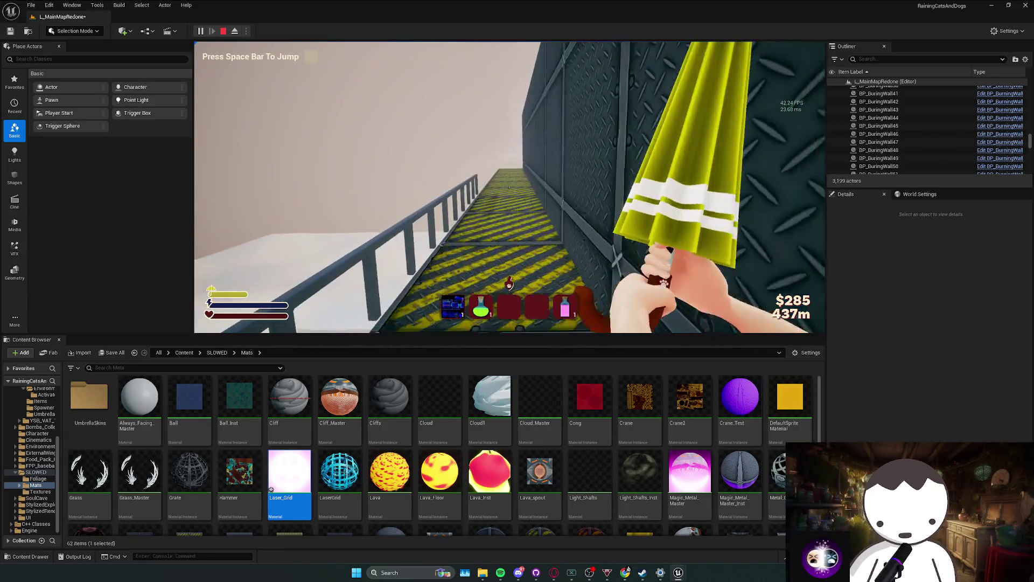
key("space")
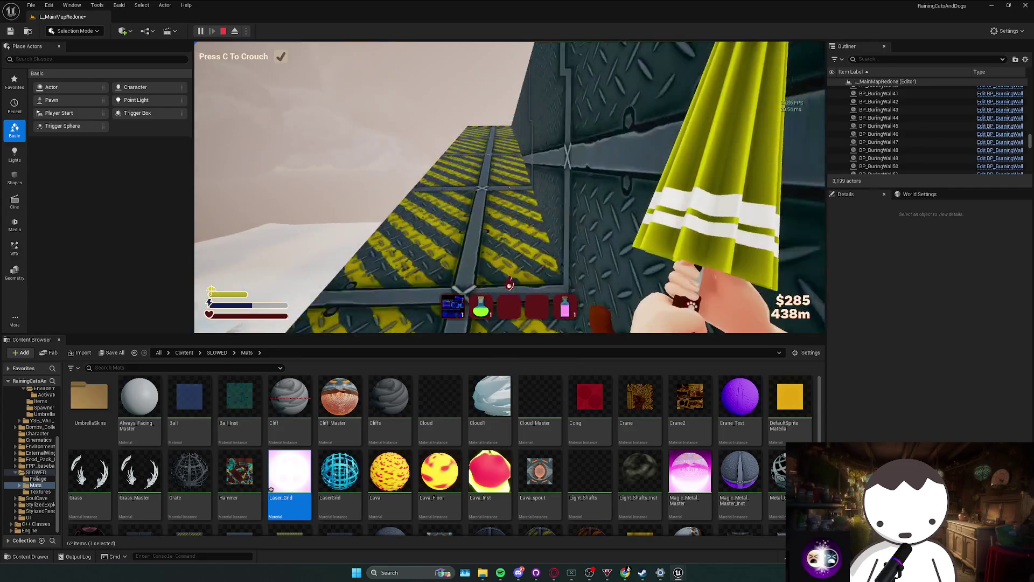
key("w")
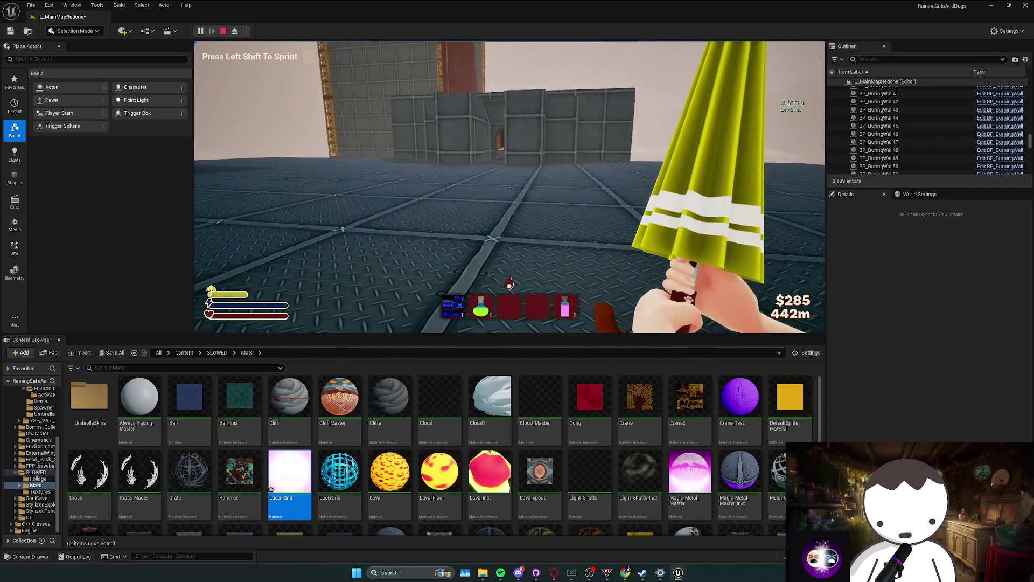
key("w")
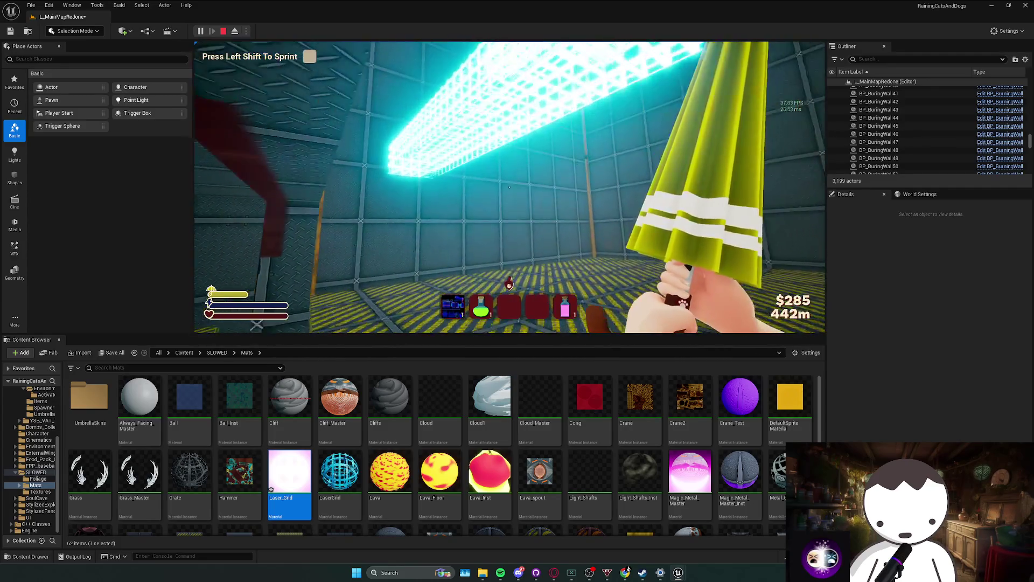
key("w")
key("w")
key("w")
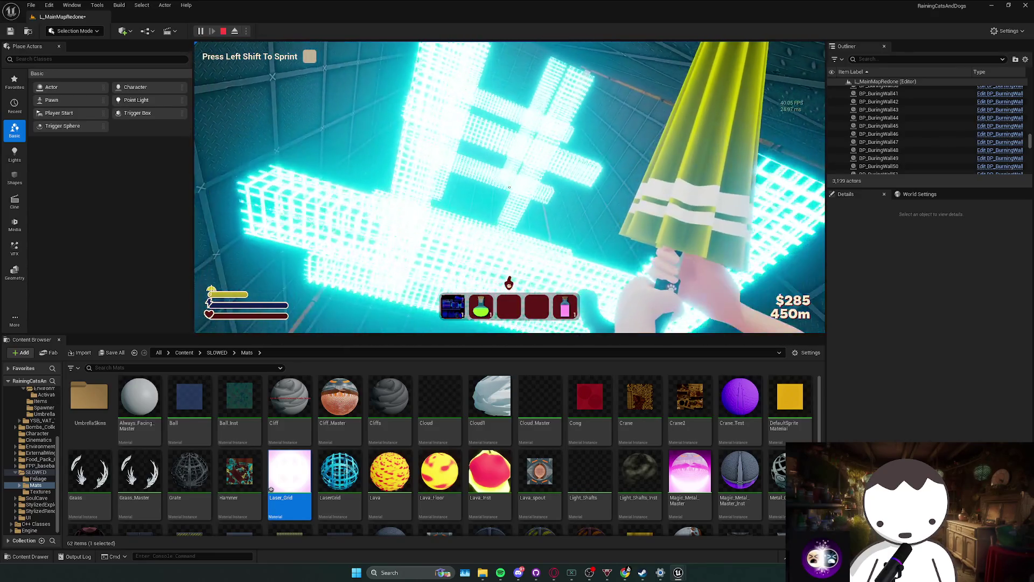
key("Escape")
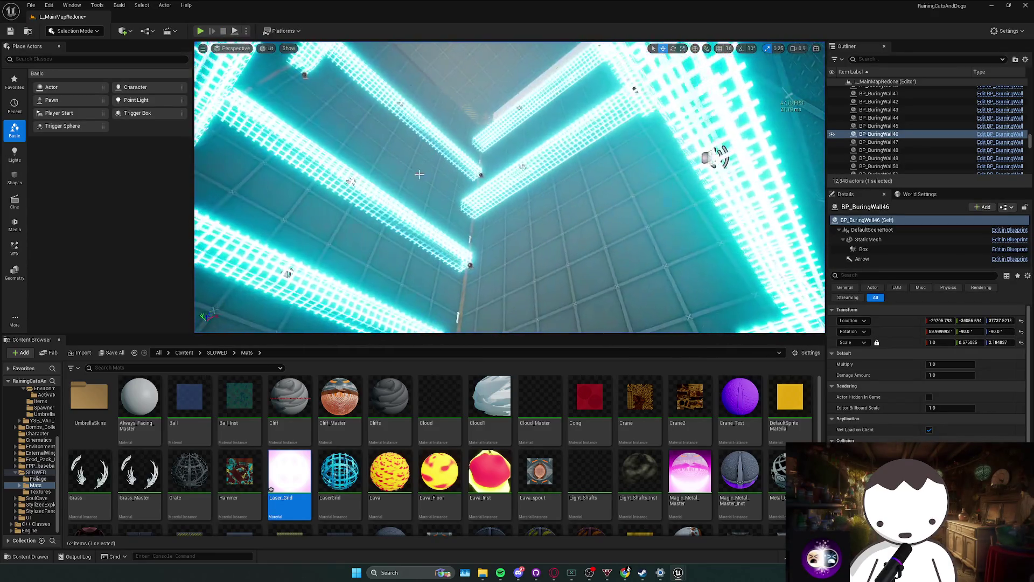
left_click_drag(396, 225, 410, 225)
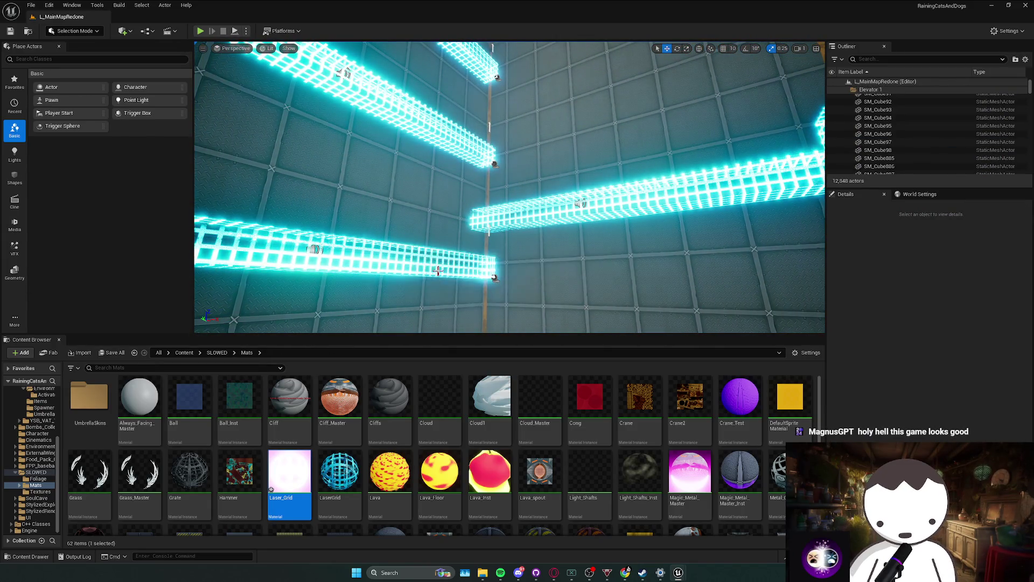
mouse_move(510, 189)
left_mouse_down()
mouse_move(509, 221)
mouse_move(539, 221)
mouse_move(539, 270)
mouse_move(560, 253)
mouse_move(509, 204)
mouse_move(603, 133)
left_mouse_up()
scroll(510, 187, "down", 3)
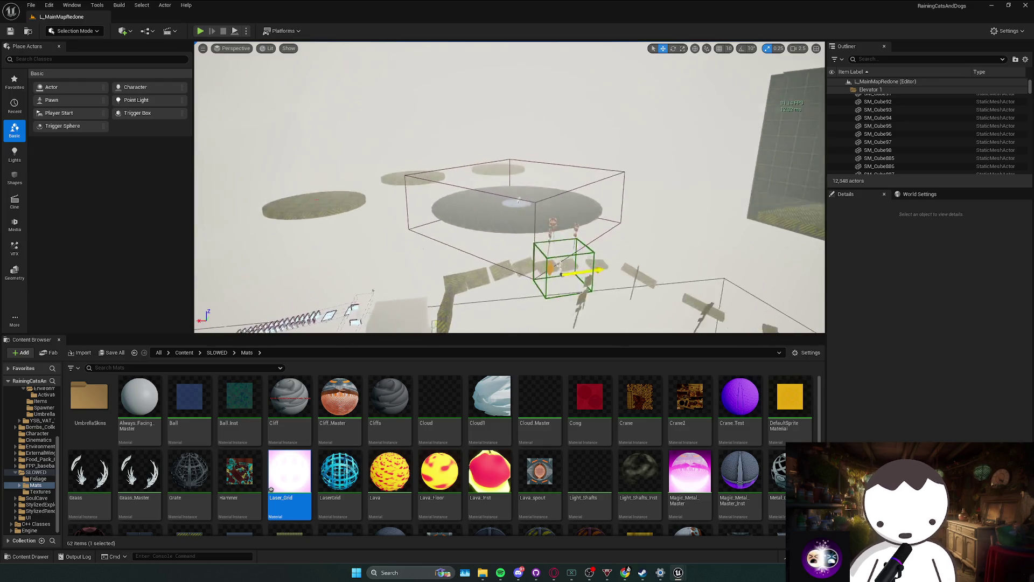
left_click_drag(281, 119, 281, 120)
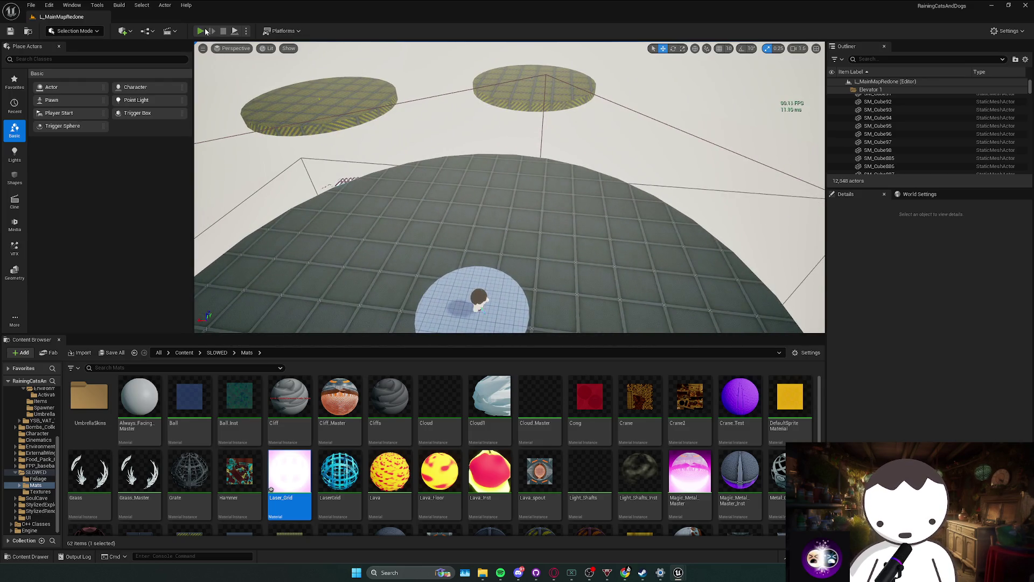
Play-test the red-sky arena, moving sideways, jumping and sprinting toward the red wall, then stop.
key("alt+p")
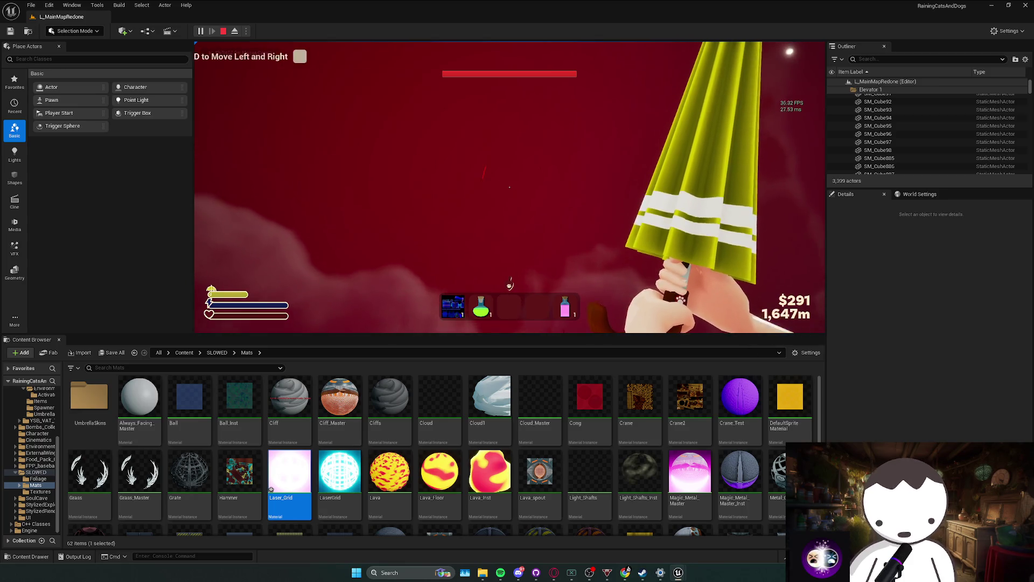
key("d")
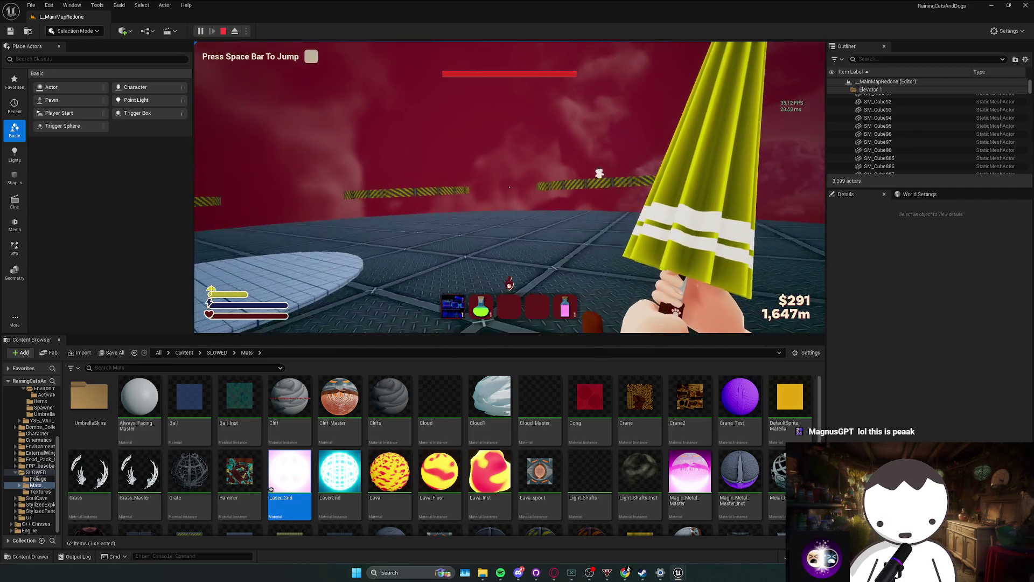
key("space")
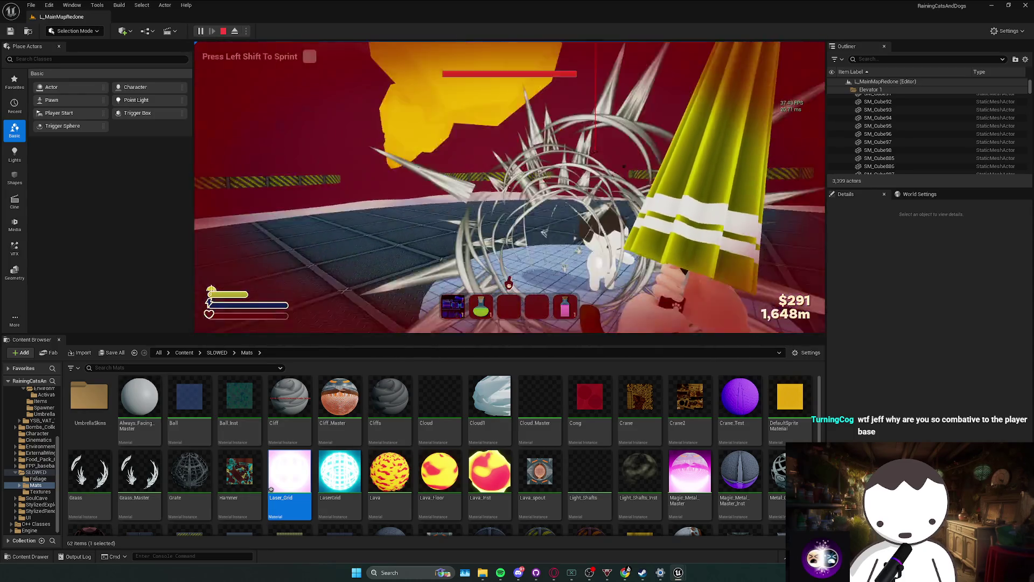
key("shift")
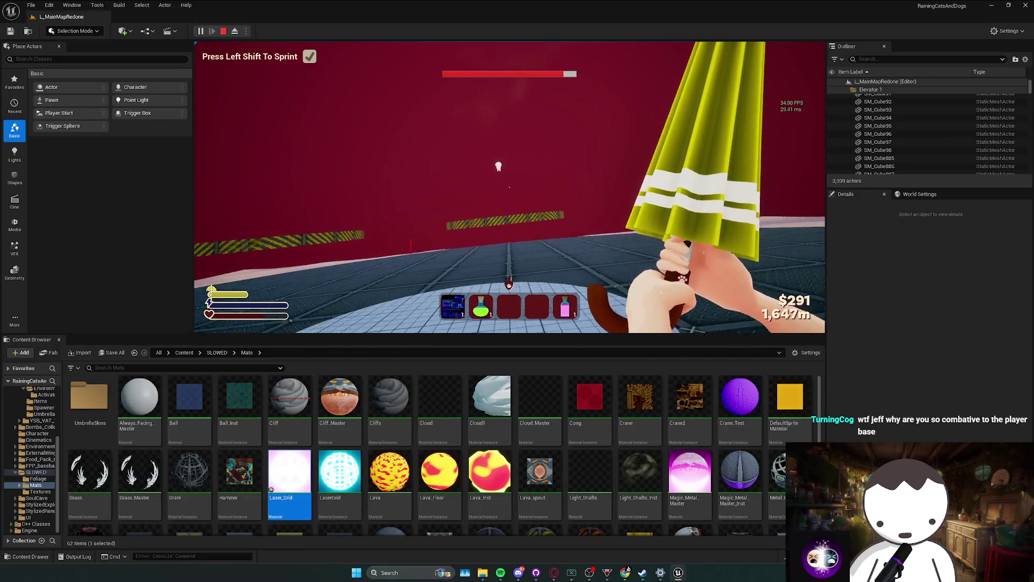
key("Escape")
Switch to the Twitch Stream Manager dashboard in Chrome.
left_click(501, 572)
left_click(449, 3)
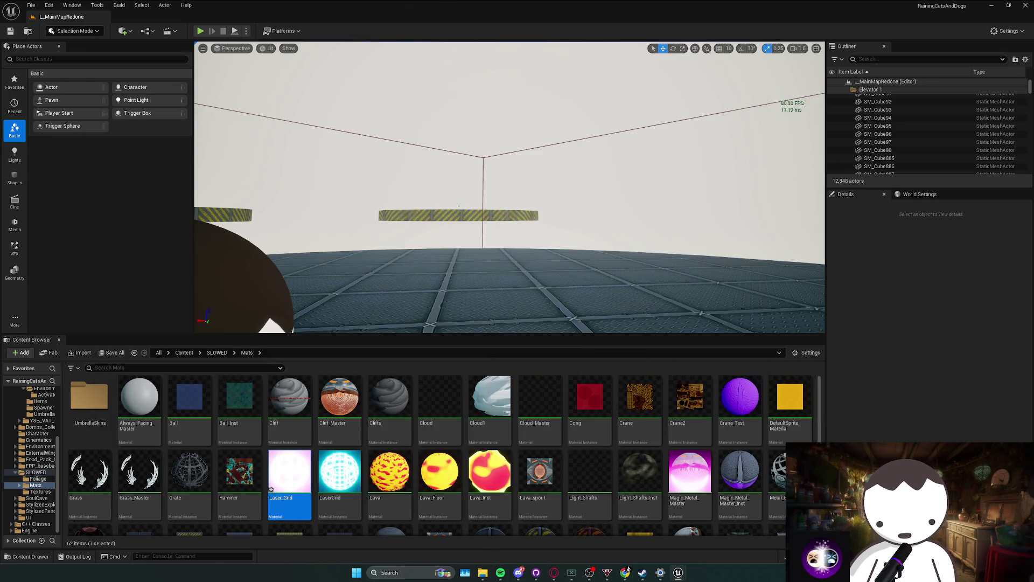
key("alt+Tab")
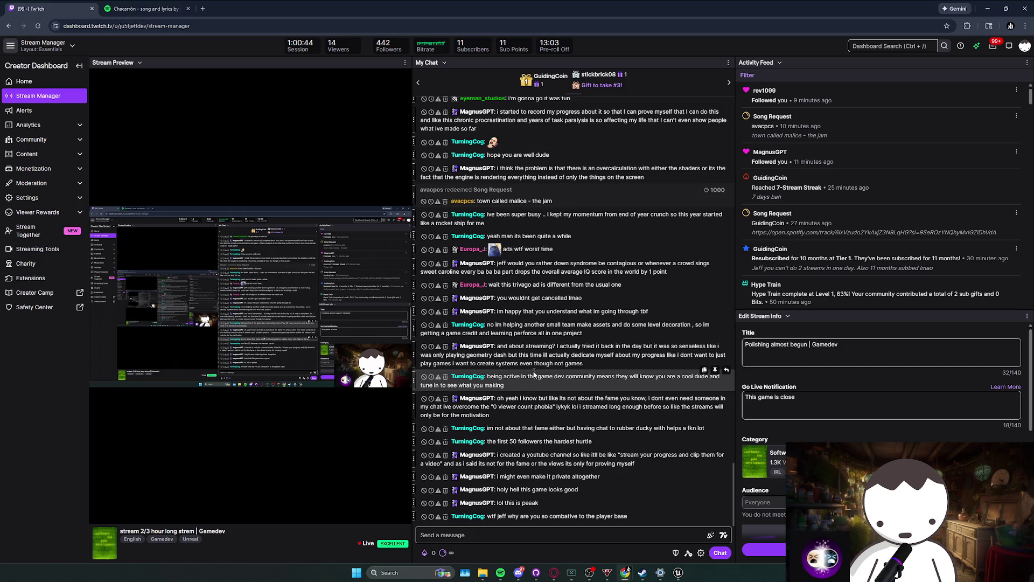
left_click_drag(584, 363, 550, 357)
triple_click(512, 384)
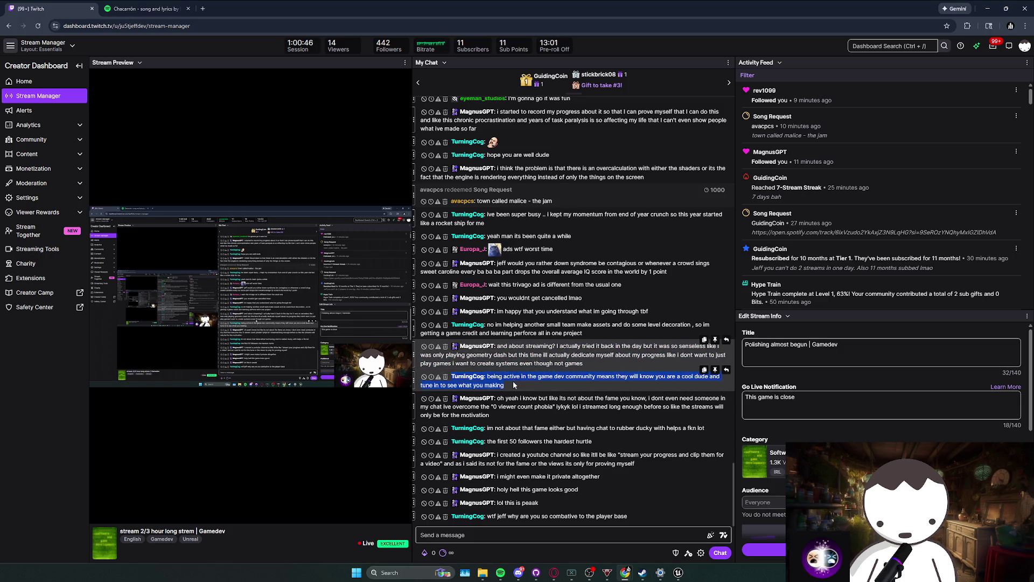
left_click_drag(497, 399, 549, 405)
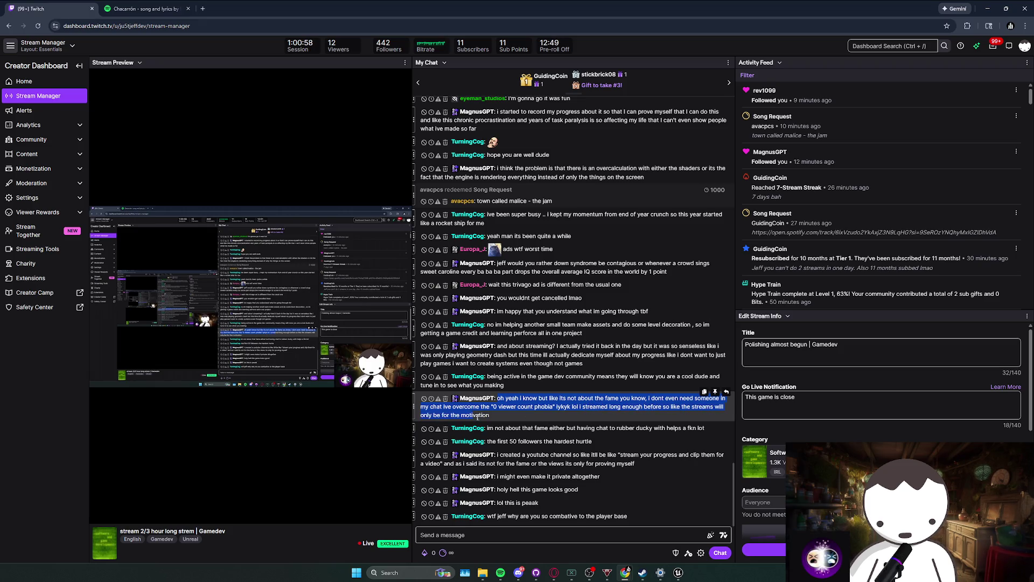
mouse_move(501, 418)
left_mouse_down()
mouse_move(507, 428)
mouse_move(559, 433)
mouse_move(627, 417)
left_mouse_up()
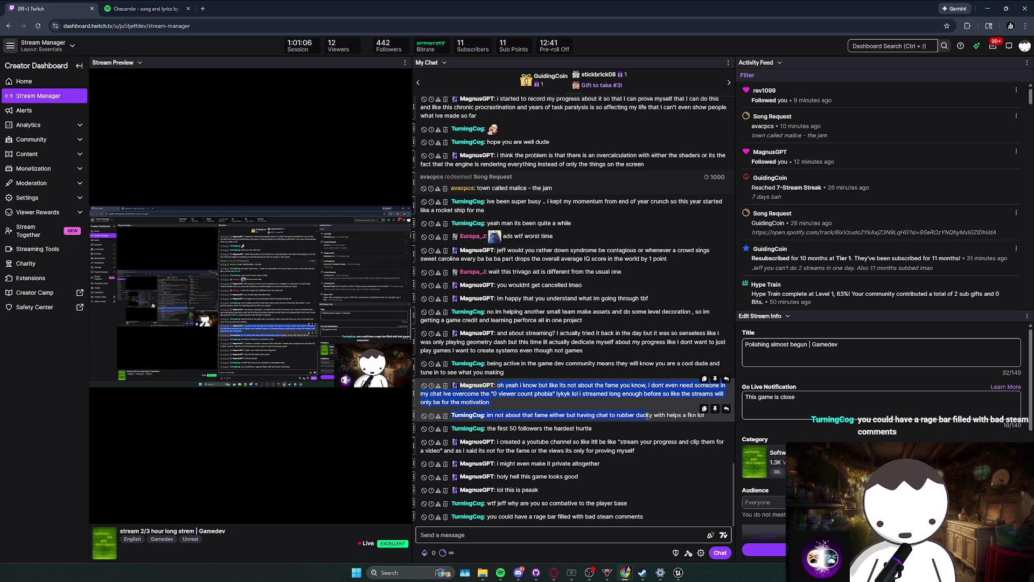
mouse_move(651, 418)
left_mouse_down()
mouse_move(680, 425)
mouse_move(604, 426)
left_mouse_up()
left_click(604, 427)
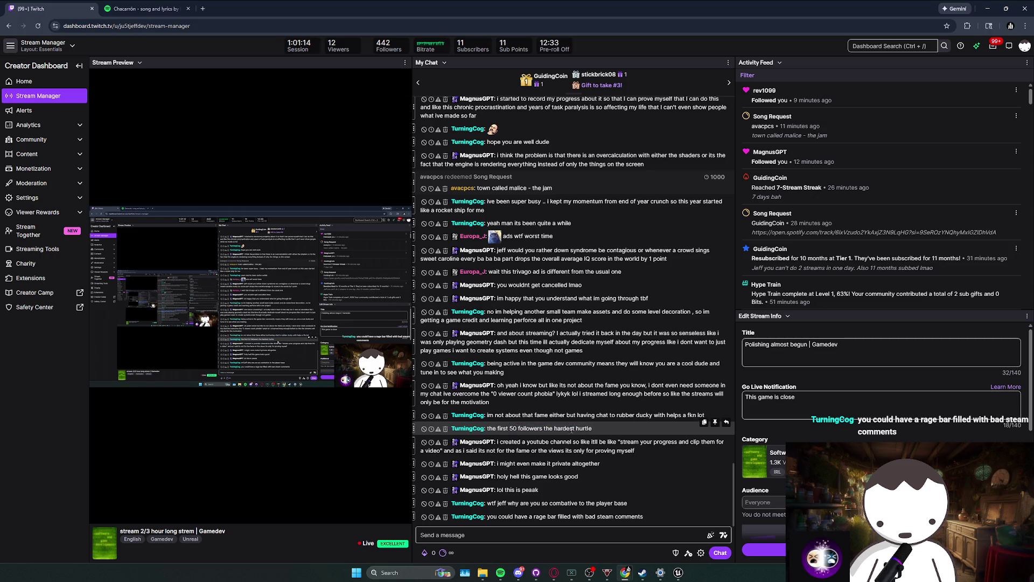
left_click_drag(635, 451, 537, 443)
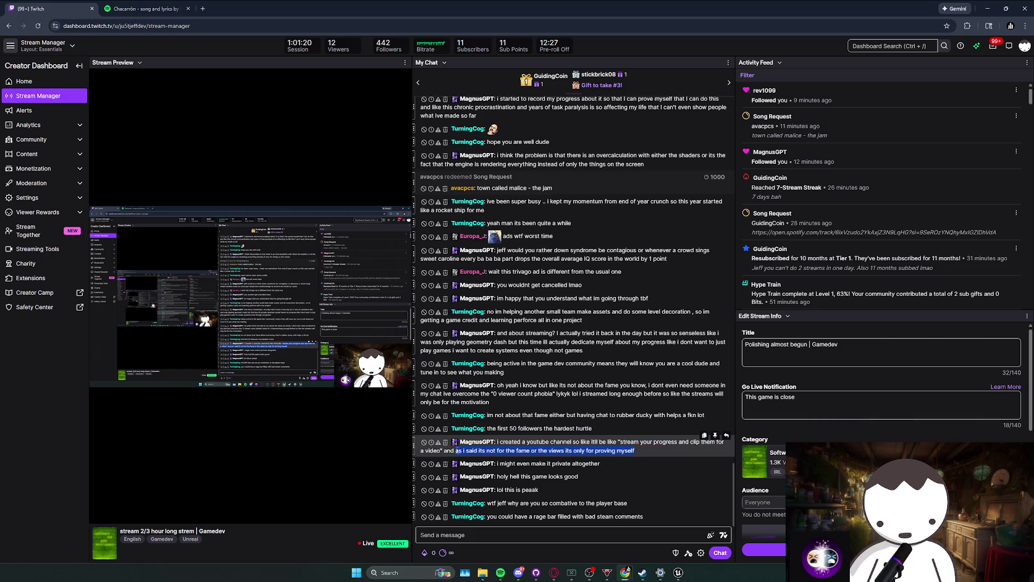
left_click_drag(608, 450, 602, 462)
left_click(601, 472)
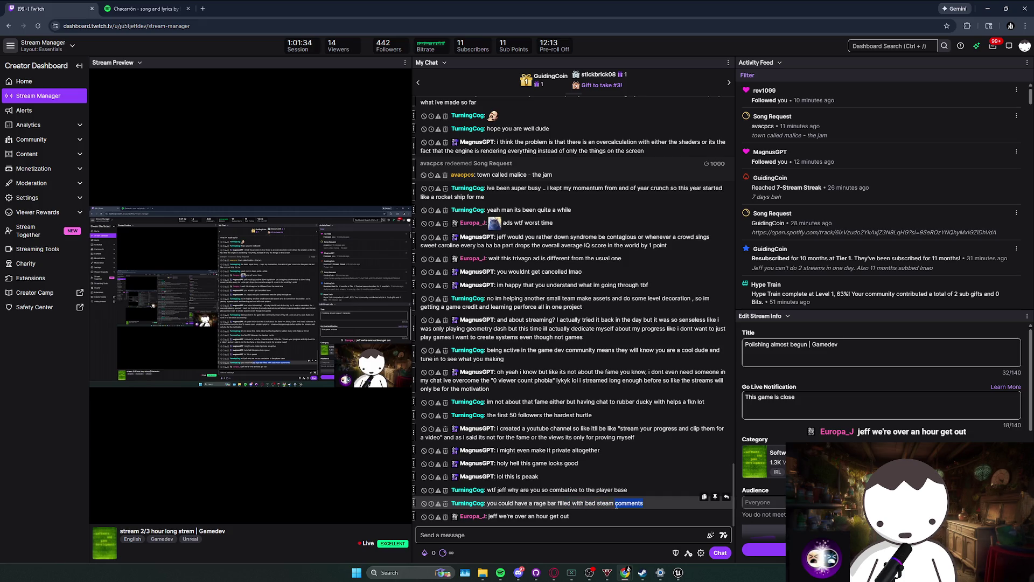
left_click(571, 513)
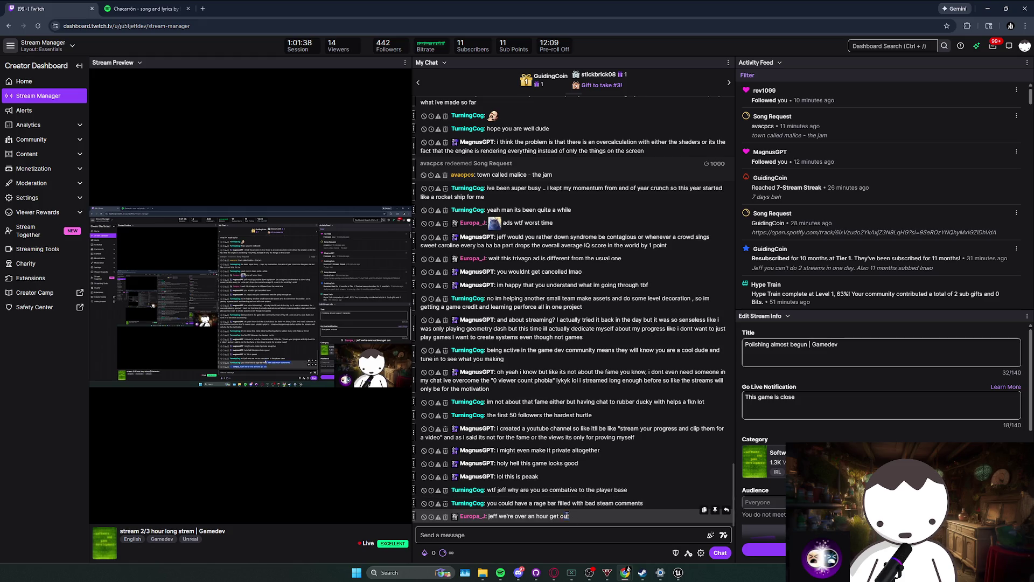